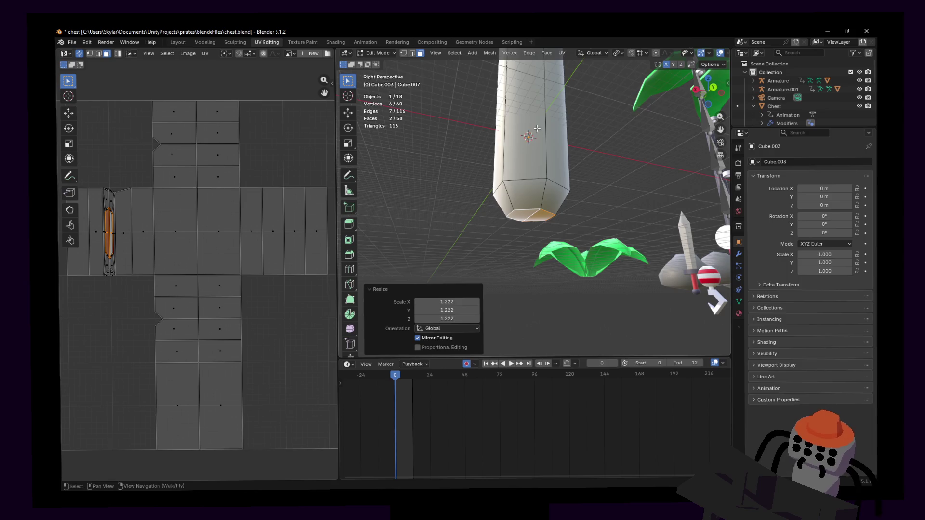
- Inset the handle's bottom face and merge its vertices to a single centre point
key("i")
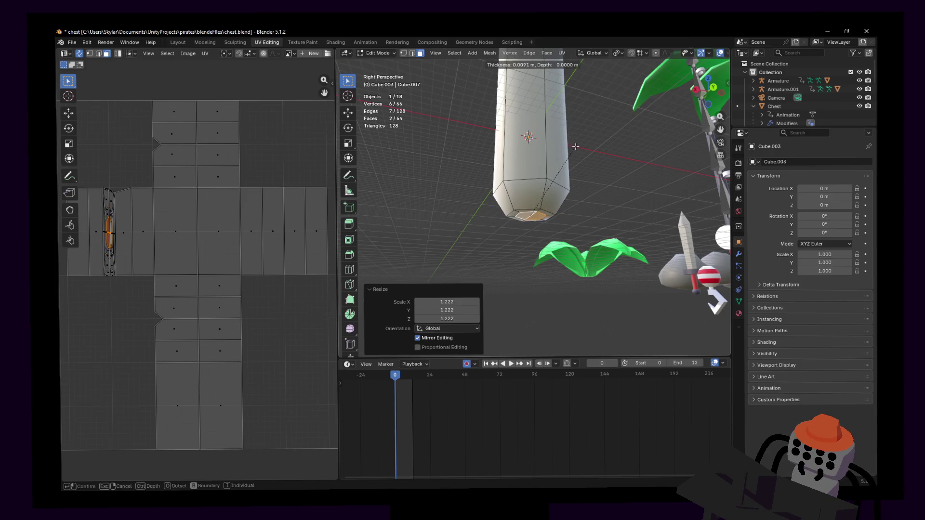
left_click(568, 146)
key("ctrl+f")
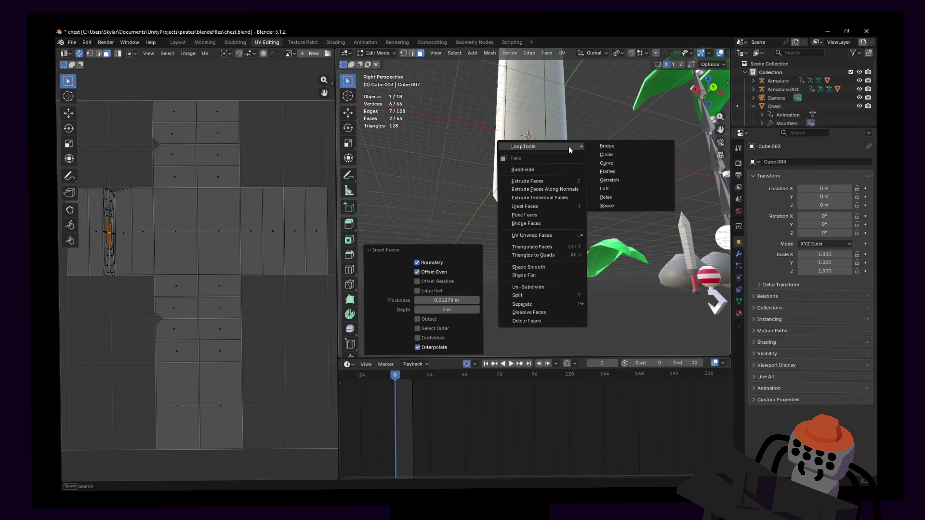
key("Escape")
key("m")
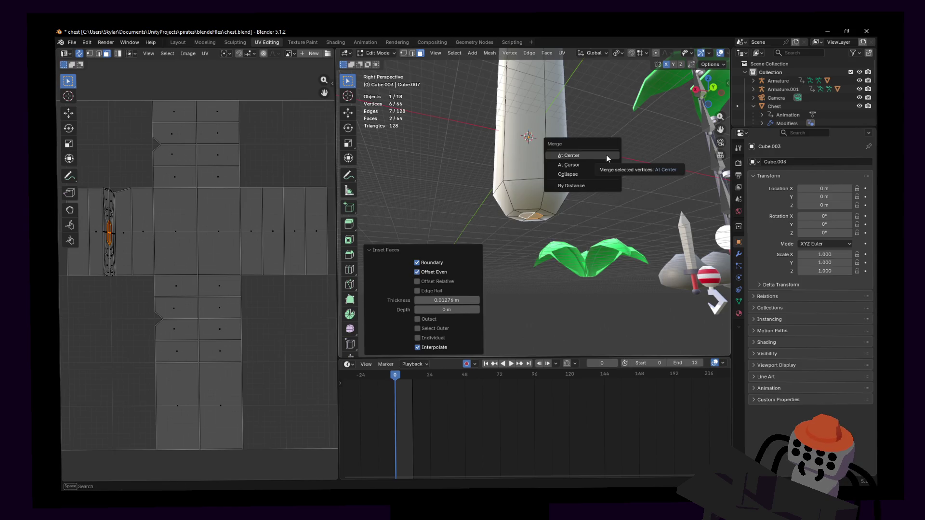
left_click(606, 156)
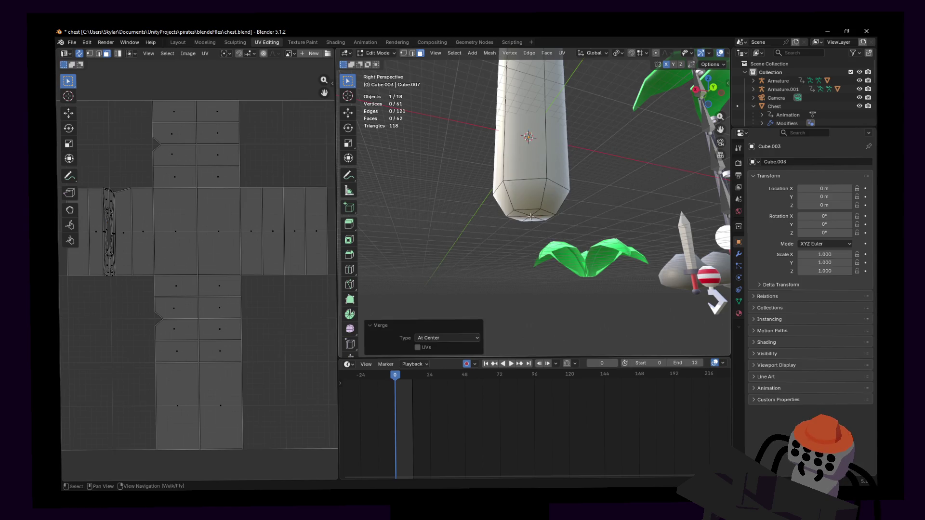
- Lower the centre vertex slightly along Z, then leave Edit Mode and fly toward the shovel
key("g")
key("z")
left_click(554, 209)
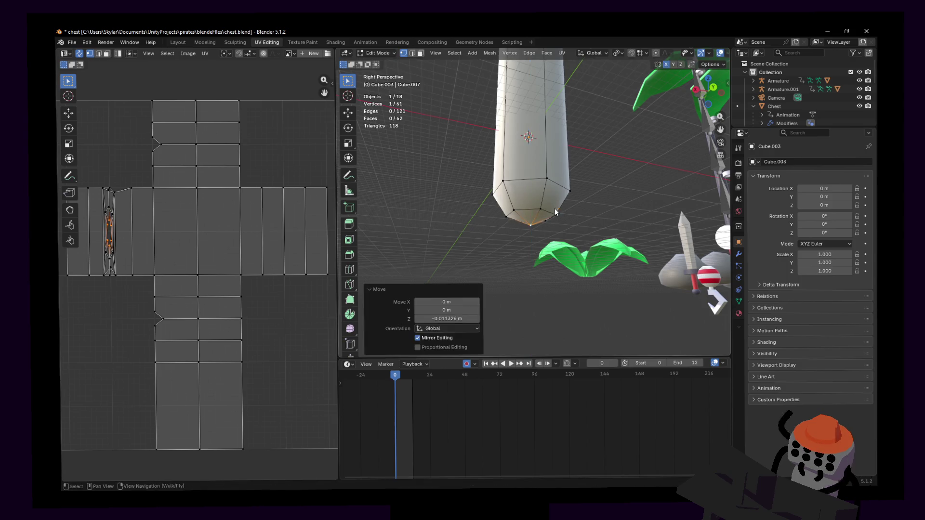
key("Tab")
key("shift+grave")
key("w")
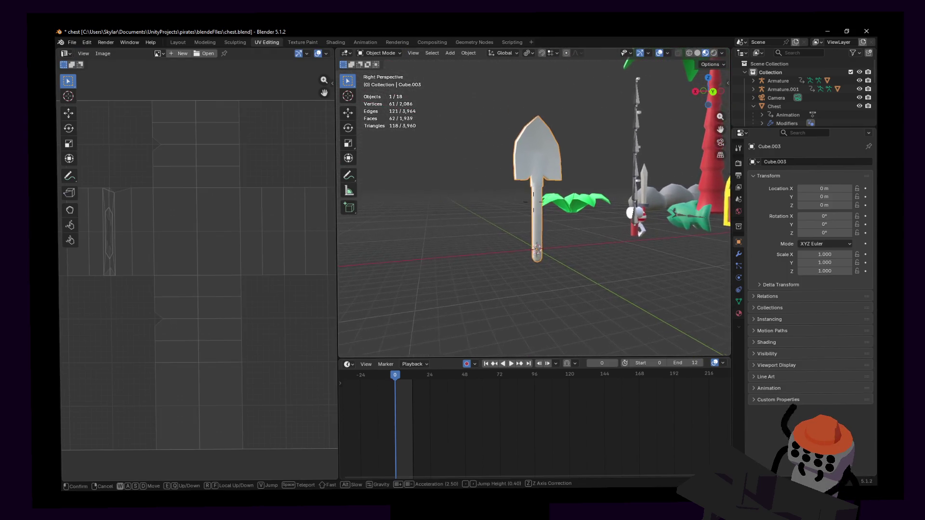
- Back in Edit Mode, box-select the blade faces and squash the blade vertically from the back view
left_click(556, 206)
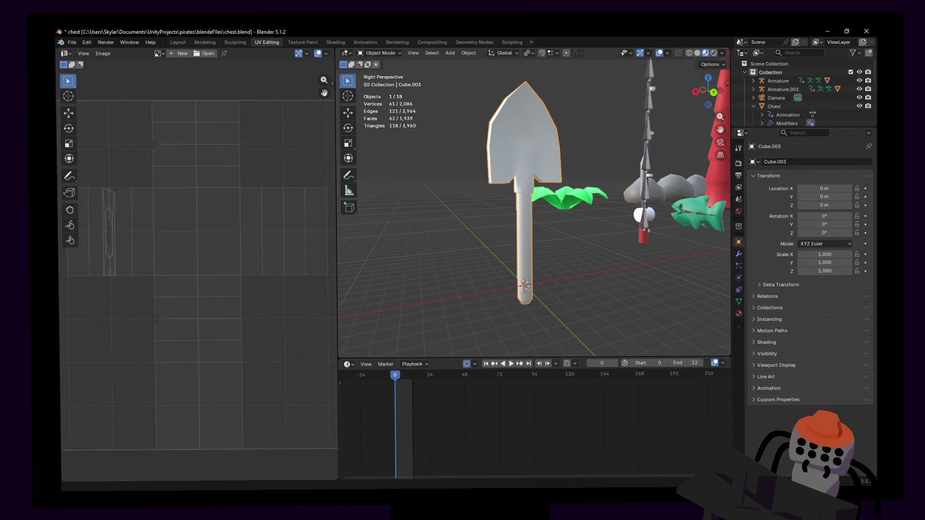
key("shift+grave")
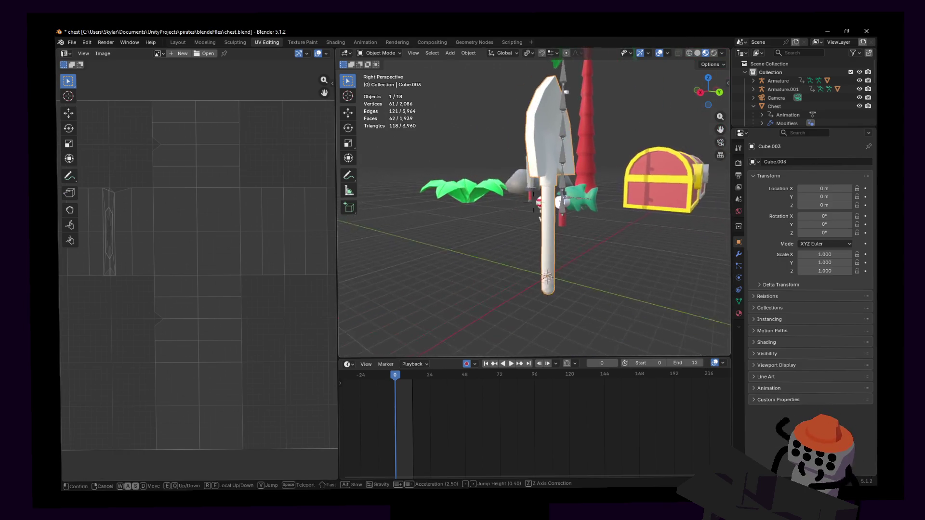
key("Return")
key("Tab")
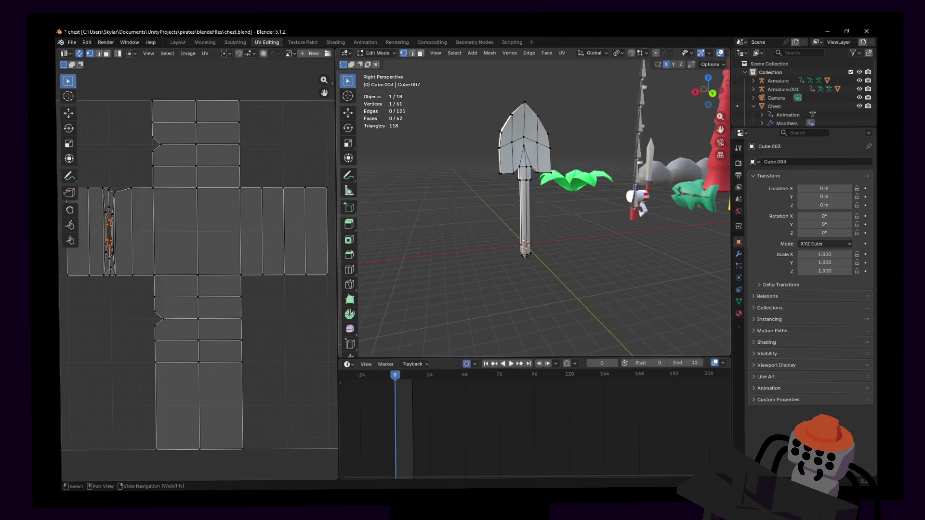
middle_click_drag(514, 173, 545, 135)
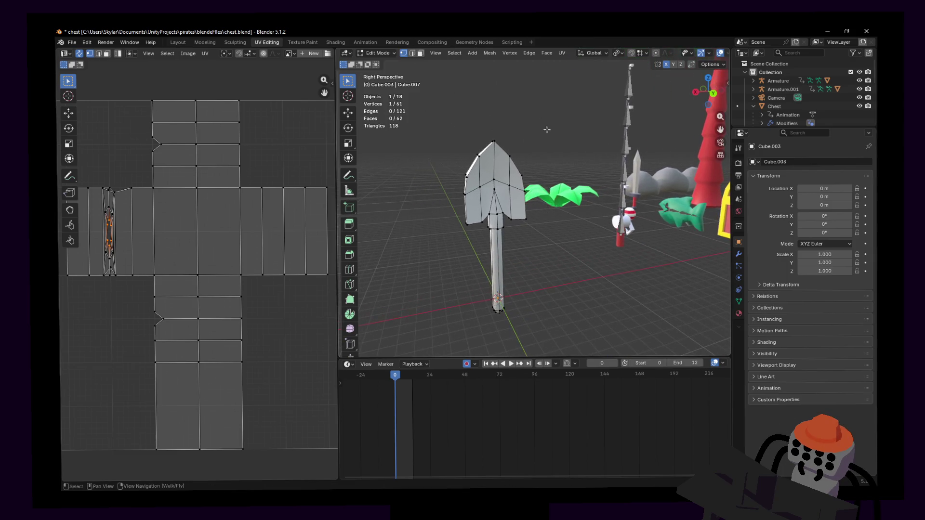
left_click_drag(552, 110, 400, 252)
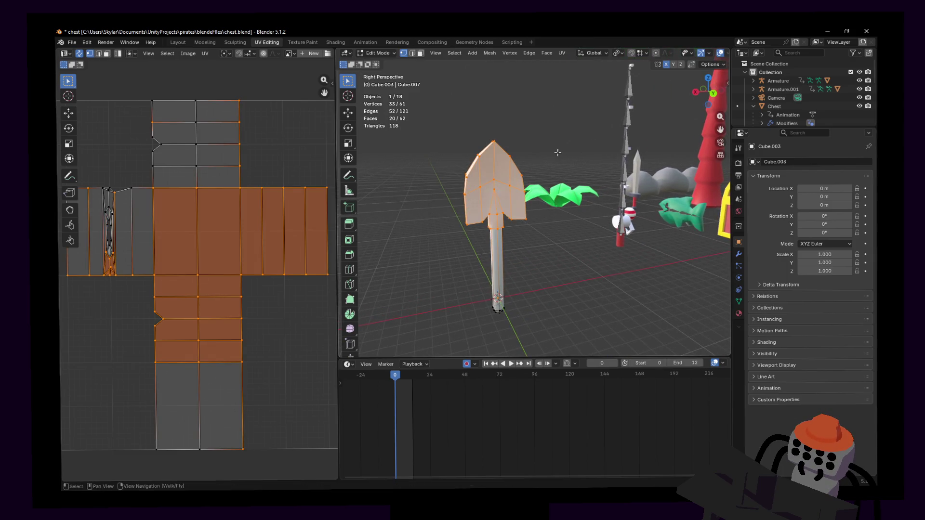
left_click_drag(566, 98, 420, 237, "shift")
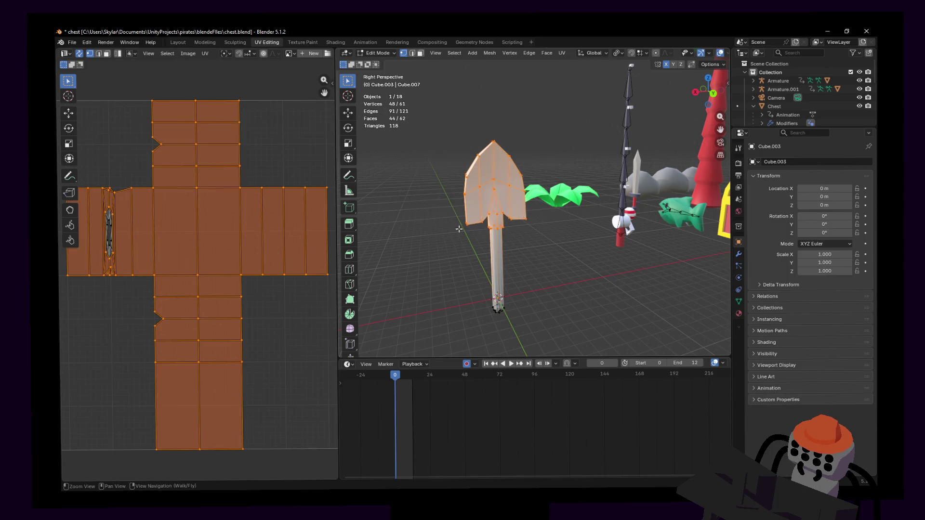
left_click(713, 94)
scroll(538, 144, "down", 2)
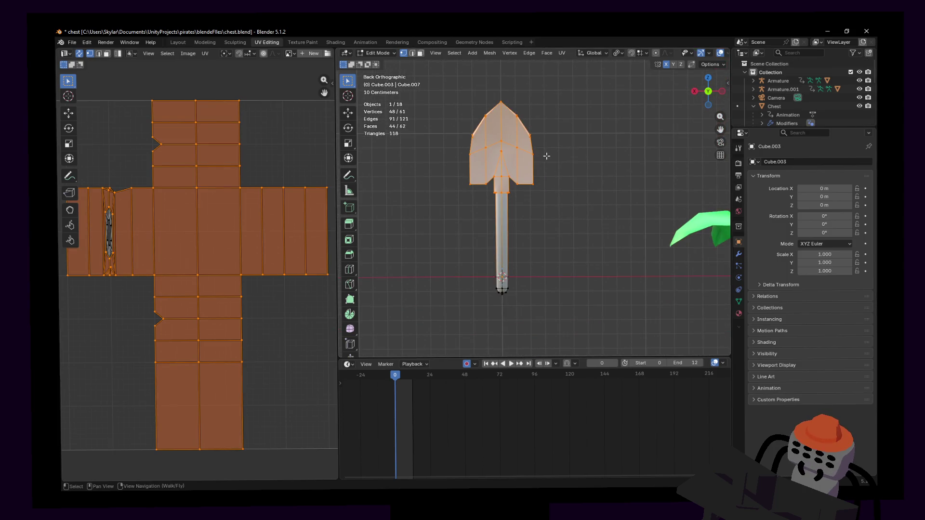
key("s")
key("z")
left_click(537, 134)
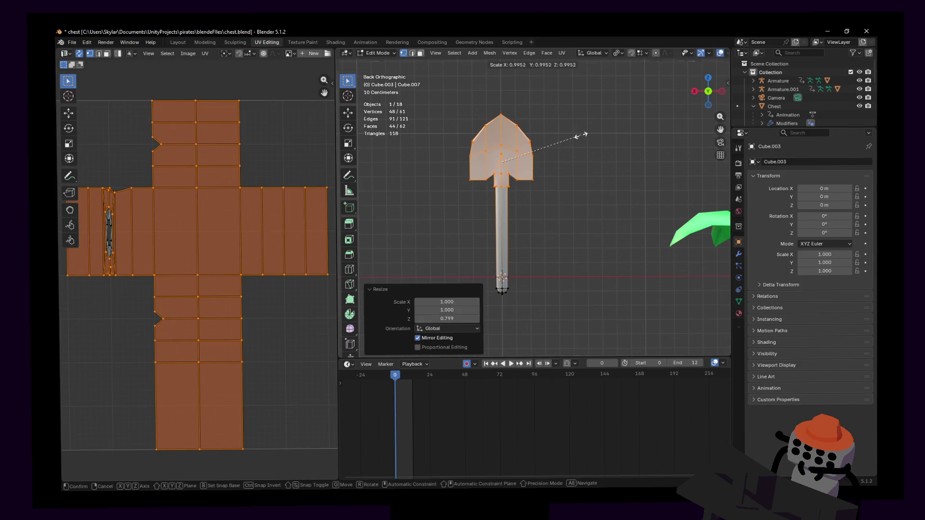
- Narrow the blade along X and shorten it along Z after a cancelled whole-mesh resize
middle_click_drag(559, 196, 606, 176, "shift")
key("a")
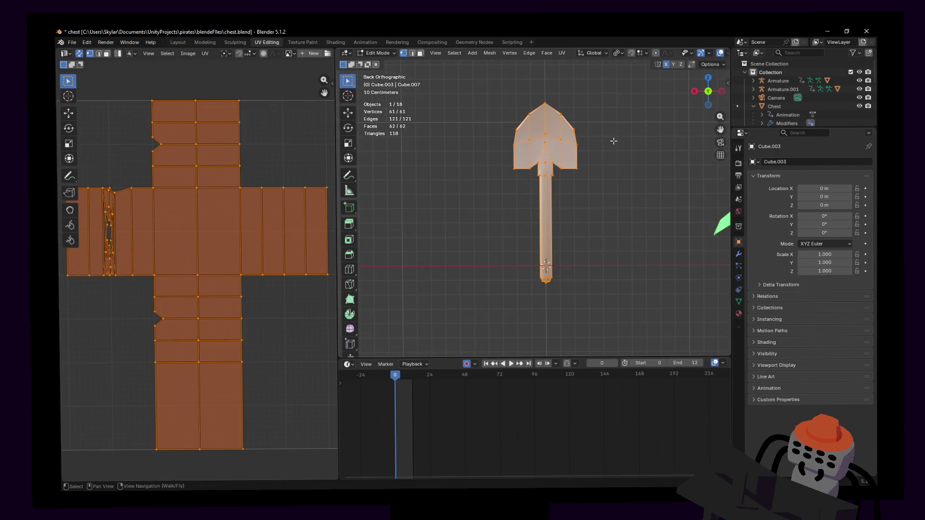
key("s")
key("x")
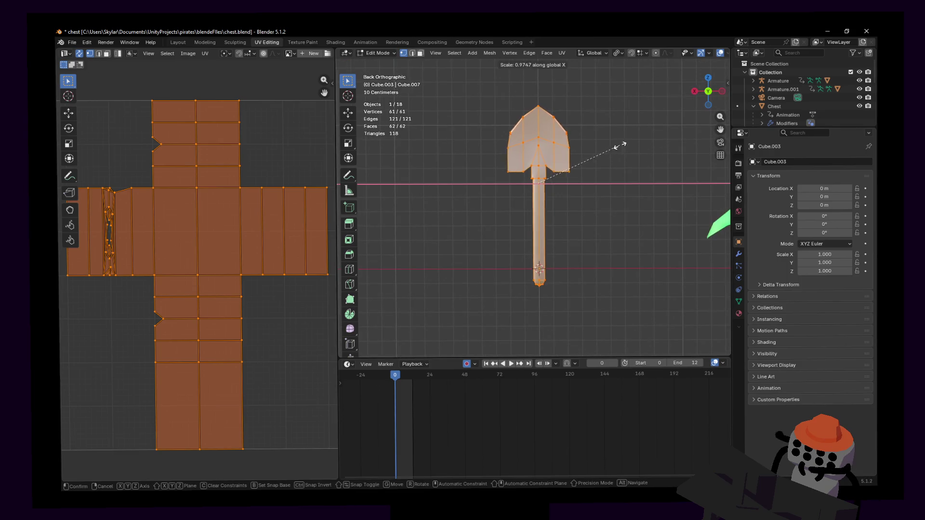
right_click(604, 146)
middle_click_drag(599, 144, 598, 124, "shift")
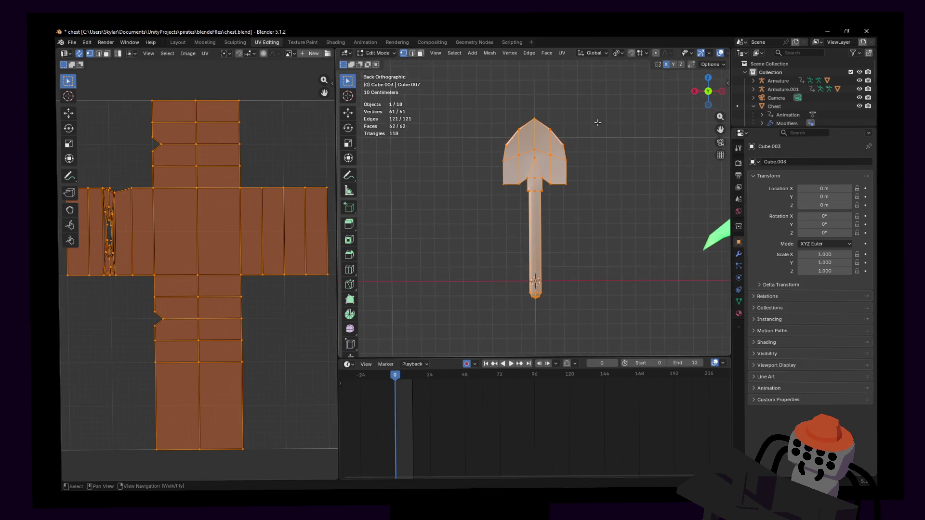
left_click_drag(610, 86, 469, 191)
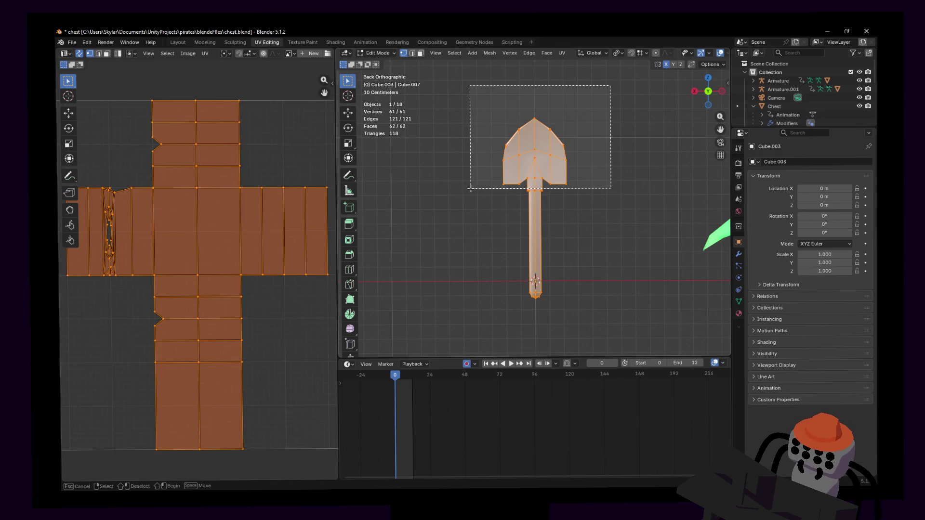
key("s")
key("x")
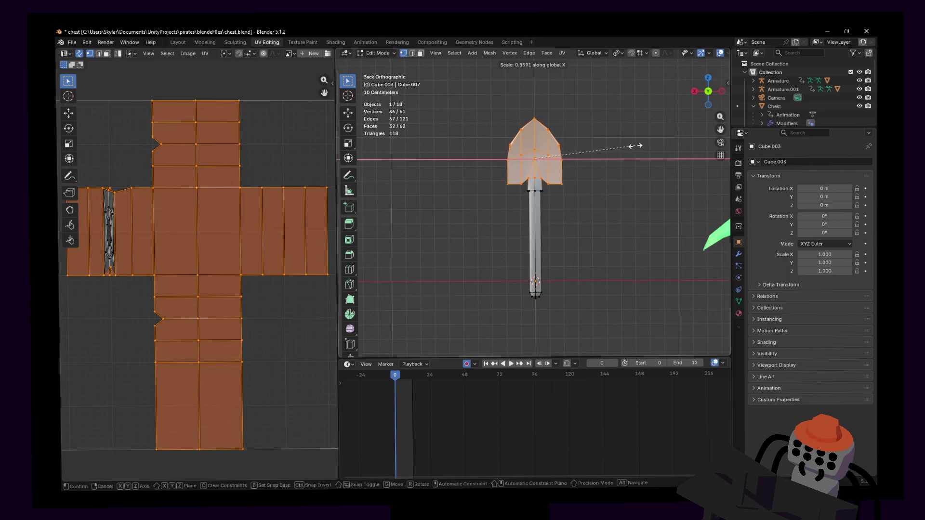
left_click(616, 148)
key("s")
key("z")
left_click(601, 143)
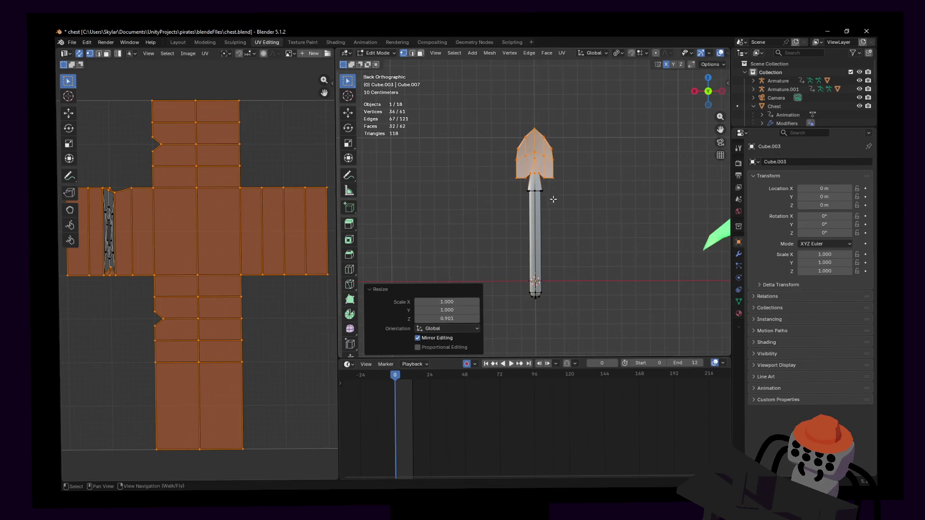
- Thin the handle while keeping its length, then enlarge the blade uniformly
left_click_drag(509, 182, 627, 318)
key("s")
key("shift+z")
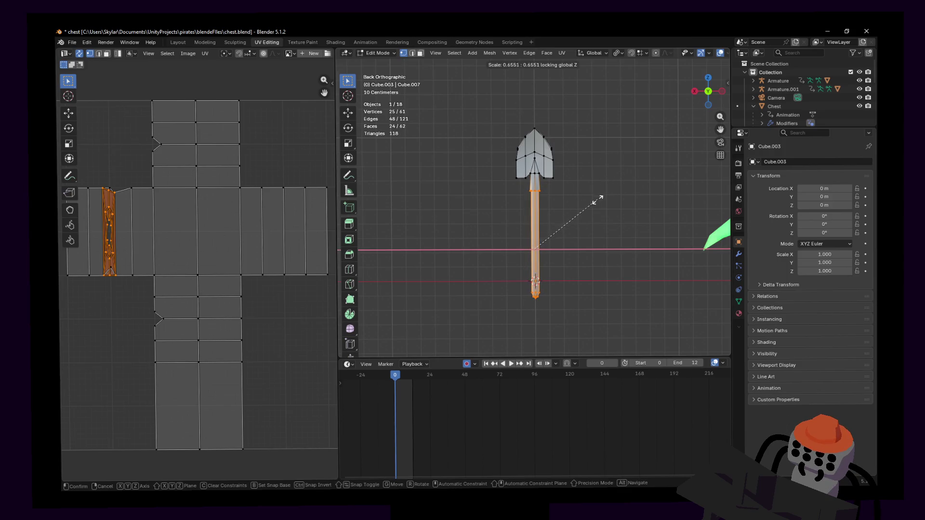
left_click(598, 197)
left_click_drag(592, 97, 492, 184)
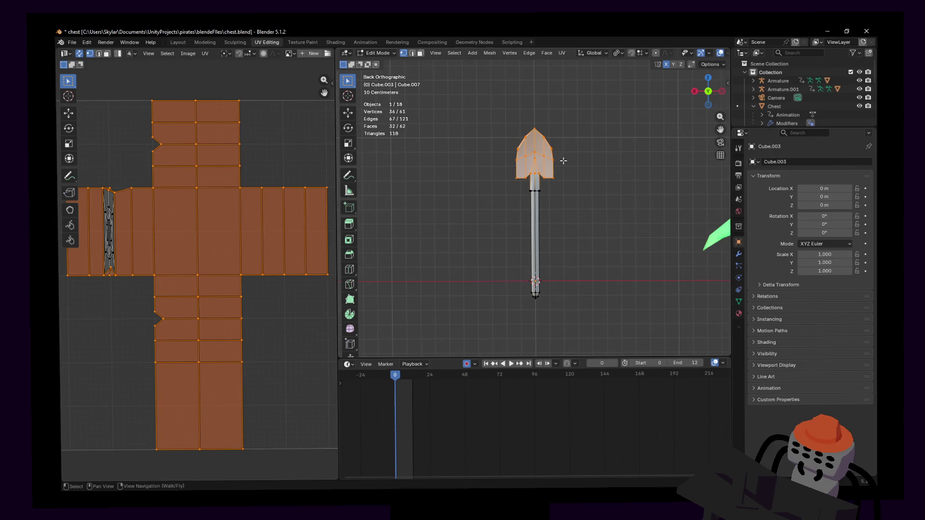
key("s")
left_click(592, 148)
- Try and cancel vertical blade moves, leave Edit Mode and fly toward the shovel among the props
key("g")
key("z")
key("Escape")
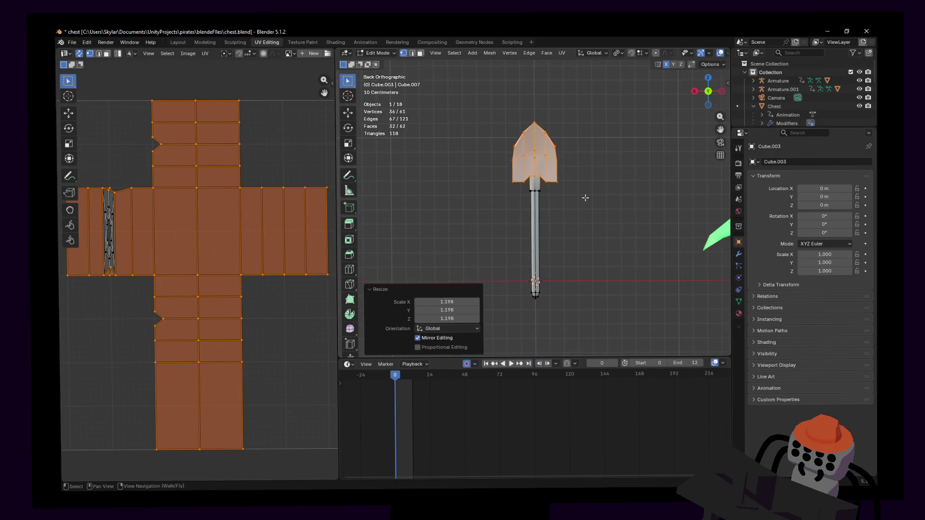
left_click_drag(586, 196, 491, 93)
key("g")
key("z")
key("Escape")
key("Tab")
key("shift+grave")
key("w")
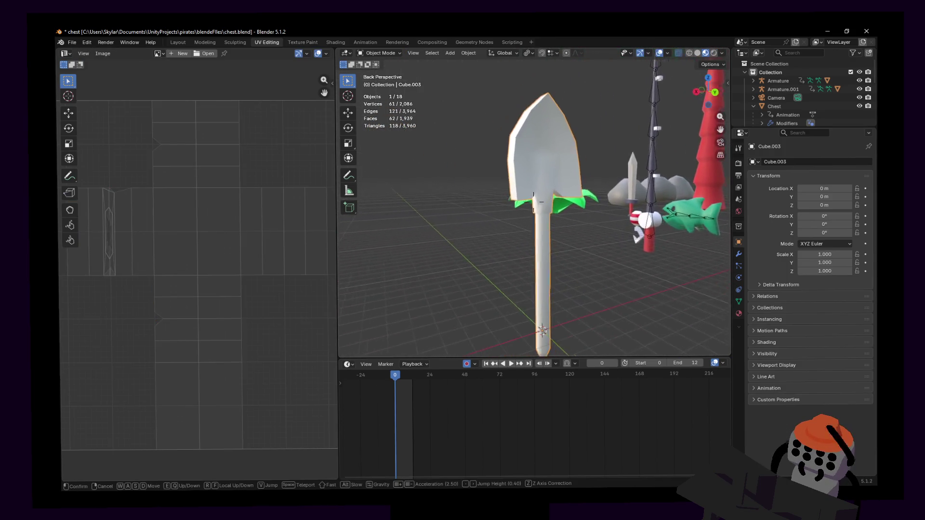
- Mark the two edges below the blade's centre point as sharp and view the shovel from outside
key("Return")
key("Tab")
scroll(520, 162, "up", 3)
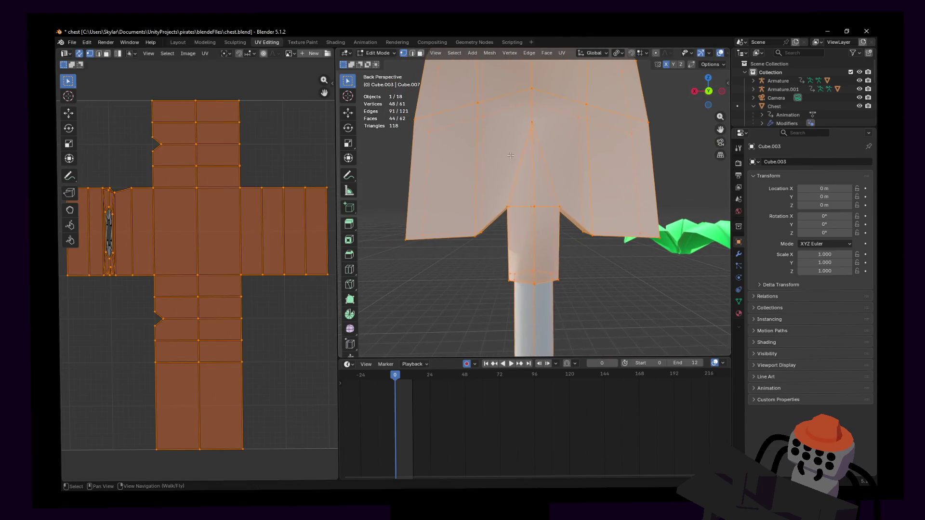
key("alt+a")
middle_click_drag(519, 161, 502, 174)
left_click(534, 168)
left_click(490, 193, "shift")
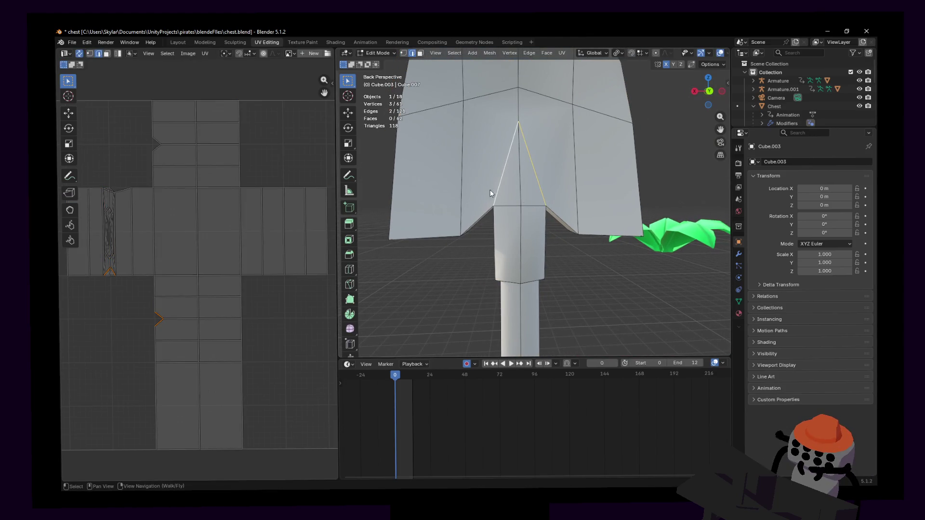
right_click(489, 193)
left_click(457, 380)
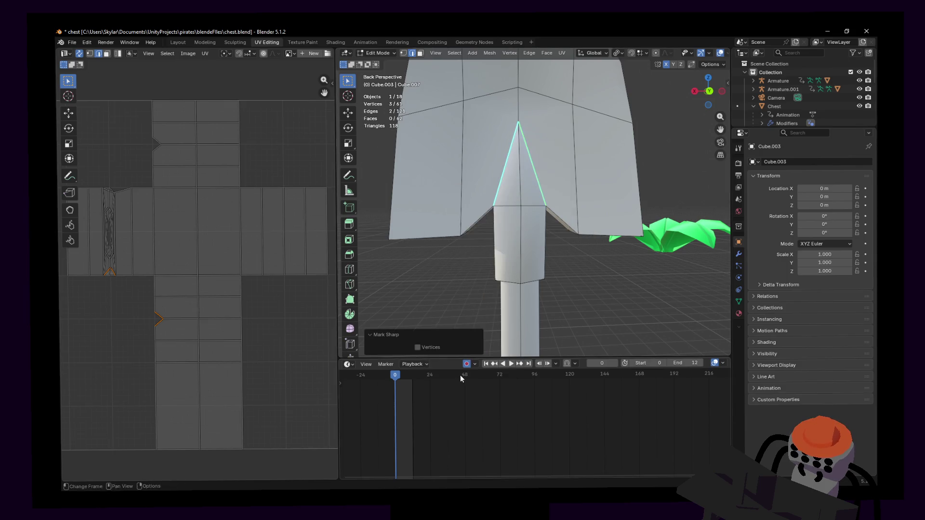
key("Tab")
key("shift+grave")
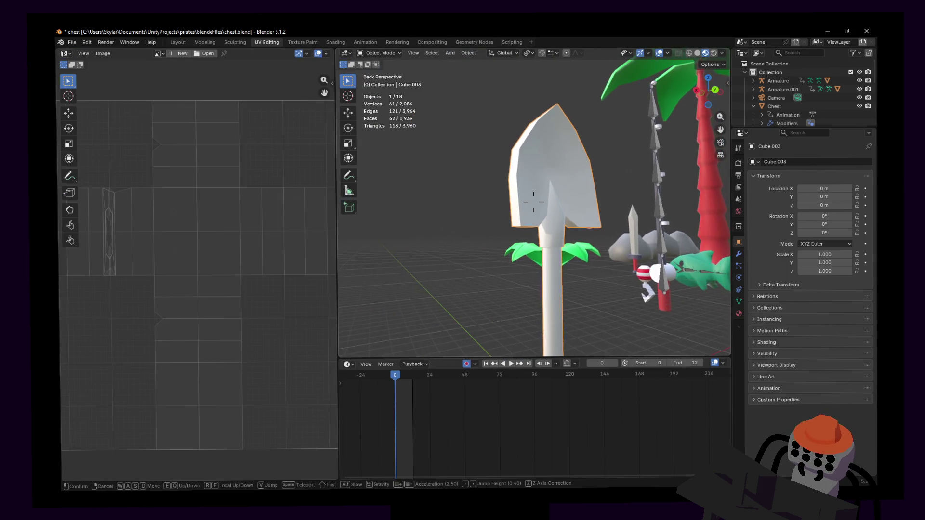
left_click(489, 244)
- Adjust the edges via the Ctrl+E menu, then return to Object Mode and fly toward the shovel
key("Tab")
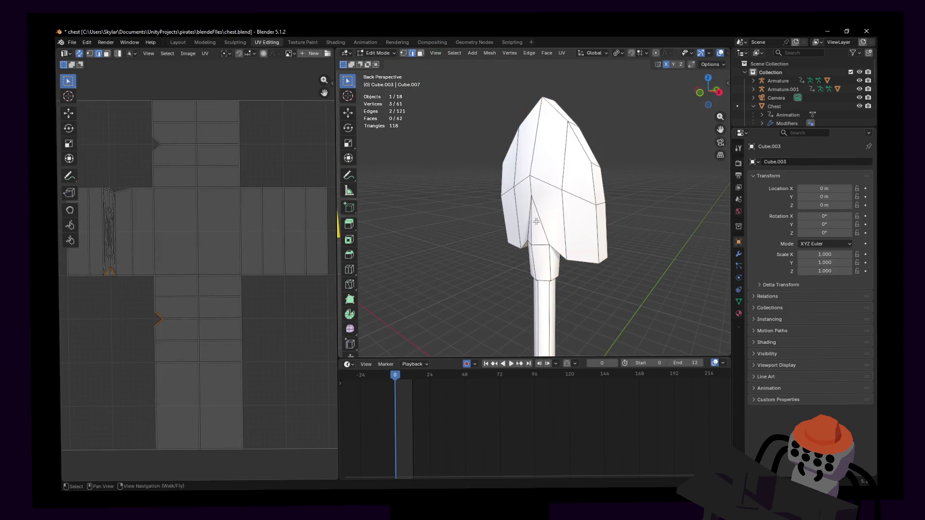
key("ctrl+e")
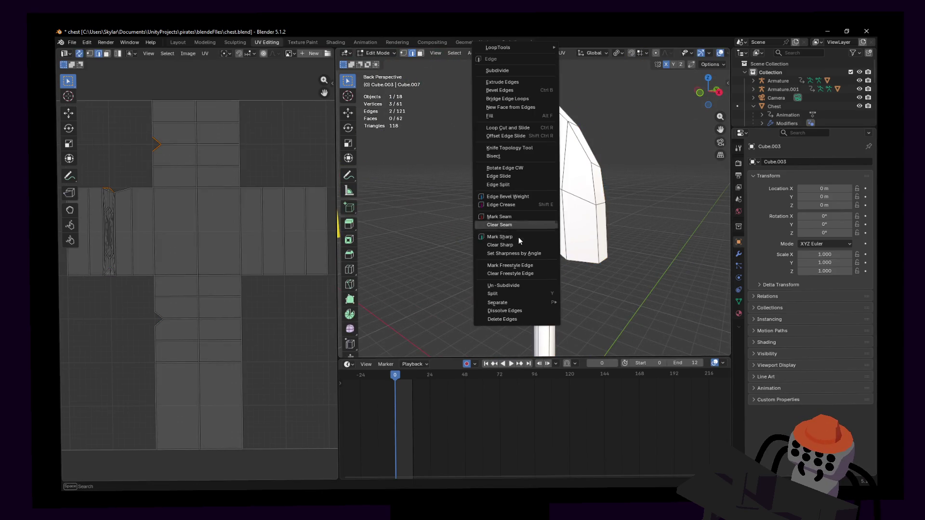
left_click(520, 233)
key("Tab")
key("shift+grave")
left_click(534, 202)
key("Tab")
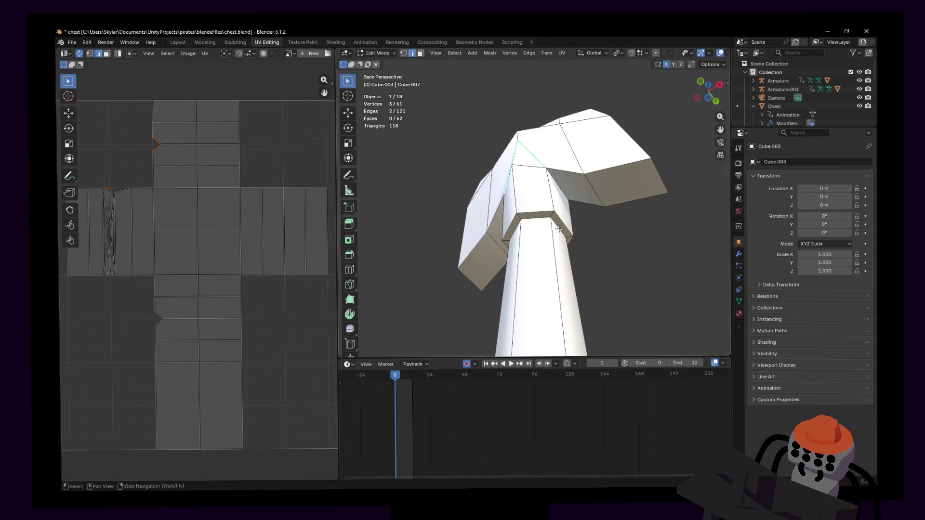
key("Tab")
key("shift+grave")
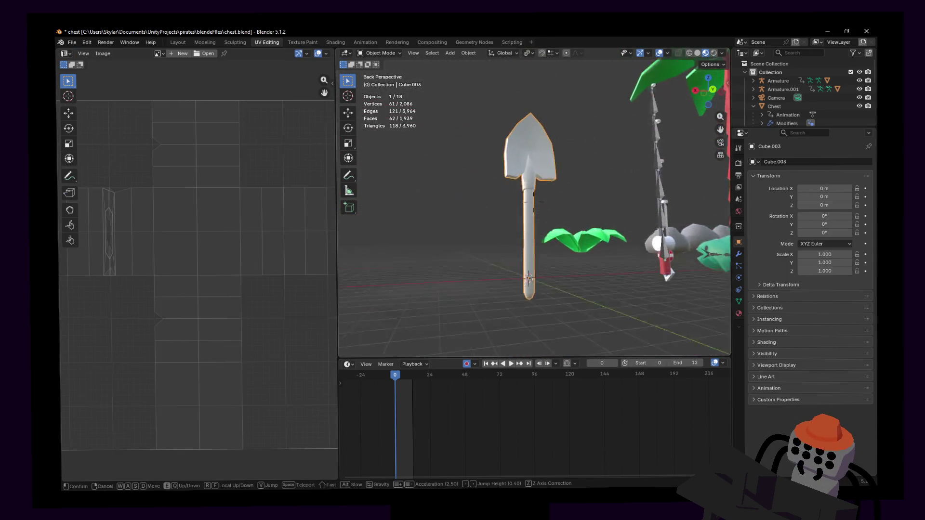
- In Edit Mode select one face of the blade and frame it from the bottom orthographic view
left_click(533, 195)
key("Tab")
key("shift+grave")
left_click(541, 276)
key("shift+grave")
left_click(532, 252)
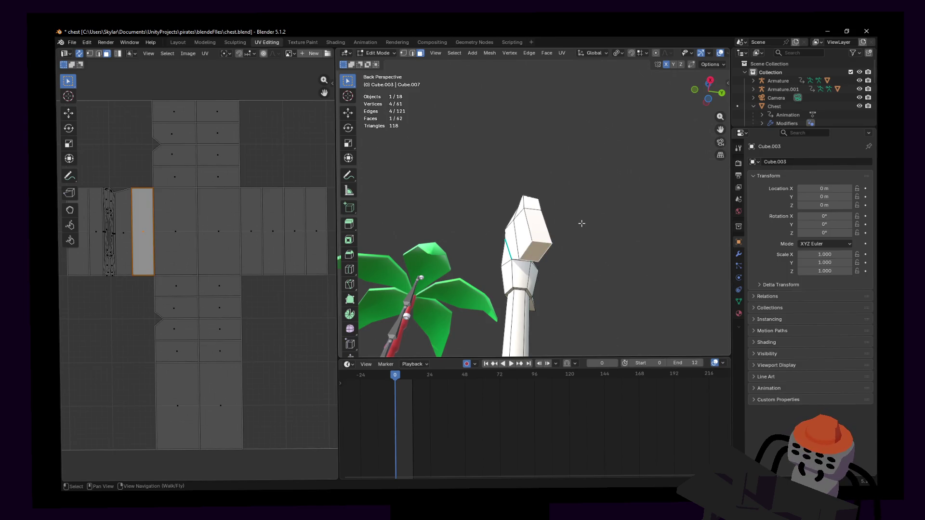
key("shift+grave")
key("w")
left_click(563, 222)
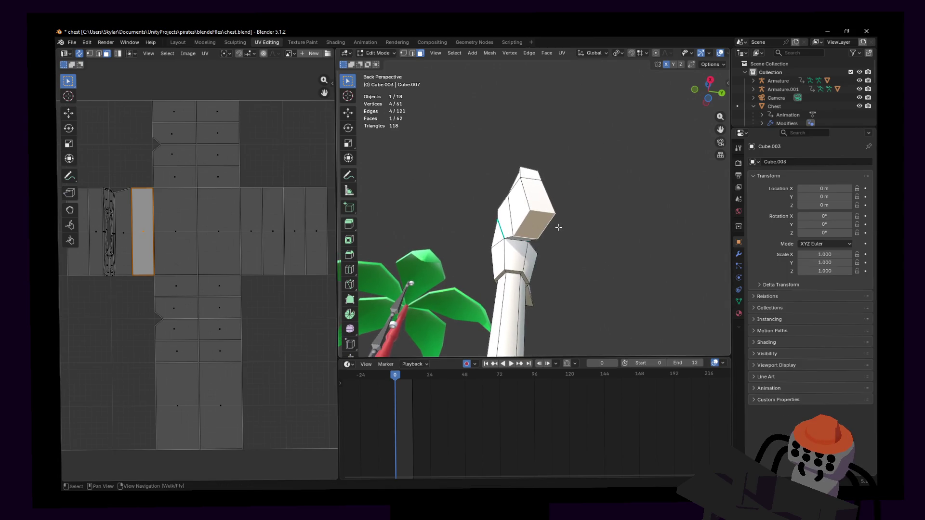
left_click(709, 99)
mouse_move(709, 99)
middle_mouse_down("shift")
mouse_move(494, 197)
mouse_move(520, 205)
middle_mouse_up("shift")
scroll(495, 196, "up", 3)
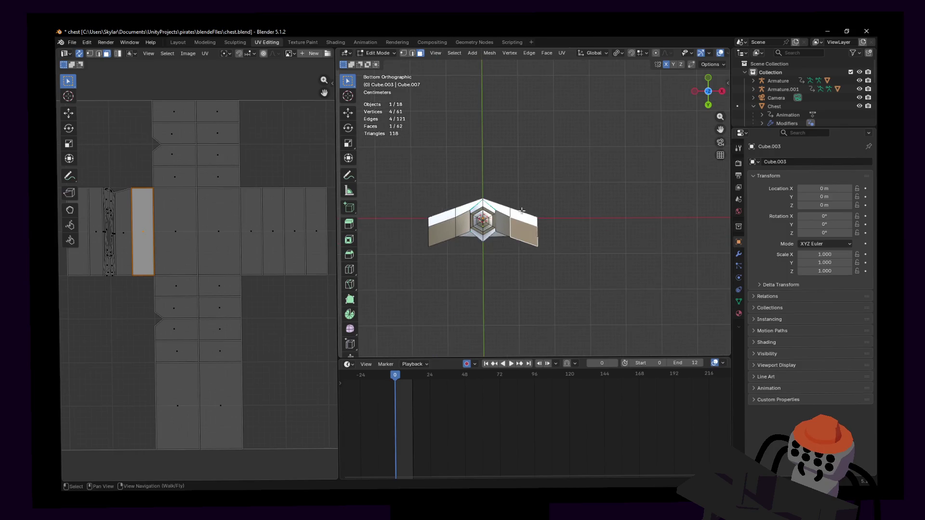
- Shift the selected face slightly sideways, cancel a rotation, and fly back over the scene
key("g")
left_click(524, 202)
key("r")
key("Escape")
key("shift+grave")
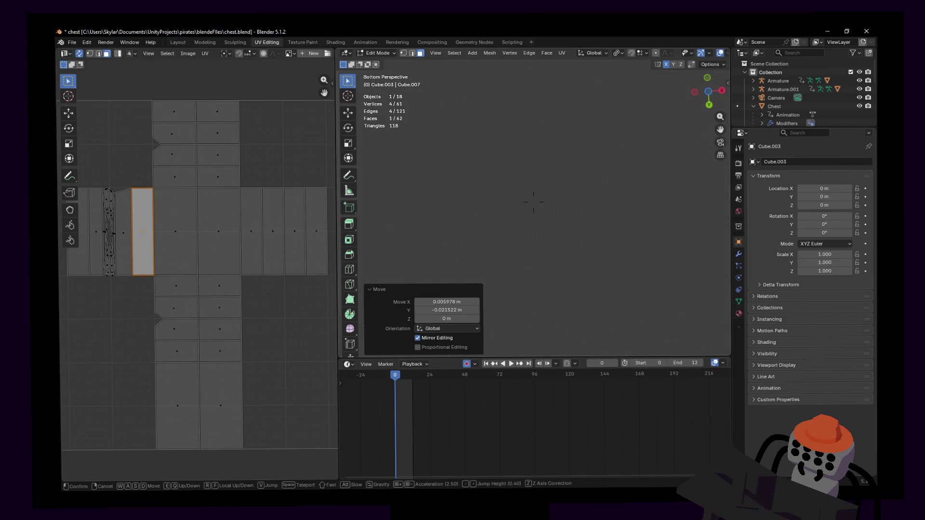
key("s")
key("w")
key("a")
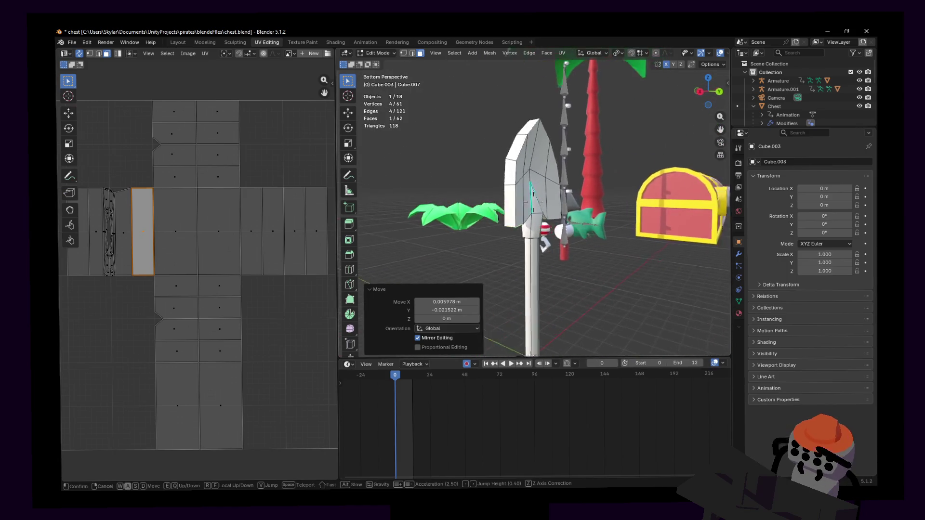
key("s")
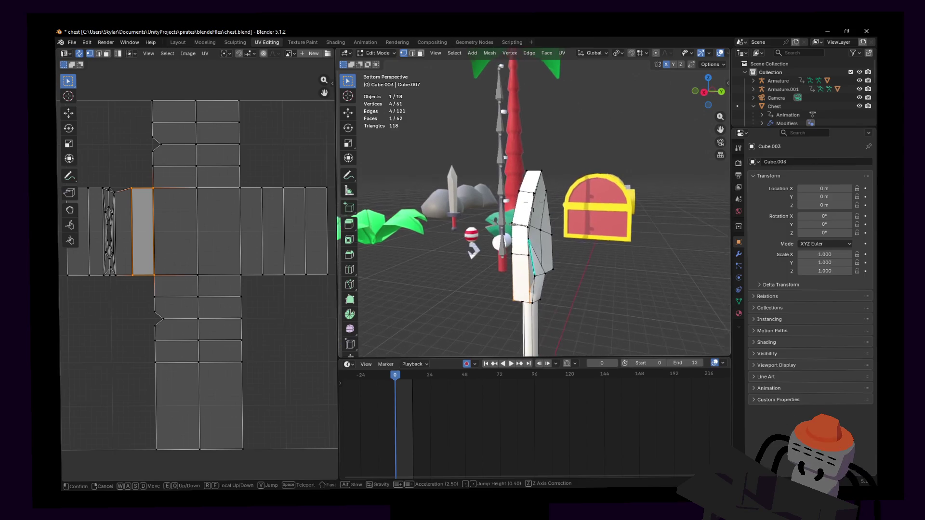
left_click(533, 194)
- From the side view, move the blade's top faces and a tip vertex to reshape the tip
left_click(711, 95)
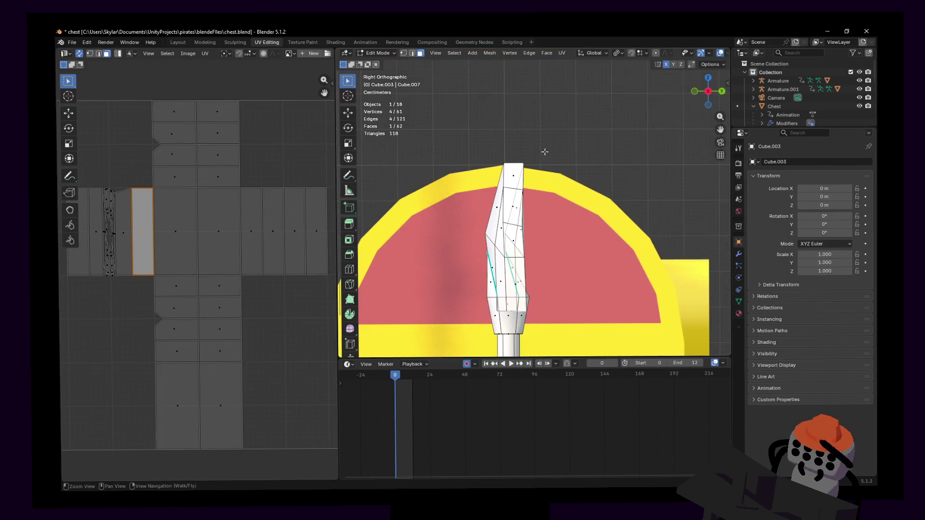
left_click(512, 177, "shift")
key("g")
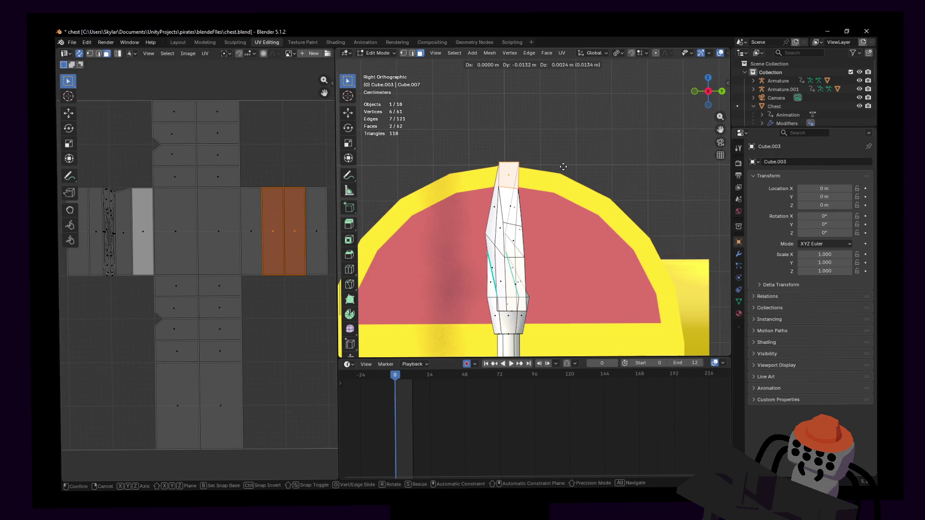
left_click(562, 167)
key("1")
left_click_drag(539, 137, 509, 172)
key("g")
left_click(529, 205)
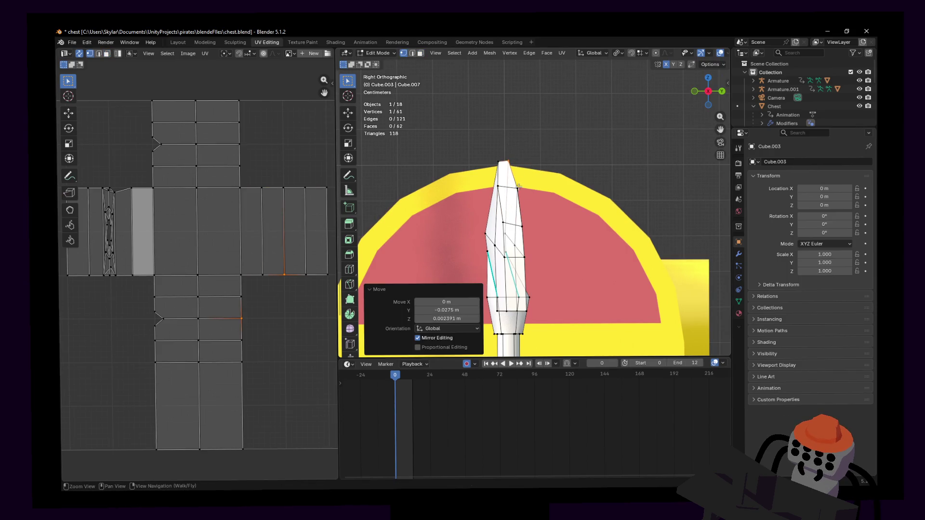
- Narrow the tip edge loop along Y, reposition it, and nudge a single blade edge
left_click(517, 185)
left_click(521, 177, "alt")
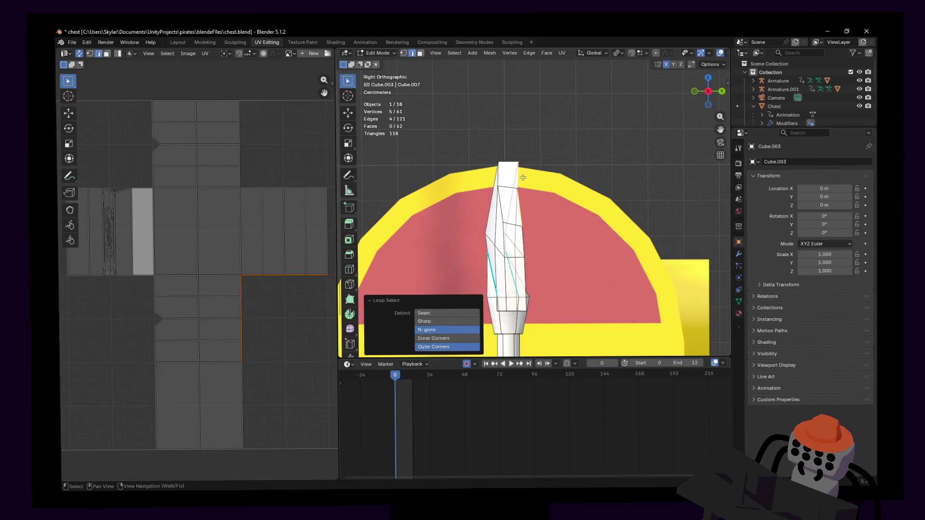
key("g")
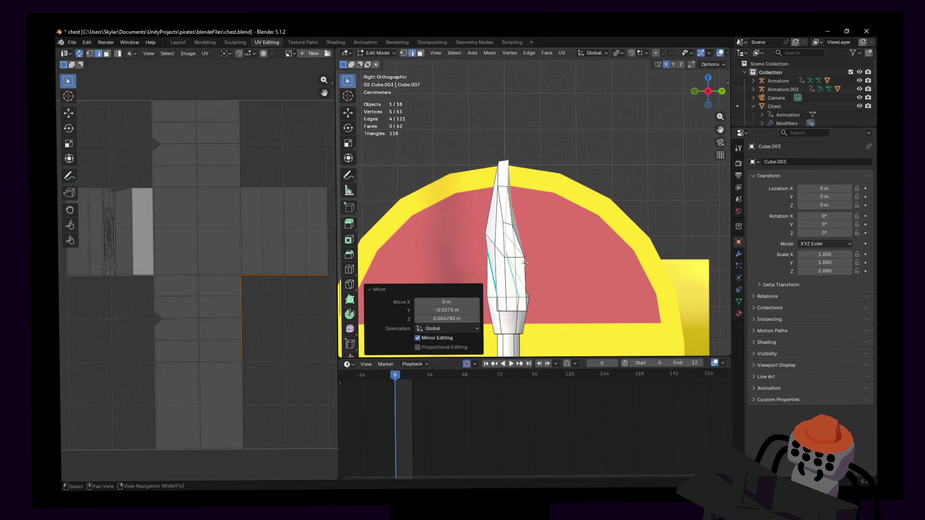
right_click(554, 239)
key("s")
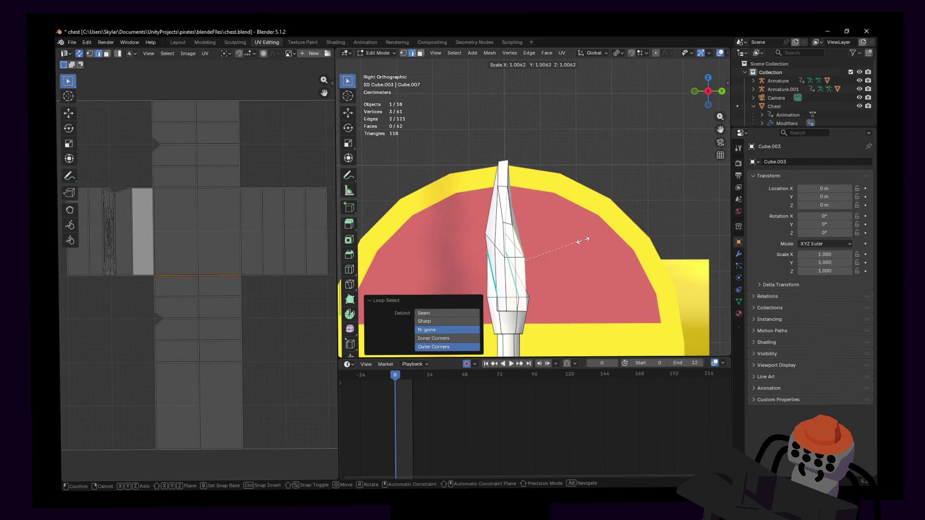
key("y")
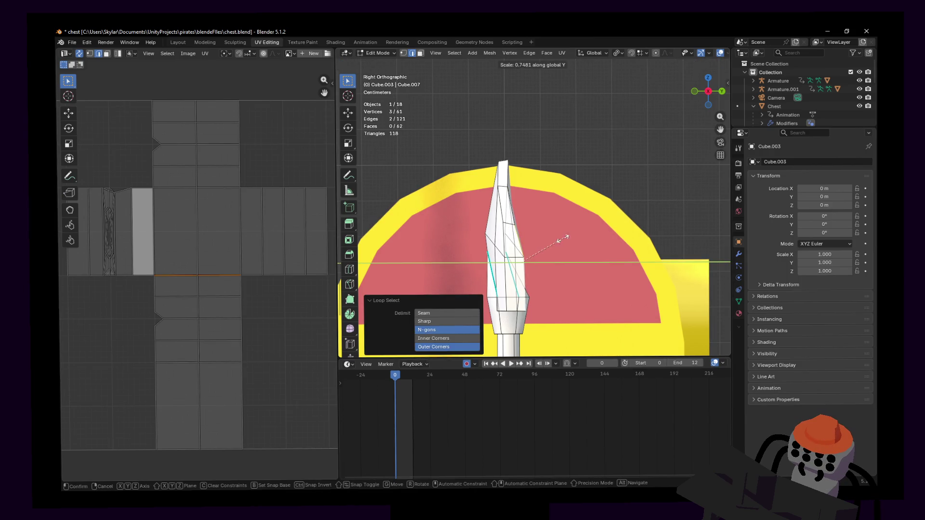
left_click(535, 245)
key("g")
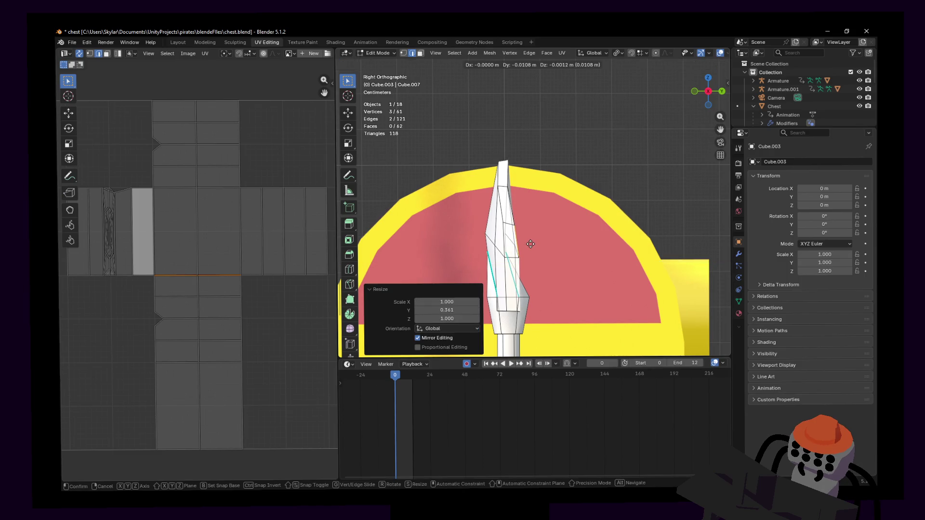
left_click(531, 244)
left_click(504, 171)
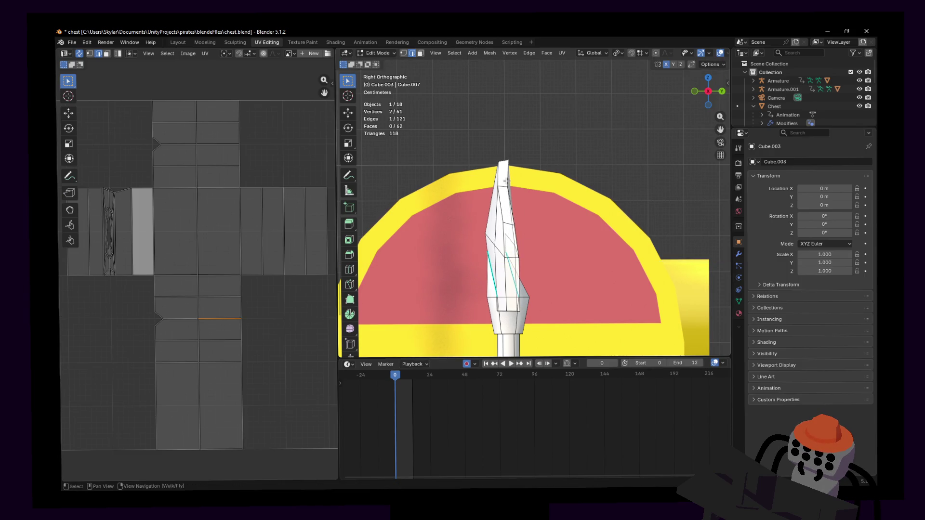
key("g")
left_click(518, 187)
- Fly around the shovel in Object Mode to check the tip, then return to Edit Mode
key("shift+grave")
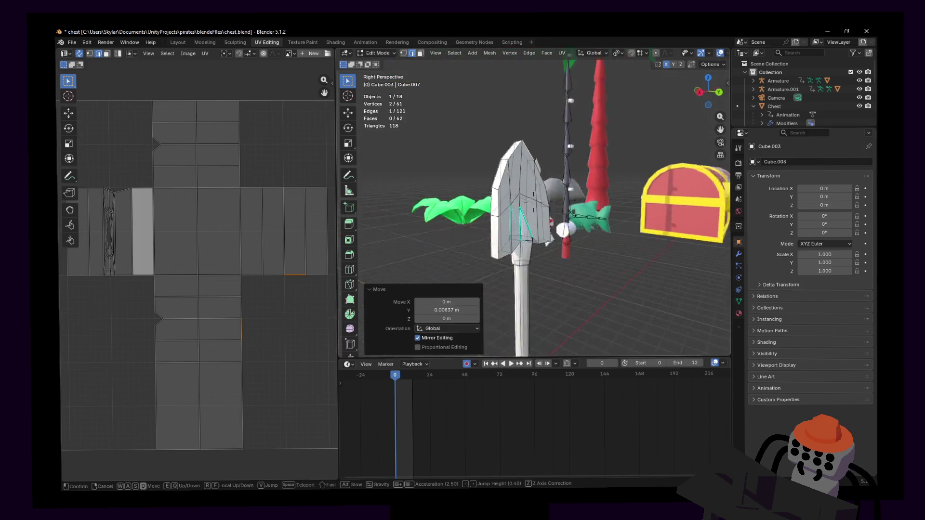
left_click(526, 187)
key("shift+grave")
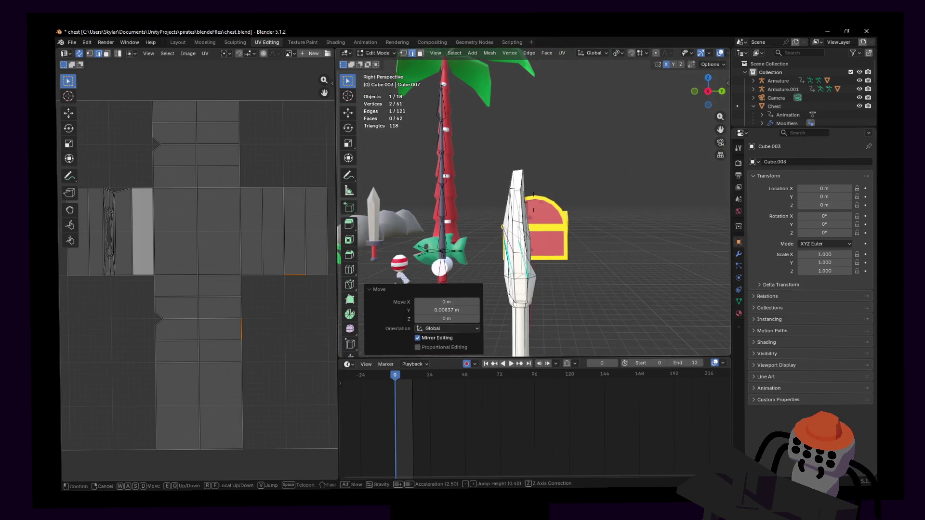
left_click(533, 201)
key("Tab")
key("shift+grave")
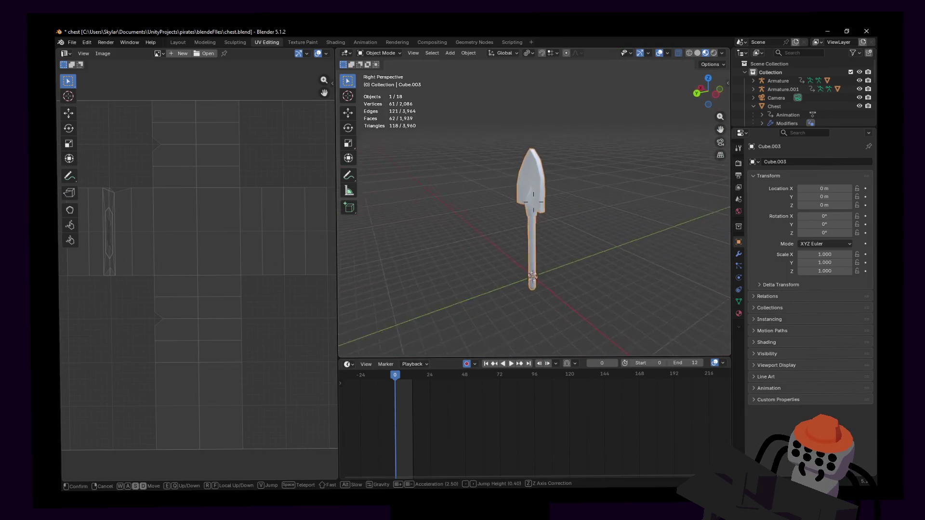
key("w")
key("s")
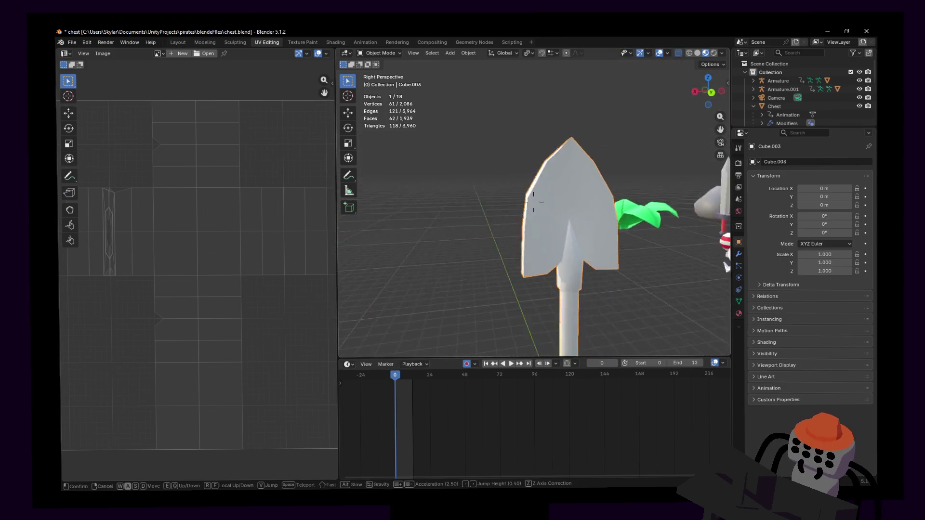
left_click(533, 201)
key("Tab")
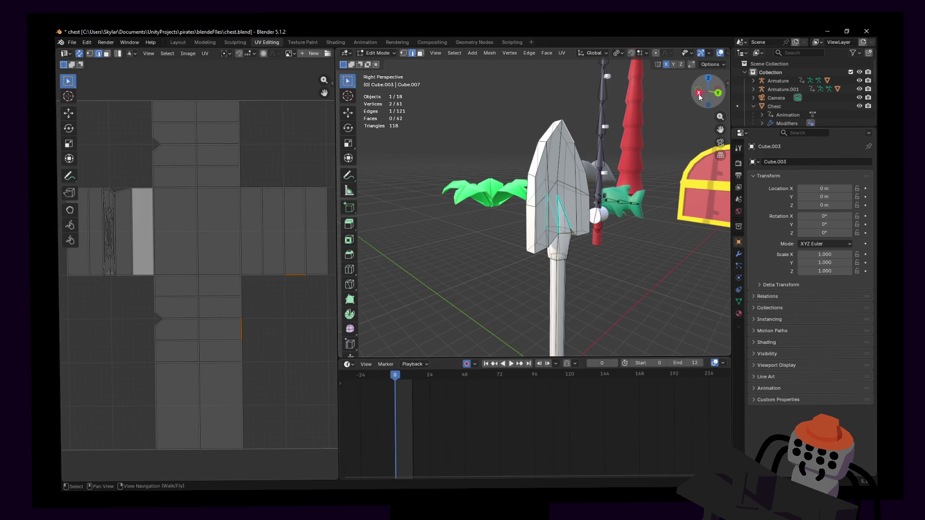
- Move the blade tip along Y, tilt it about 11 degrees, and nudge one tip edge
left_click(698, 95)
left_click_drag(568, 71, 425, 163)
key("g")
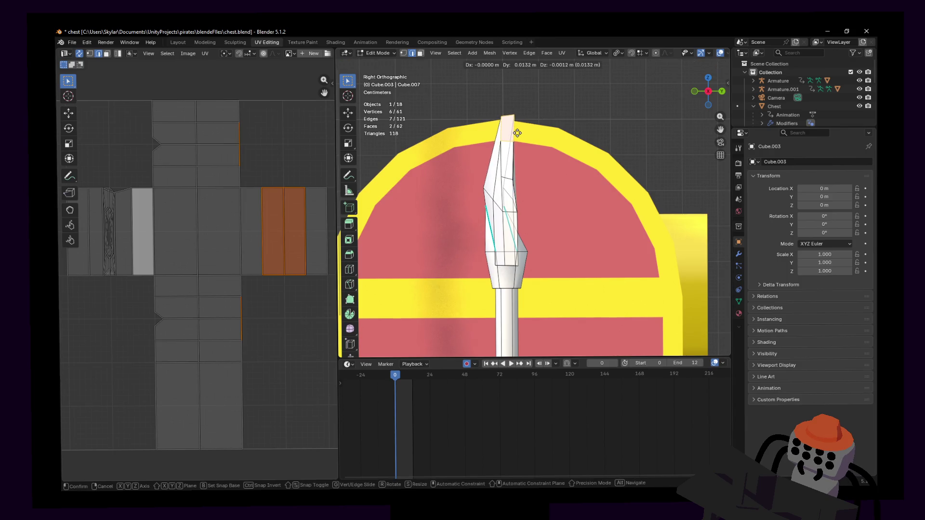
key("y")
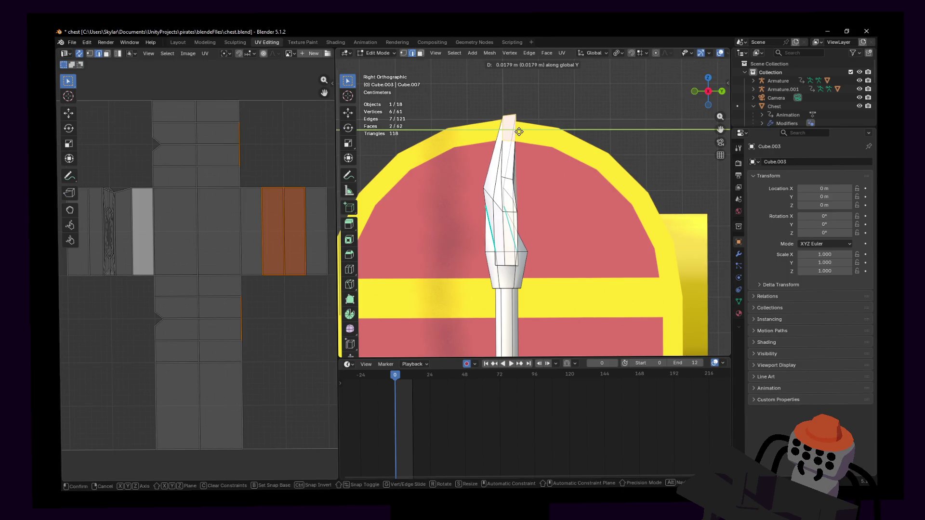
left_click(516, 131)
key("r")
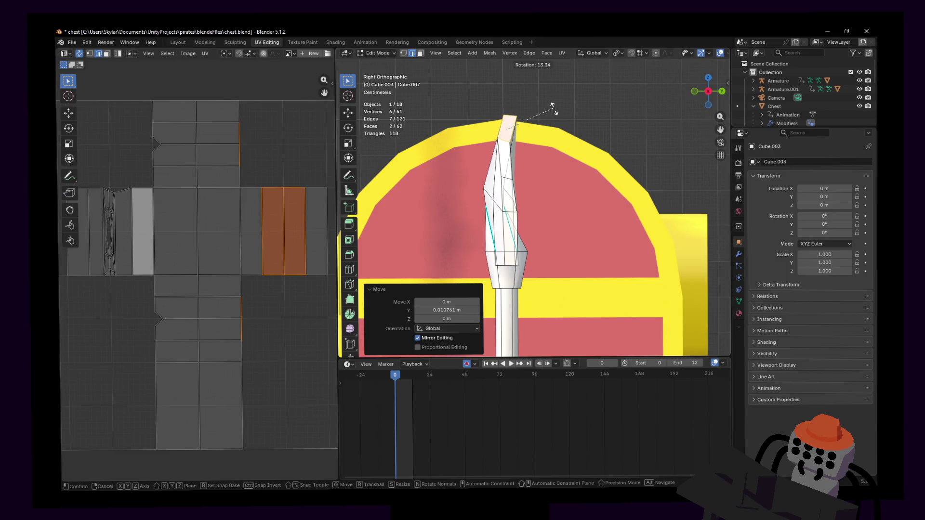
left_click(552, 105)
left_click(506, 137)
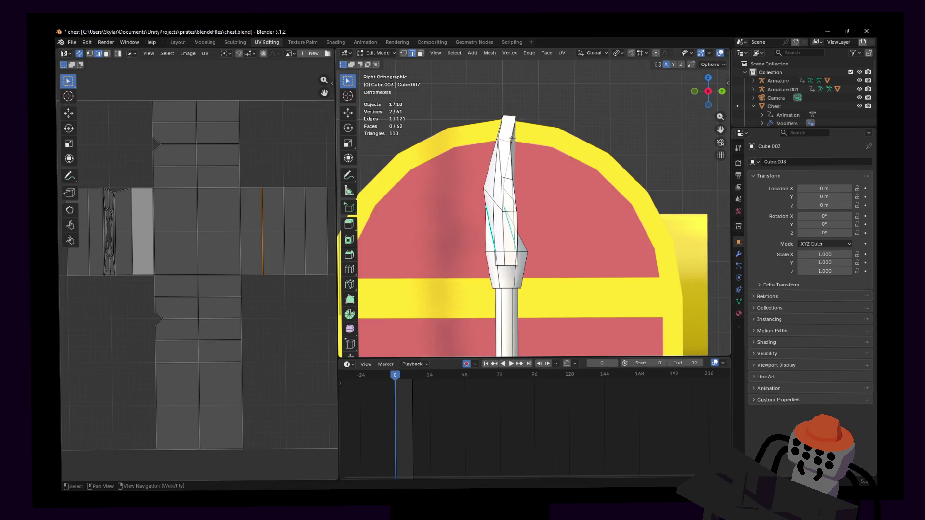
key("g")
left_click(512, 136)
- Leave Edit Mode and fly the view to show the finished shovel
key("Tab")
key("shift+grave")
key("s")
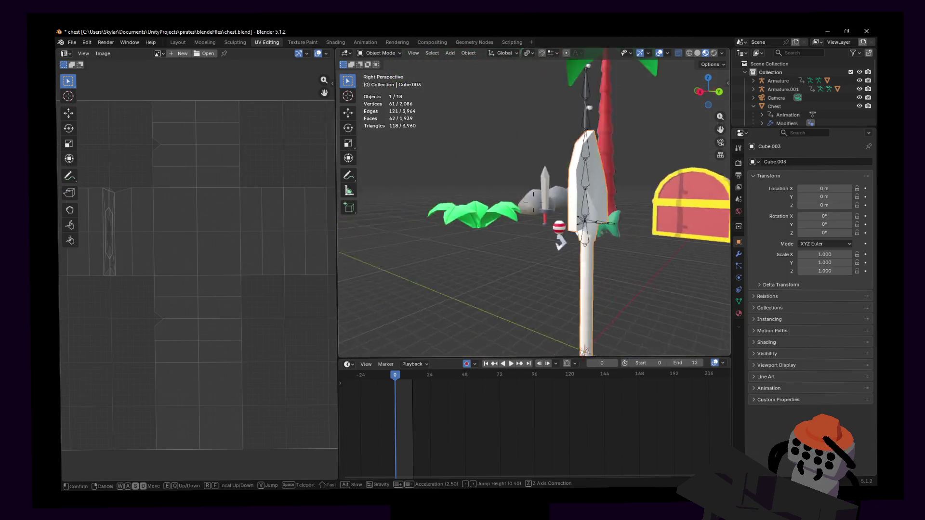
key("w")
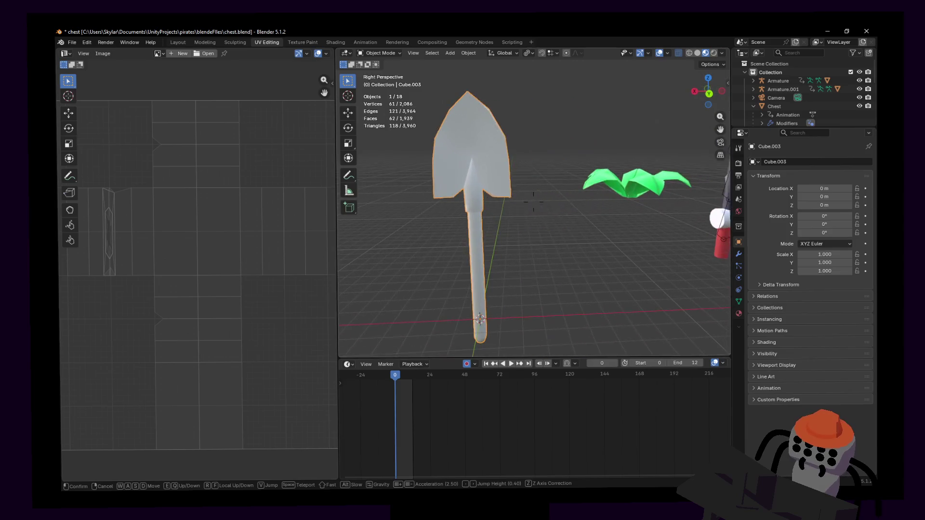
- Assign the existing palette material to the shovel from its material settings
left_click(570, 128)
key("Tab")
key("a")
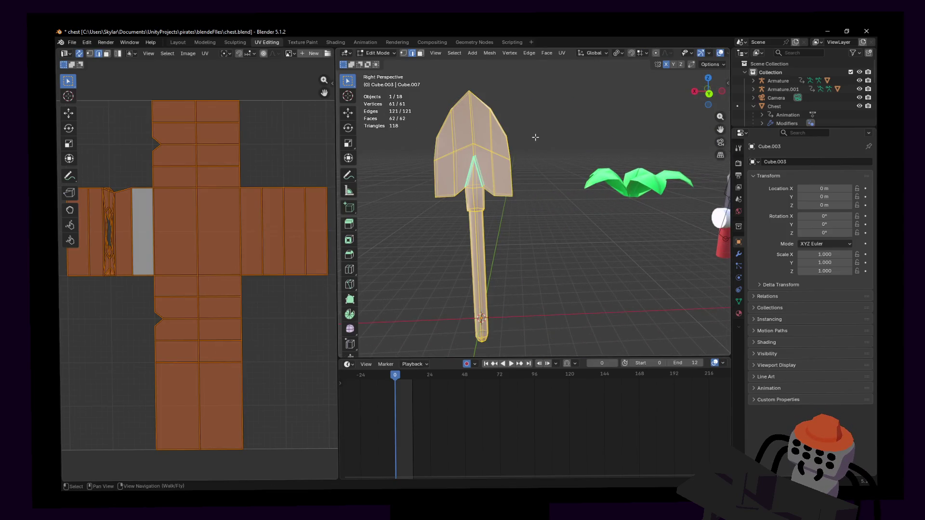
key("Tab")
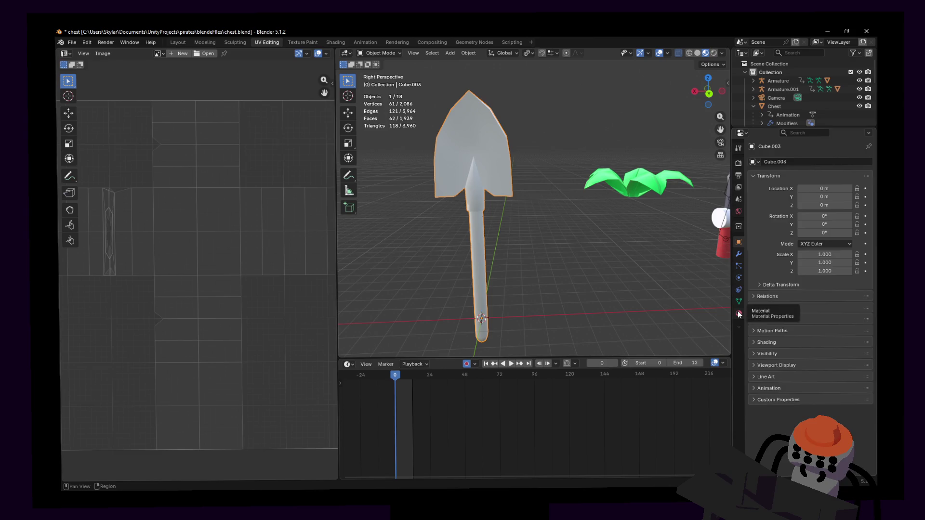
left_click(739, 314)
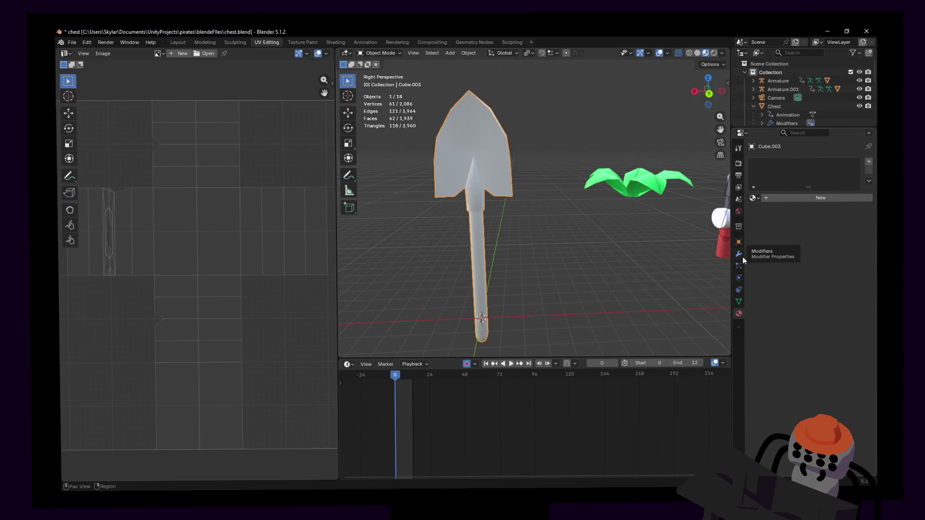
left_click(755, 197)
left_click(763, 210)
- Enter Edit Mode on the shovel so its UVs show over palette.png in the UV Editor
middle_click_drag(535, 218, 506, 198)
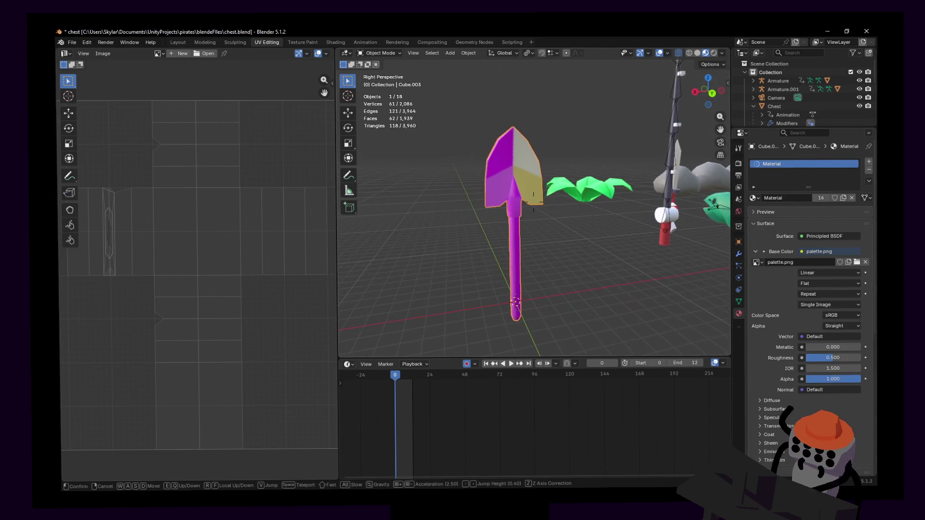
key("Tab")
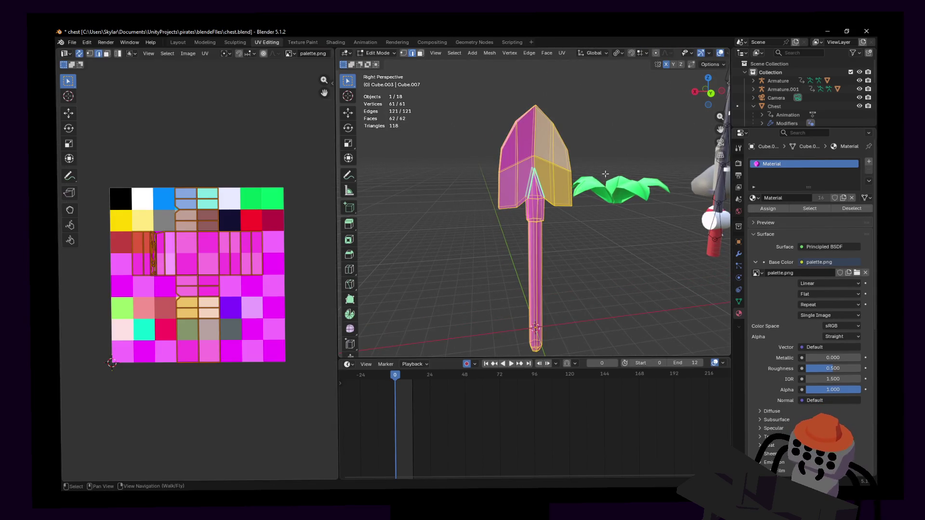
- Unwrap the whole shovel and shrink its UVs onto the brown palette tile for the handle
key("u")
key("Return")
key("s")
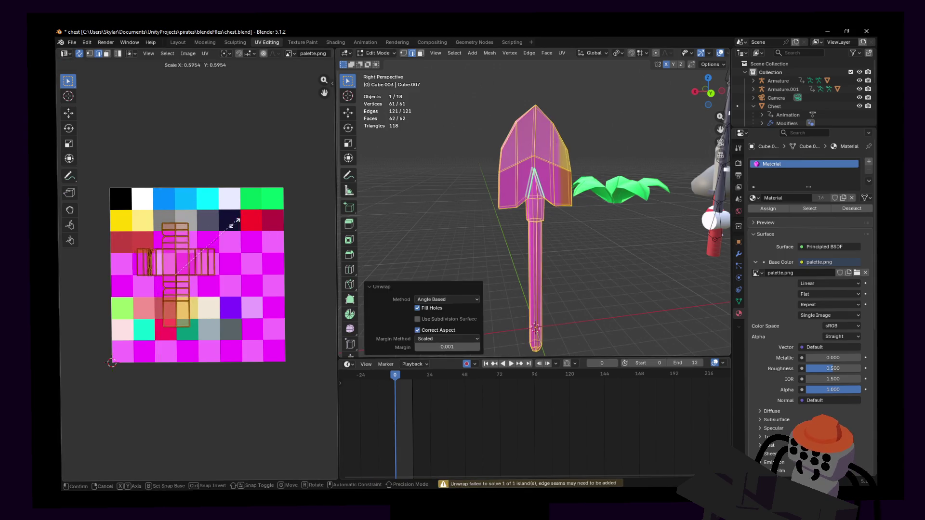
left_click(183, 297)
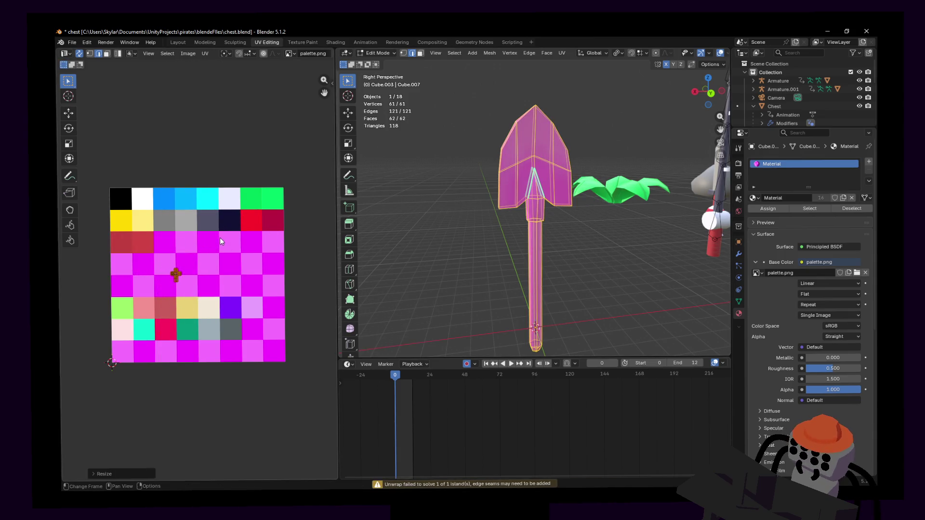
key("g")
left_click(209, 274)
left_click_drag(706, 92, 711, 107)
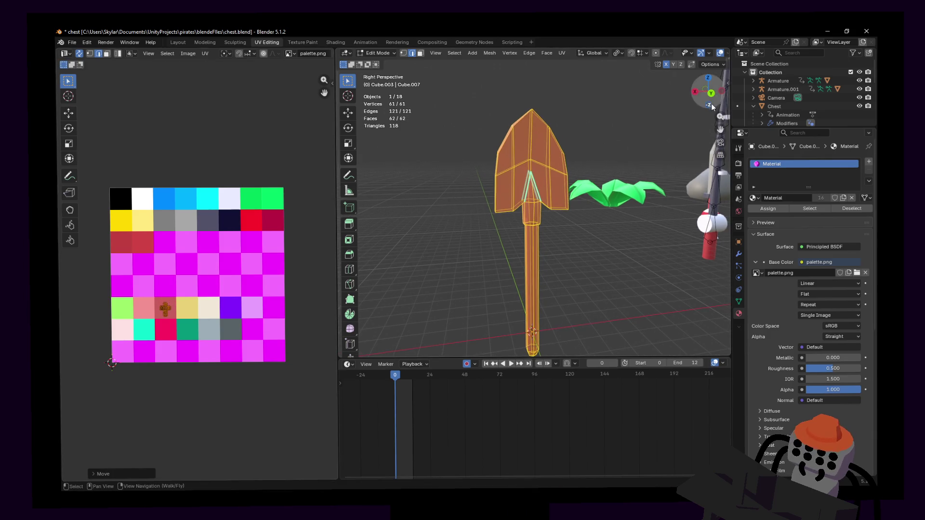
left_click(710, 96)
scroll(557, 137, "up", 1)
scroll(538, 144, "down", 3)
- Box-select only the shovel head faces, viewed straight from behind
key("b")
left_click_drag(564, 94, 406, 249)
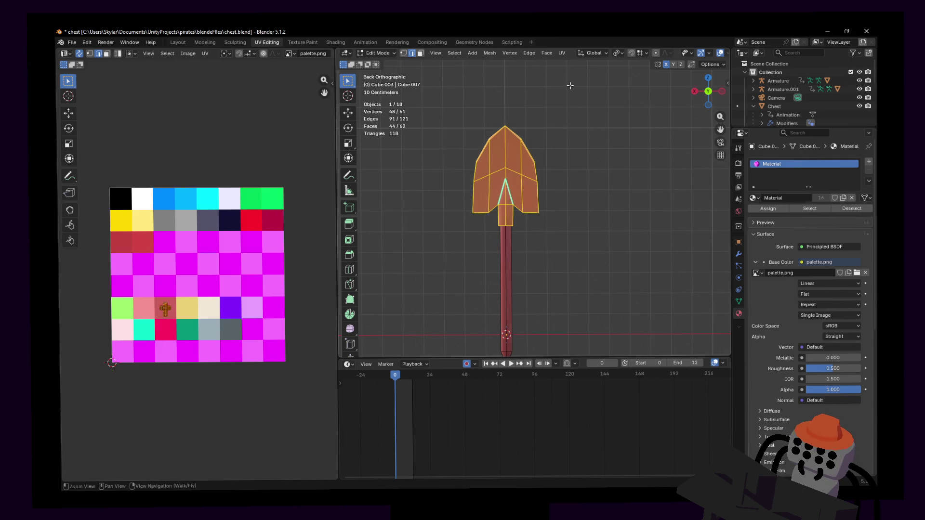
key("b")
middle_click_drag(569, 86, 393, 238)
middle_click_drag(570, 116, 579, 109, "shift")
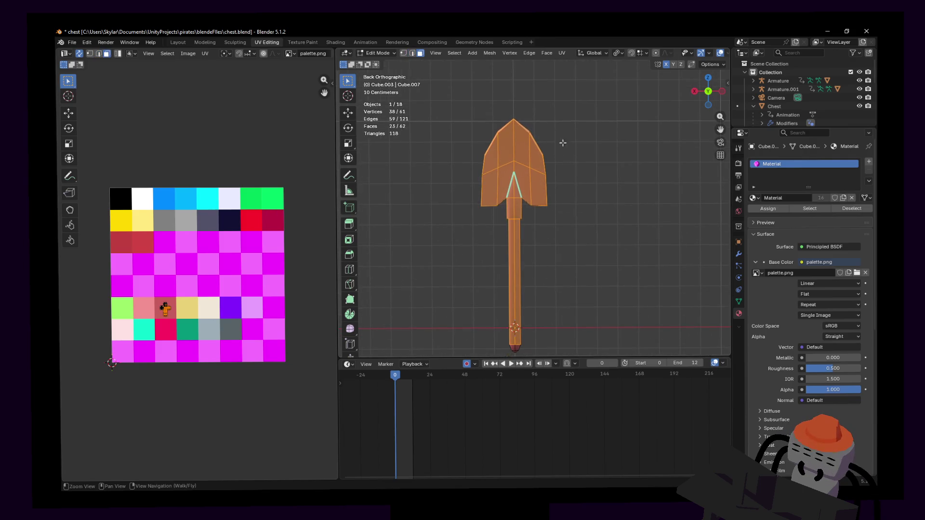
left_click_drag(587, 90, 438, 236)
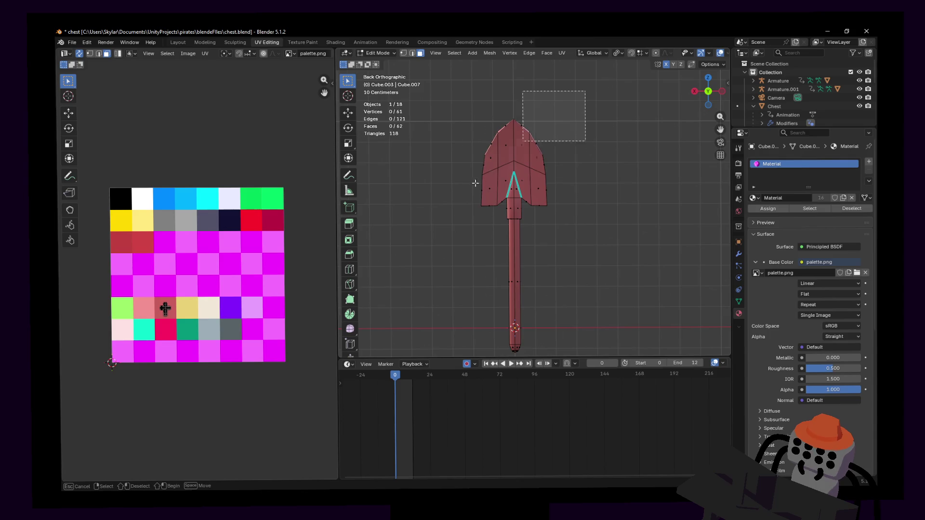
- Unwrap the head, scale its UVs onto the grey palette cell, and return to Object Mode
key("u")
left_click(574, 150)
key("s")
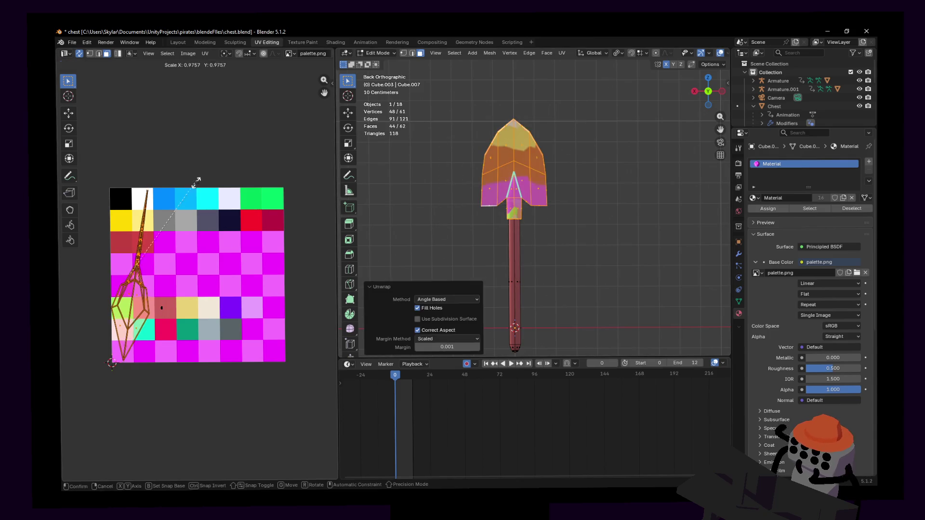
left_click(145, 261)
key("g")
left_click(191, 219)
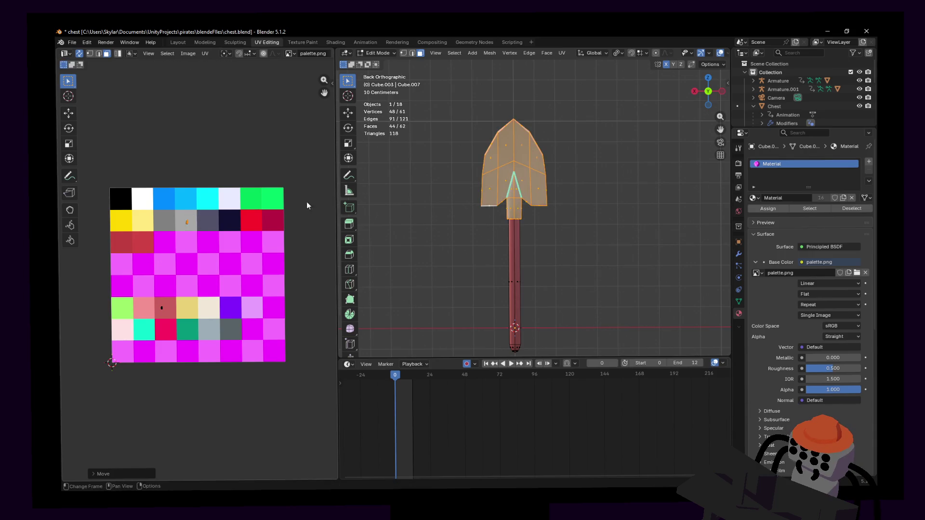
key("Tab")
key("shift+grave")
left_click(441, 179)
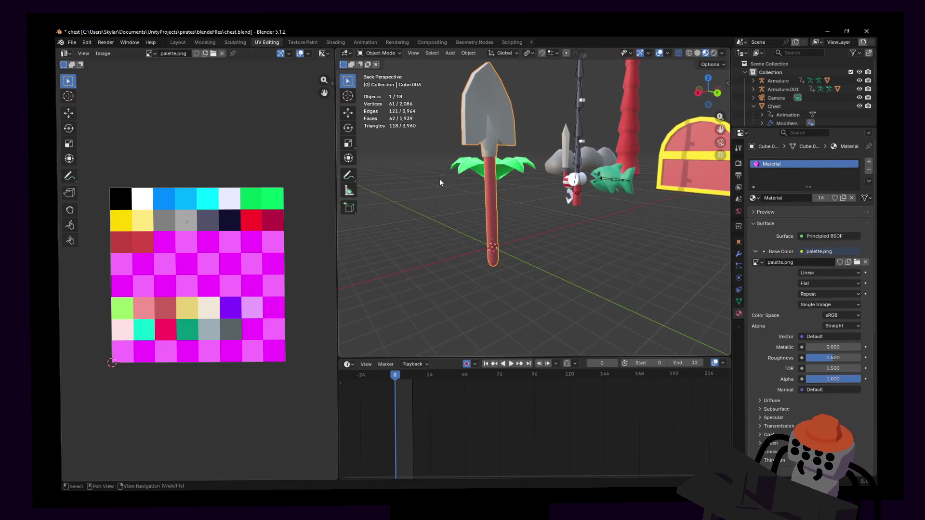
- Move the shovel along the ground with Z locked to X -2 m, Y -2 m
middle_click_drag(490, 180, 513, 227)
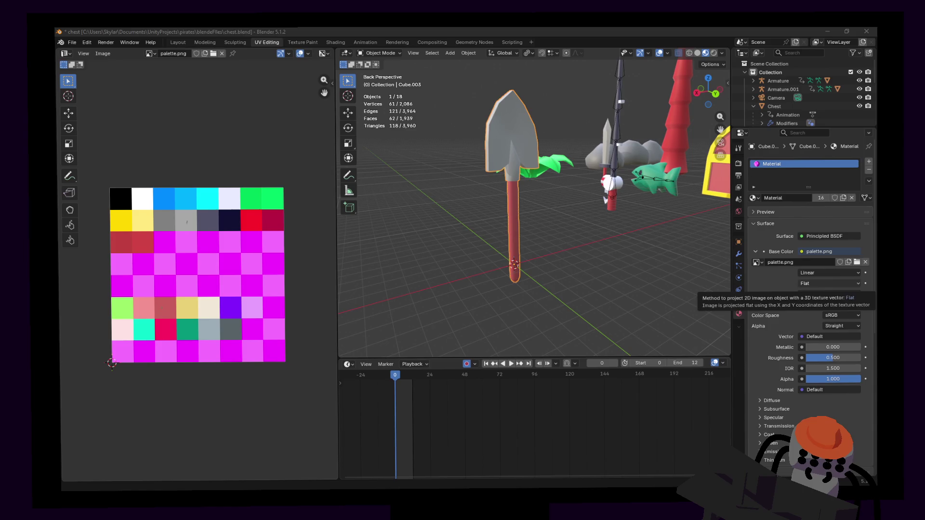
key("shift+grave")
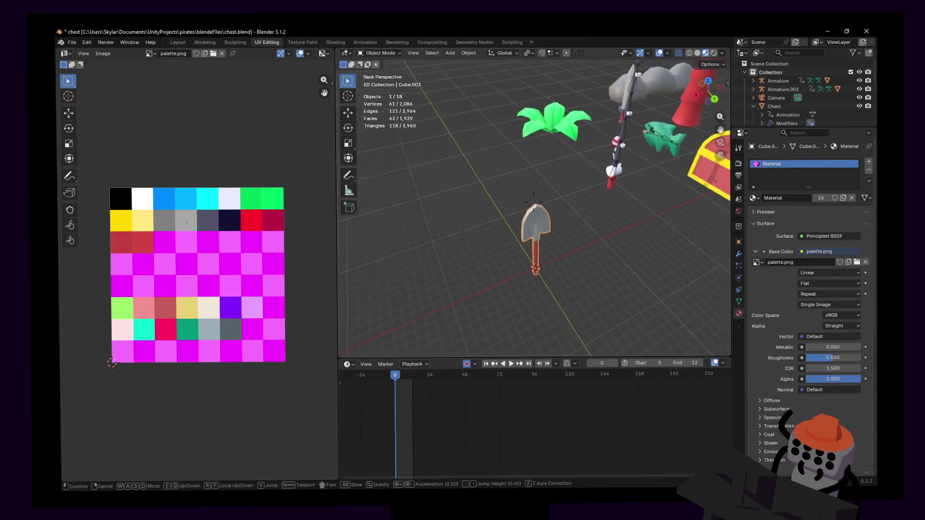
key("Return")
key("g")
key("shift+z")
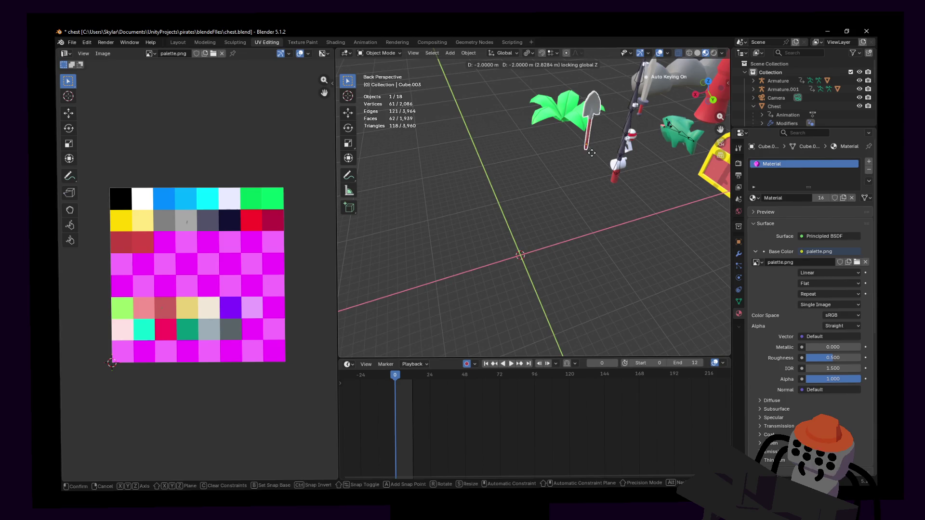
left_click(591, 152)
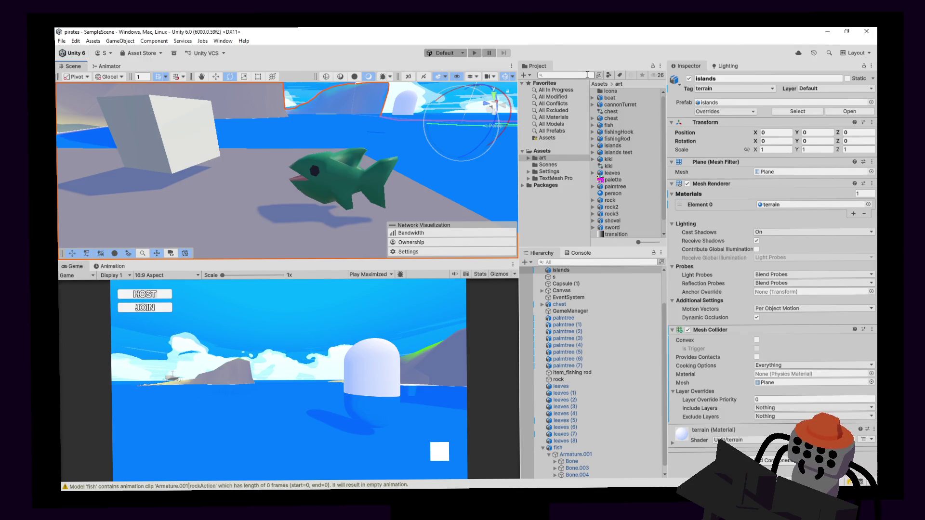
scroll(621, 120, "down", 2)
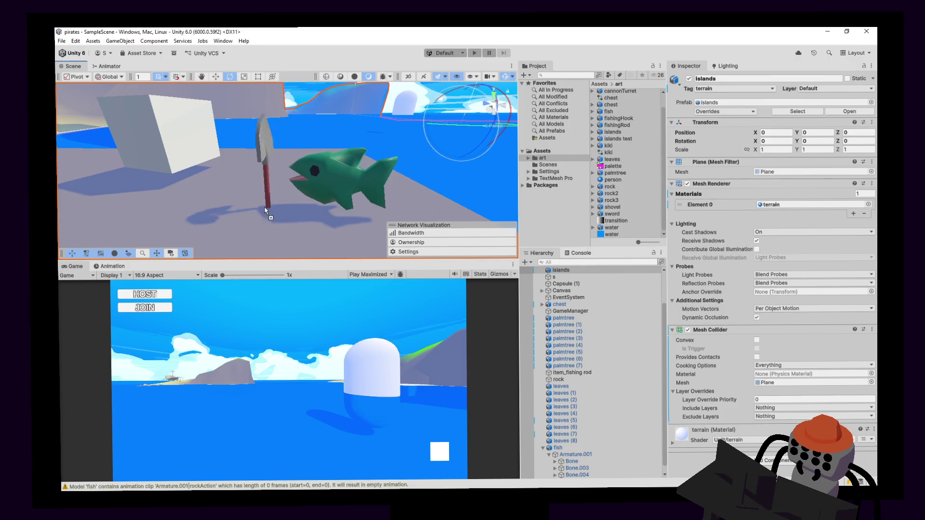
- Drag the shovel asset from the Project window into the Unity scene beside the fish and inspect it
left_click_drag(617, 214, 267, 208)
mouse_move(339, 175)
left_mouse_down("alt")
mouse_move(215, 189)
mouse_move(336, 195)
left_mouse_up("alt")
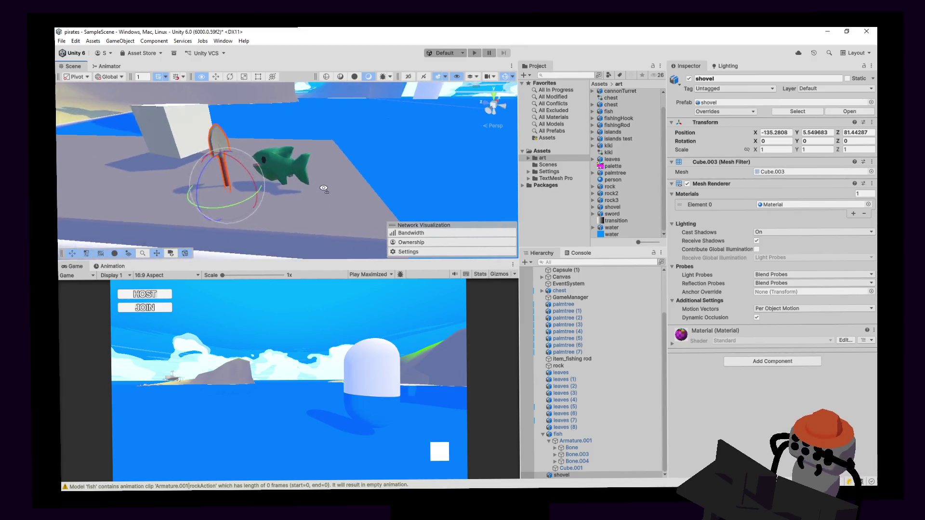
left_click_drag(336, 195, 533, 171, "alt")
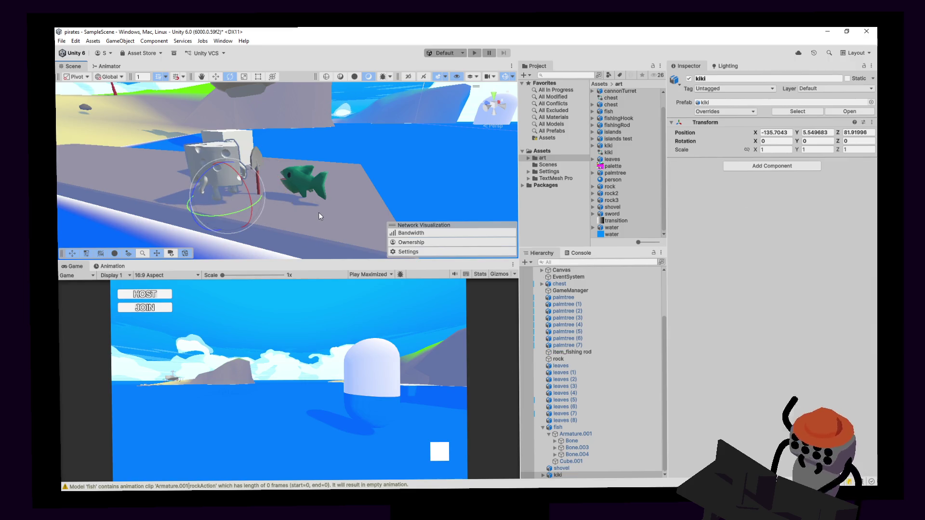
scroll(311, 212, "up", 3)
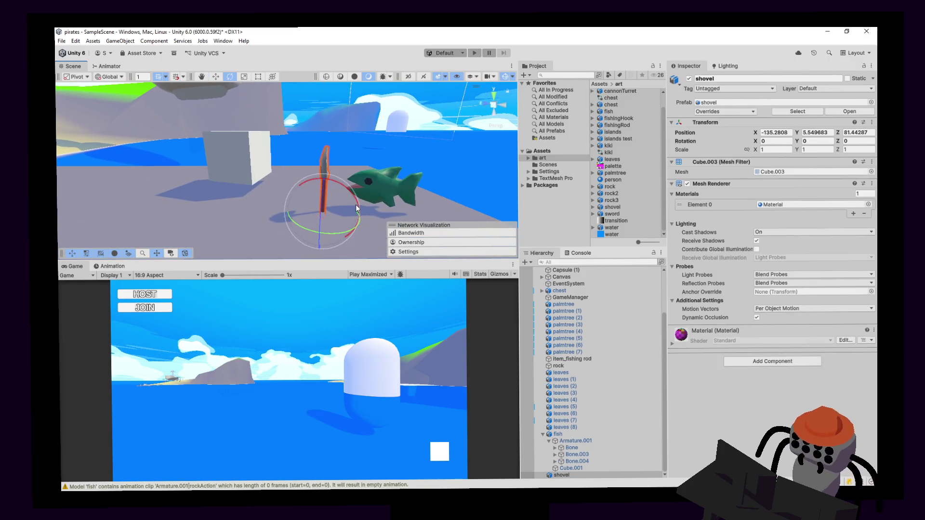
scroll(332, 208, "up", 3)
left_click(339, 210)
scroll(337, 214, "down", 4)
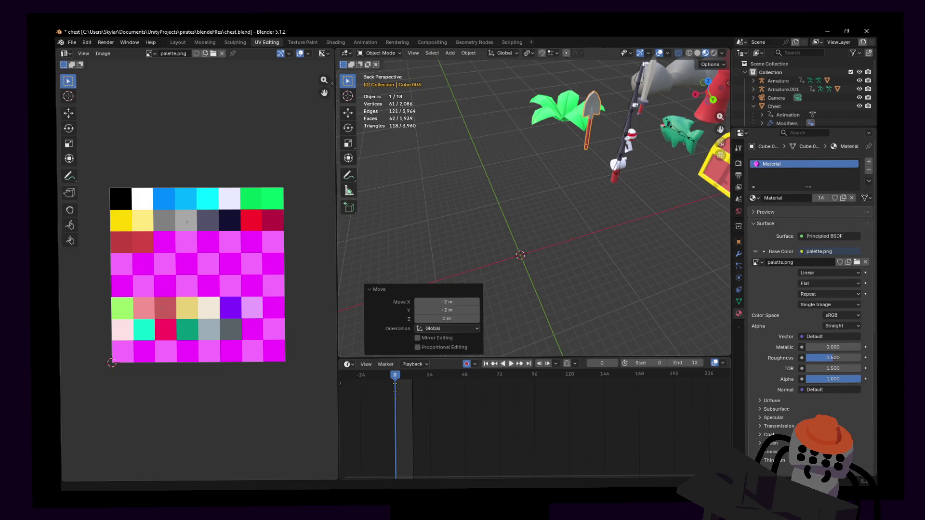
- Save chest.blend with Ctrl+S, deselect everything and orbit to a fresh angle
key("ctrl+s")
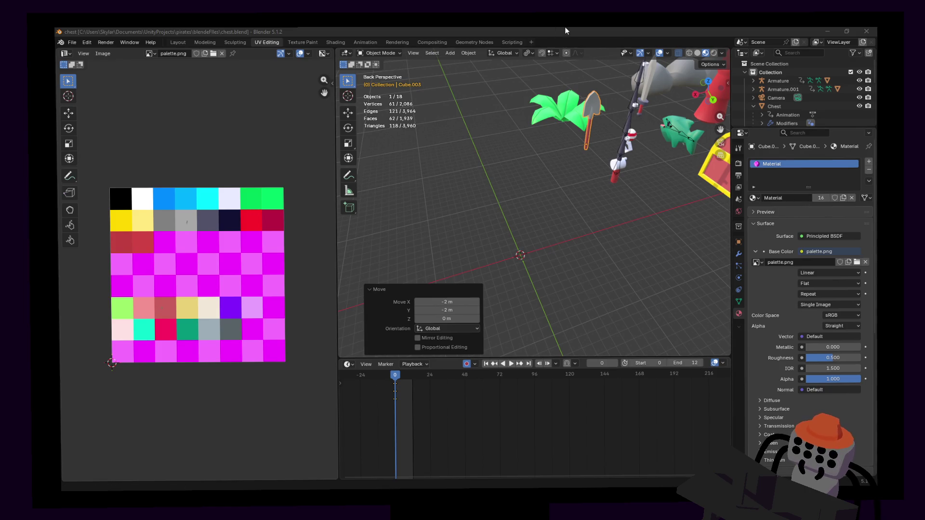
left_click(481, 210)
middle_click_drag(547, 241, 548, 254)
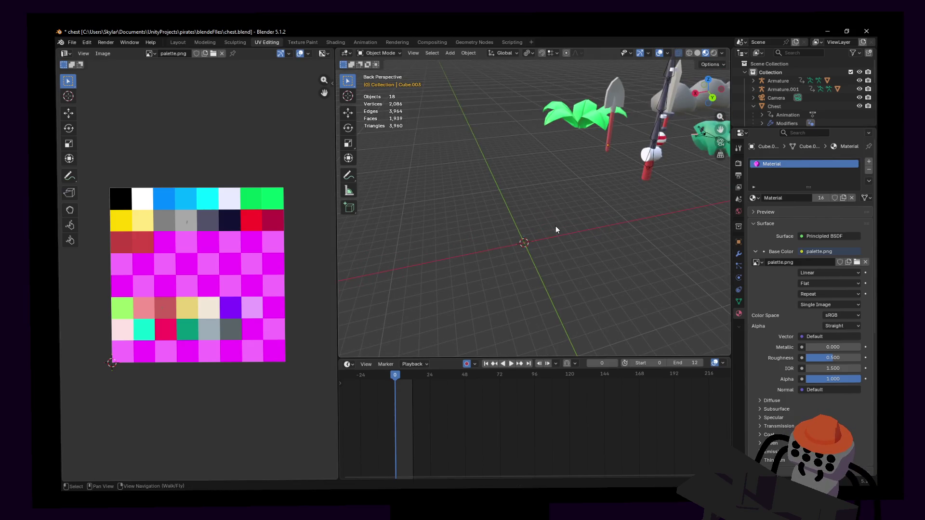
key("shift+a")
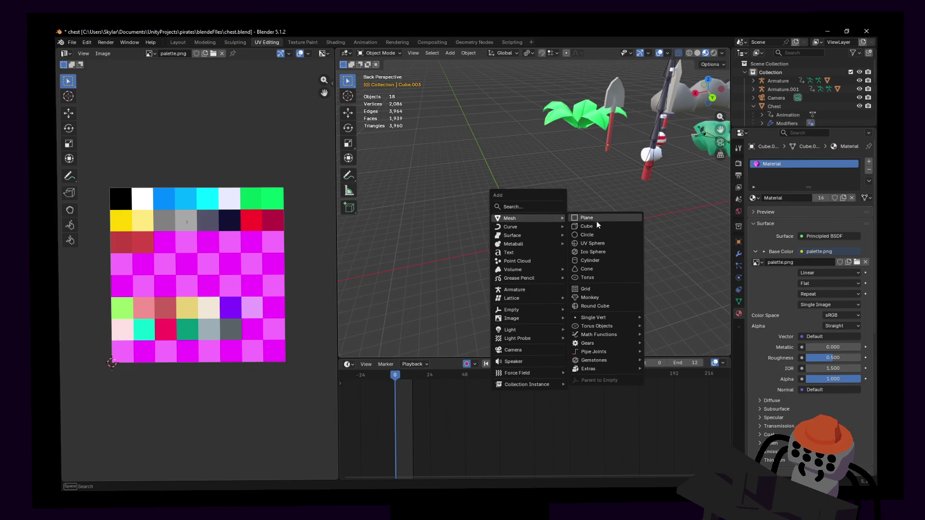
- Add a Mesh > Cube and scale it down to a much smaller size in Edit Mode
left_click(597, 224)
key("shift+grave")
key("s")
key("Return")
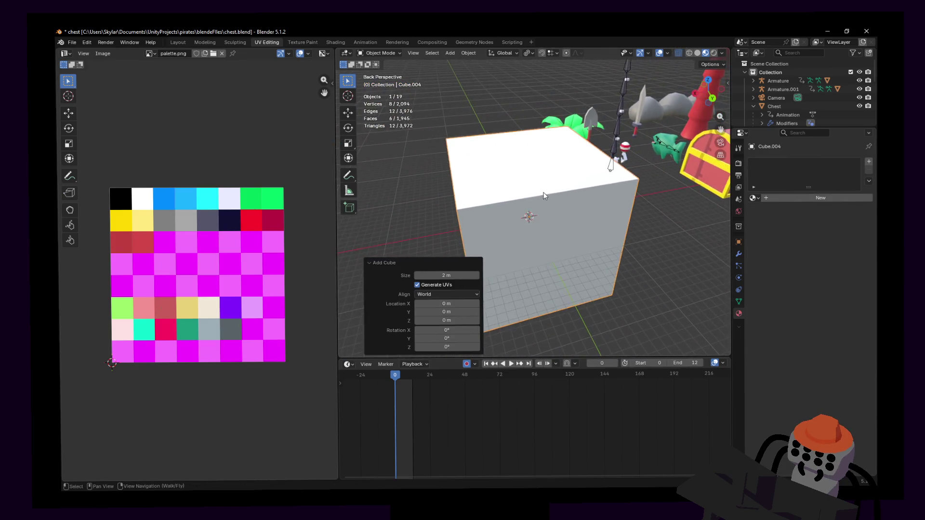
key("Tab")
key("s")
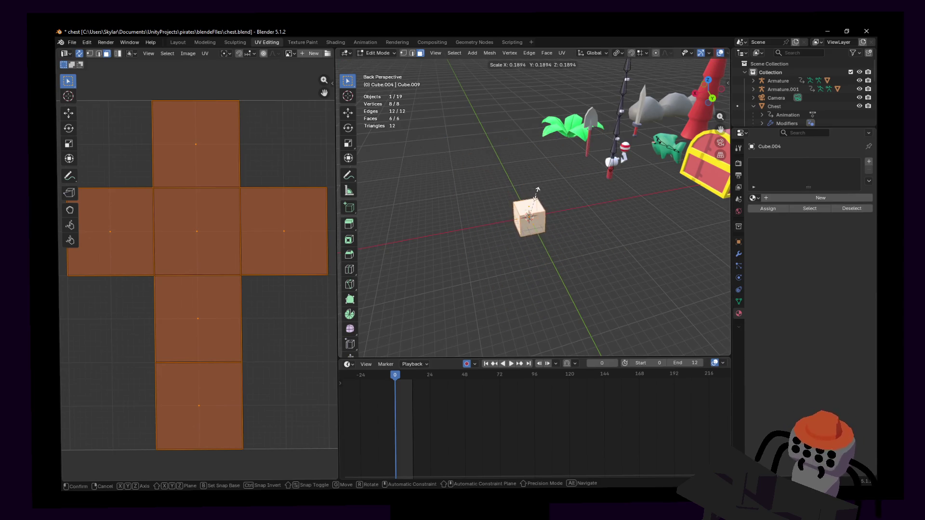
left_click(533, 202)
scroll(541, 195, "up", 2)
scroll(553, 188, "up", 1)
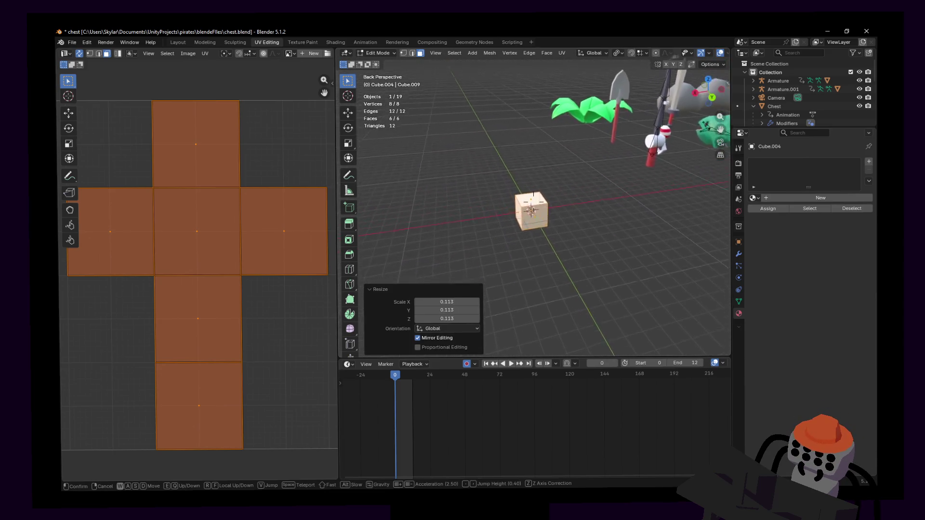
scroll(563, 181, "up", 3)
scroll(577, 169, "up", 2)
key("s")
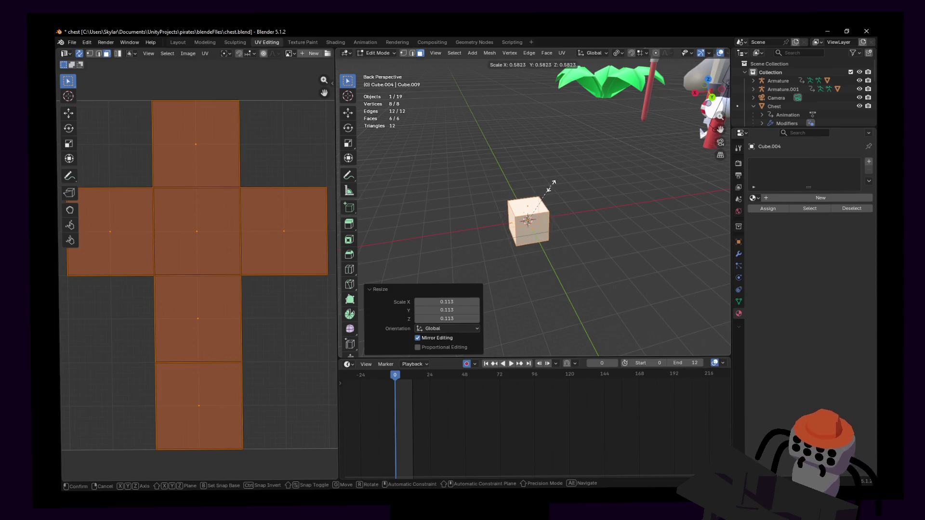
left_click(547, 187)
scroll(549, 202, "up", 3)
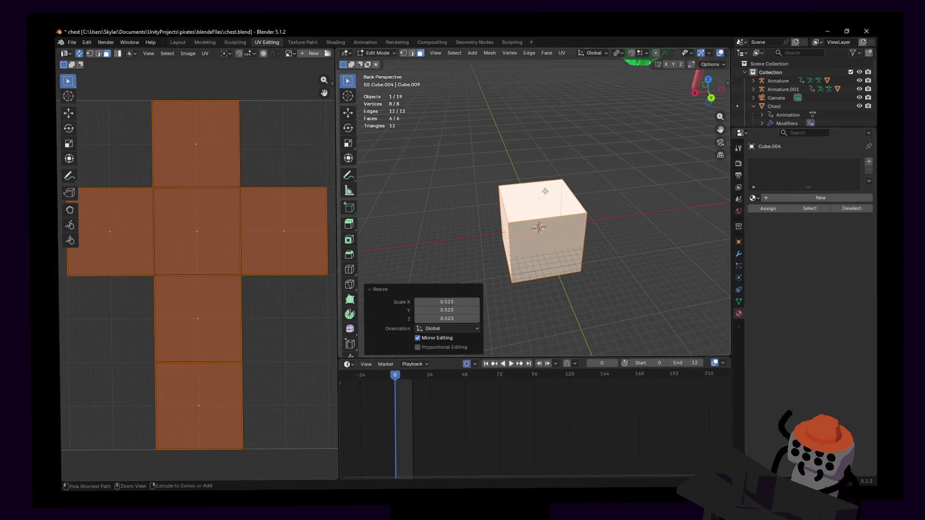
- Cut two centred edge loops around the cube with Ctrl+R
key("ctrl+r")
left_click(581, 241)
right_click(585, 246)
key("ctrl+r")
left_click(590, 248)
mouse_move(590, 248)
middle_mouse_down()
mouse_move(610, 233)
mouse_move(592, 233)
middle_mouse_up()
- Alt+select a ring of faces around the cube and bring up the face editing options
left_click(611, 234, "alt")
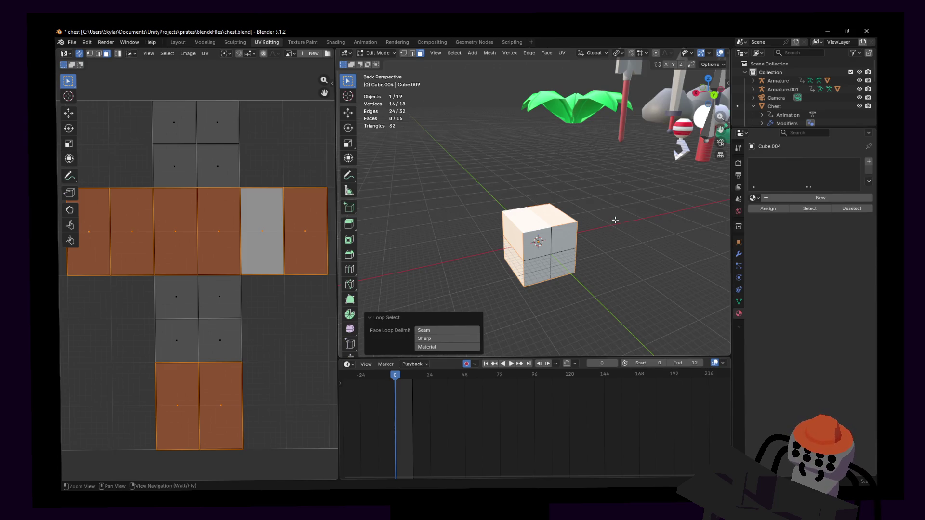
right_click(615, 219)
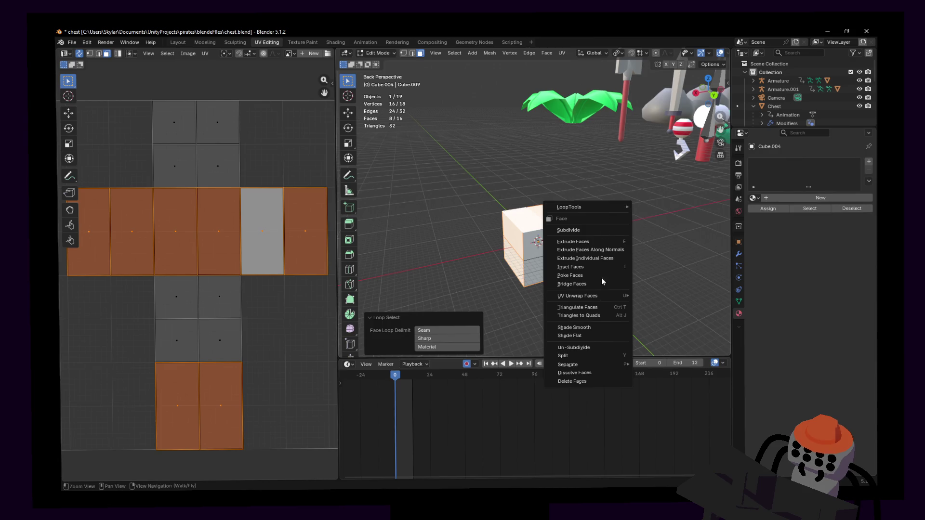
left_click(677, 244)
right_click(603, 237)
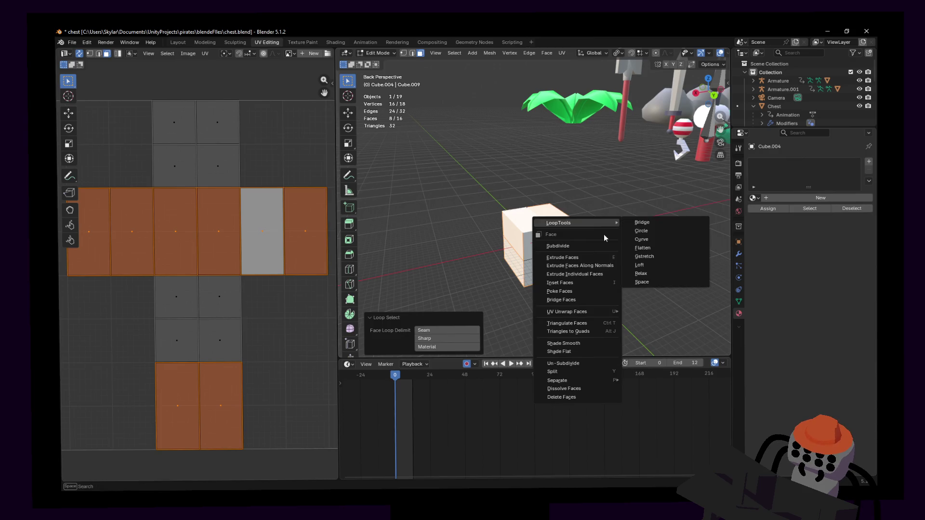
- Round the selected face loop into a circle, making the cube an eight-sided prism
left_click(641, 231)
key("shift+grave")
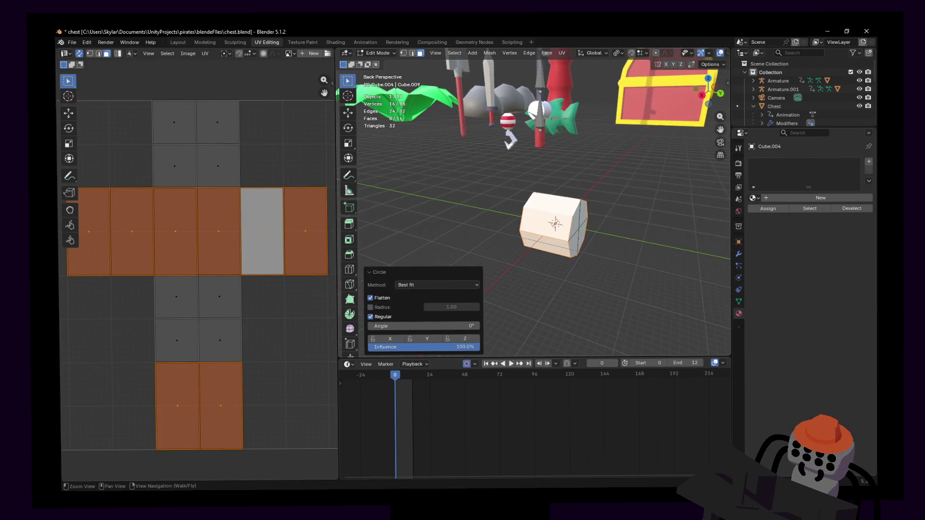
left_click(546, 229)
left_click_drag(542, 230, 560, 250)
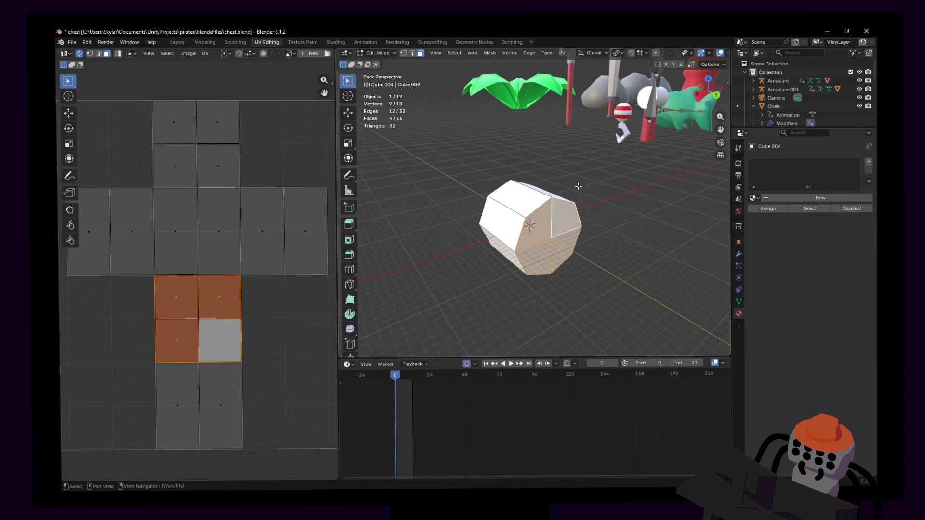
- Select every face and scale the whole prism down to 0.501, then view it up close
key("a")
key("s")
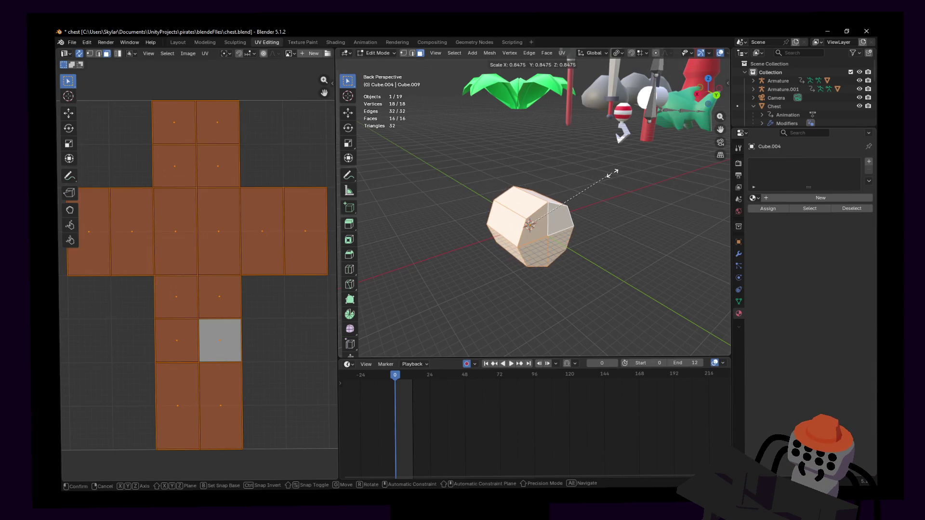
left_click(574, 192)
key("shift+grave")
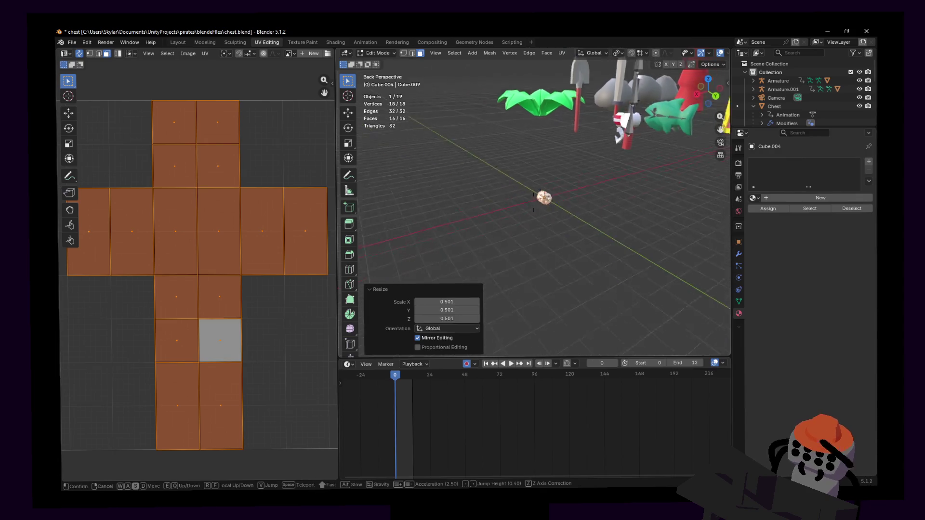
key("w")
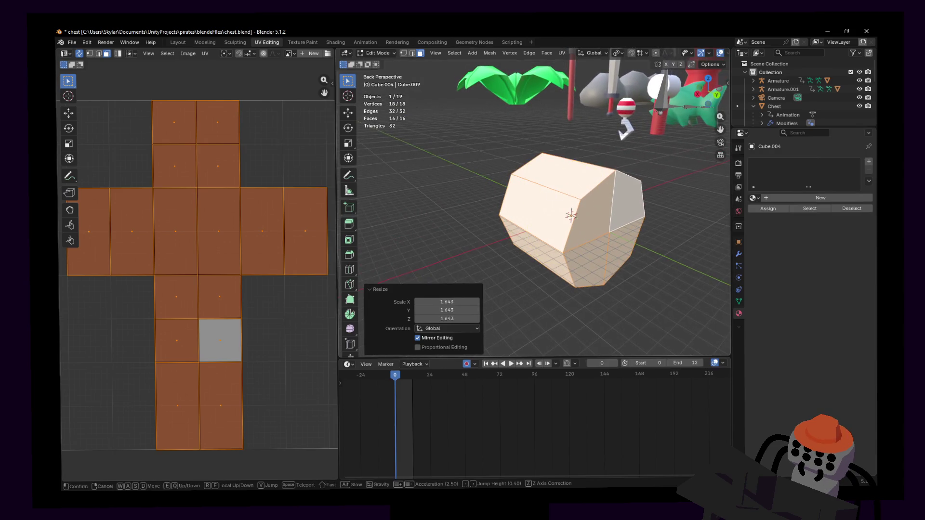
left_click(533, 201)
middle_click_drag(533, 201, 527, 196)
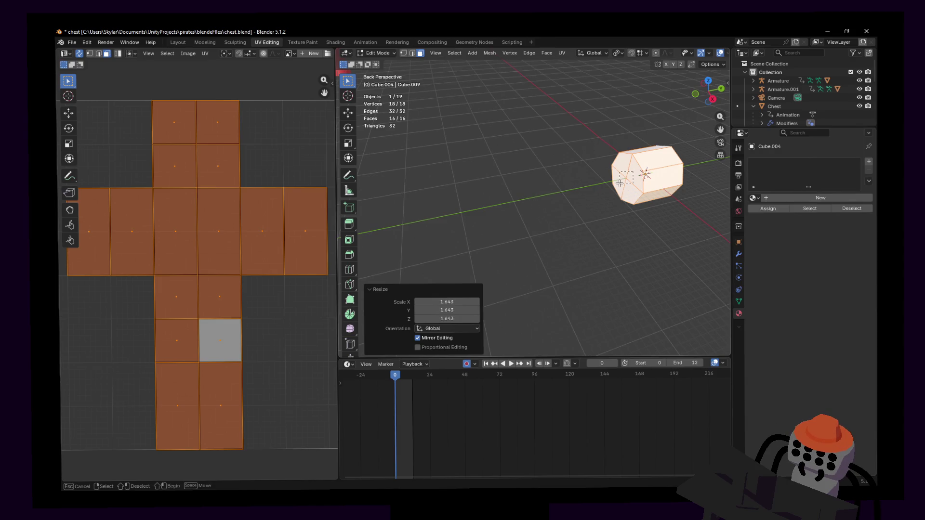
- Undo the resize, stretch one end along Y into a long bar and taper that end smaller
key("ctrl+z")
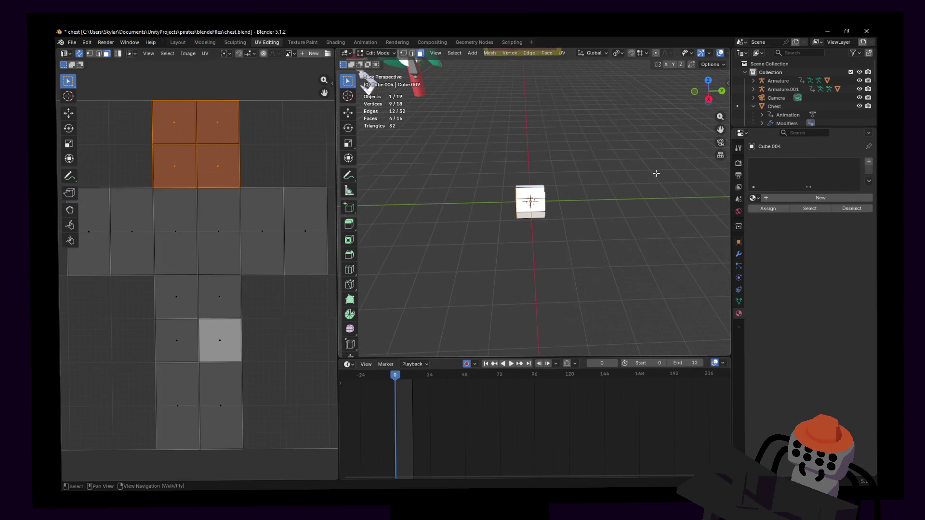
key("g")
key("y")
key("Return")
key("shift+grave")
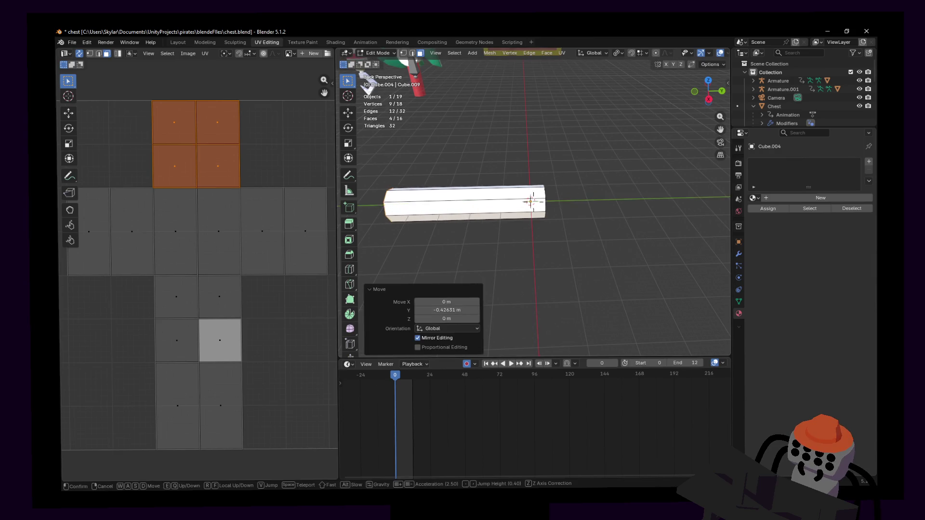
key("s")
key("Return")
key("w")
left_click(598, 183)
key("s")
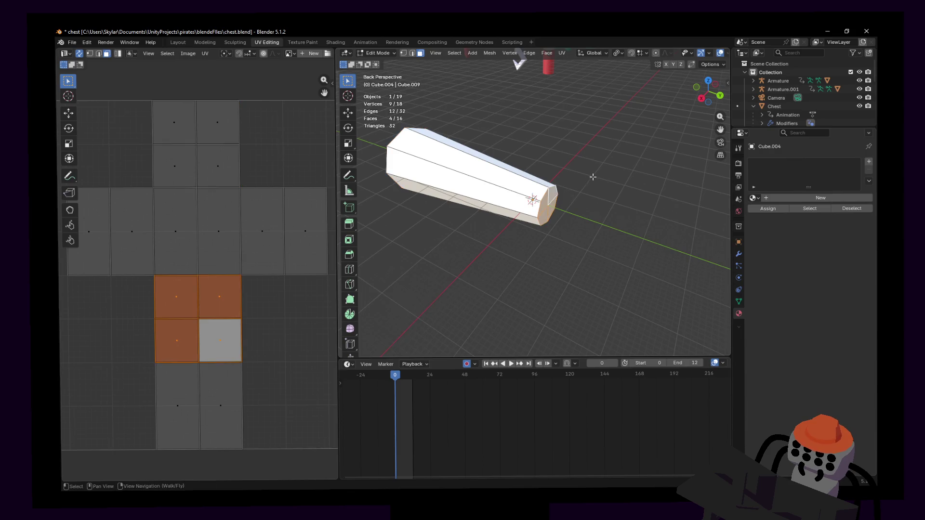
key("Return")
- Replace a single loop cut with two Ctrl+R cuts along the bar and edge-slide them toward the ends
key("ctrl+r")
left_click(534, 180)
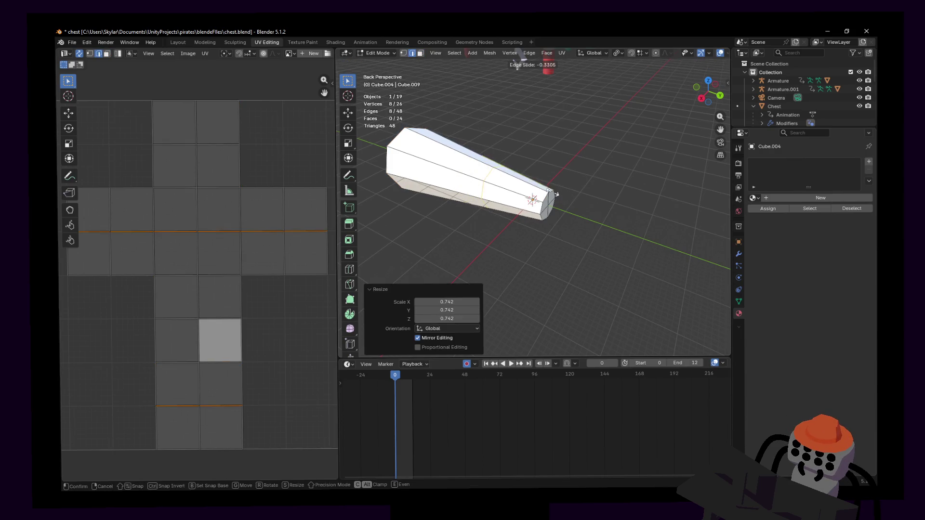
right_click(525, 177)
key("ctrl+z")
key("ctrl+r")
scroll(494, 159, "up", 1)
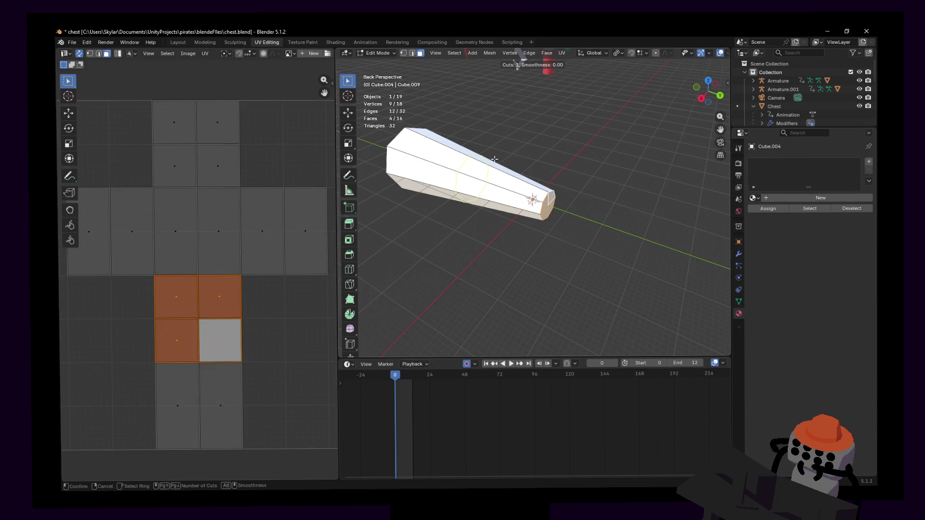
left_click(495, 159)
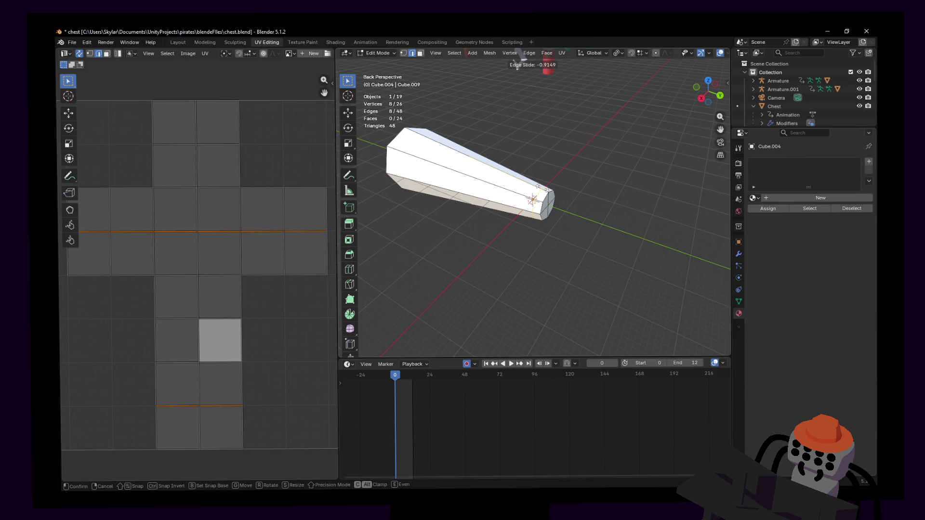
left_click(518, 66)
key("g")
key("g")
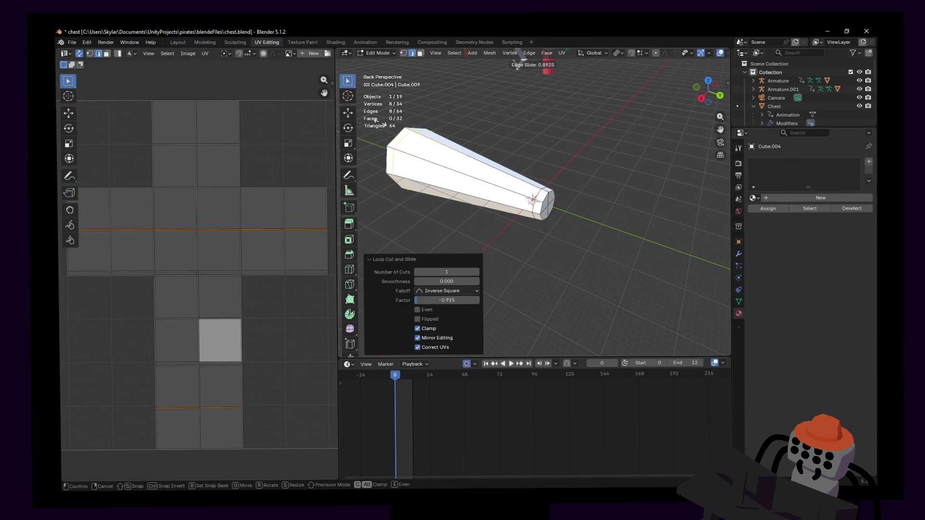
key("Escape")
key("shift+grave")
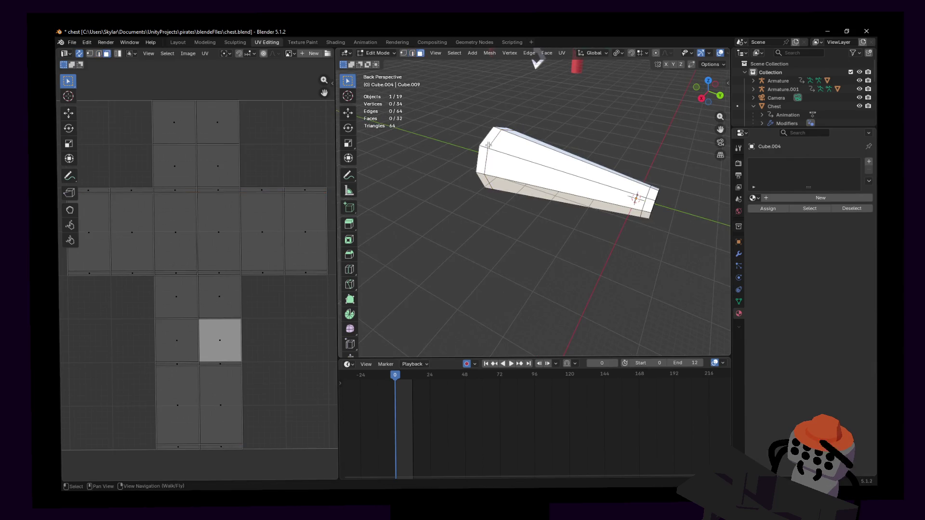
key("Escape")
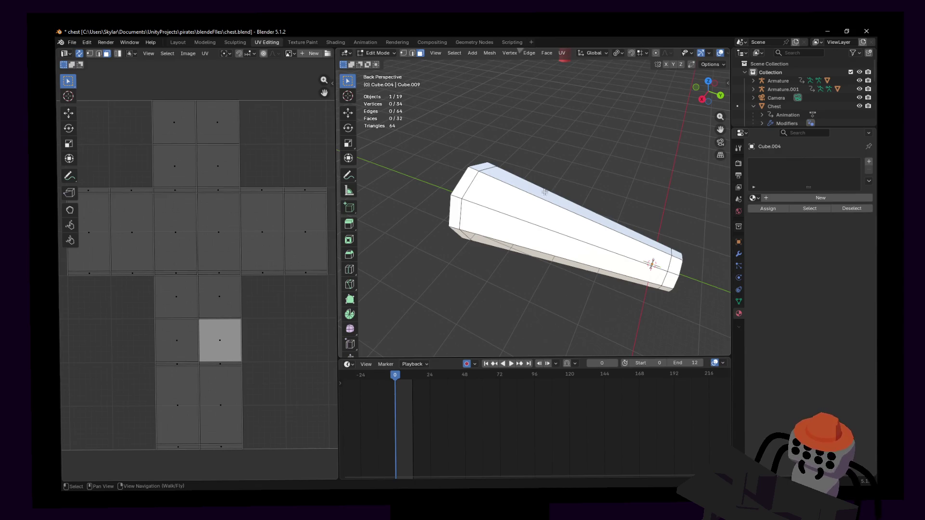
- Extrude the wide end's face loop along normals into a thin raised rim after cancelling a plain extrude
left_click(472, 172, "alt")
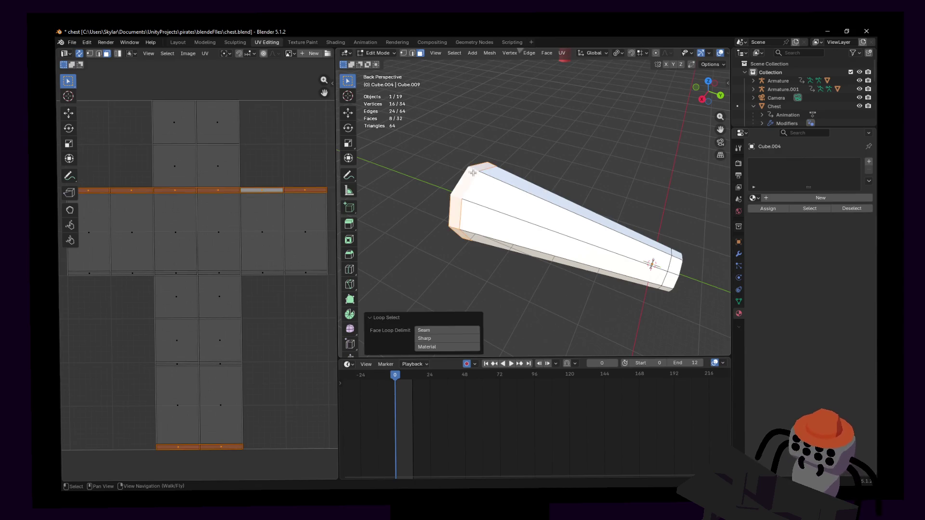
key("shift+grave")
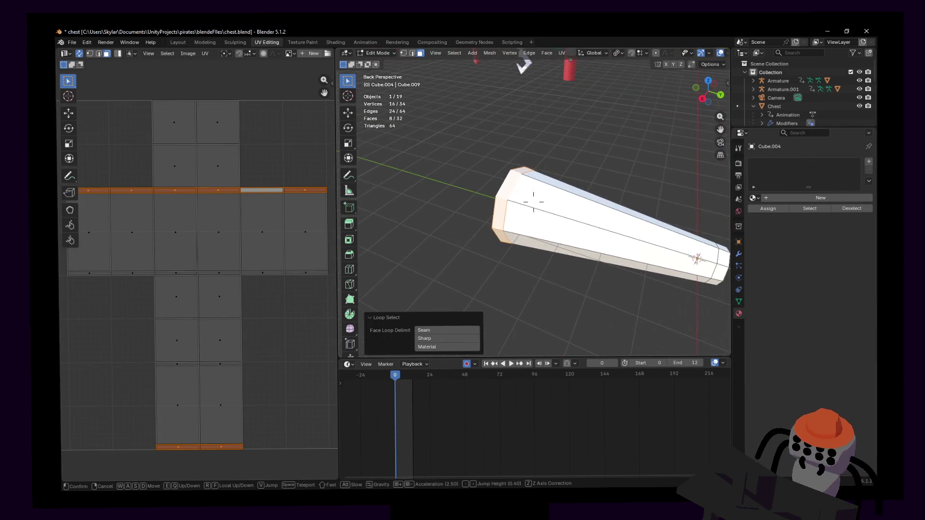
left_click(543, 189)
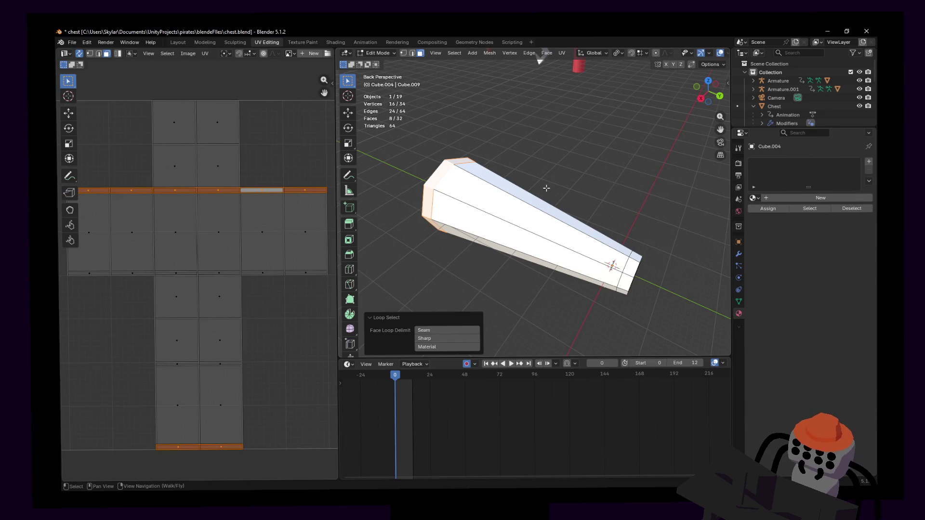
middle_click_drag(546, 188, 558, 190, "shift")
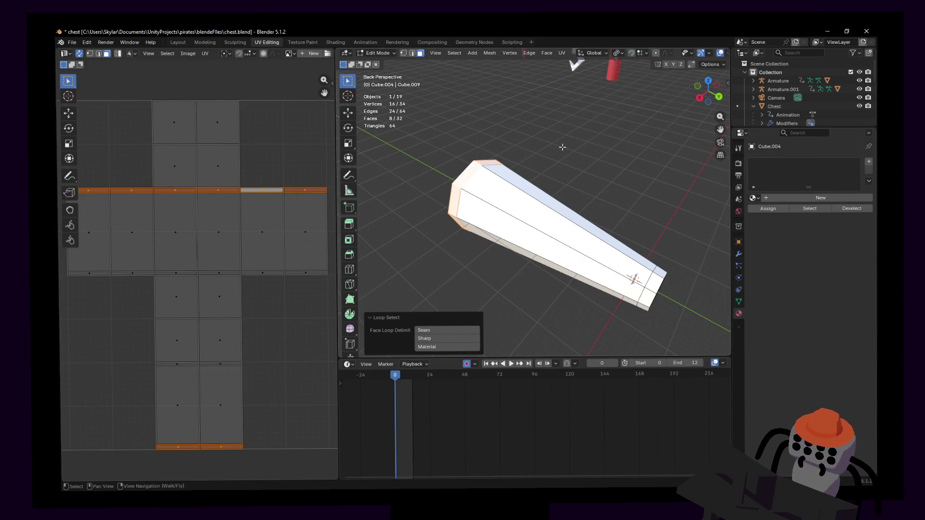
key("e")
key("Escape")
key("ctrl+z")
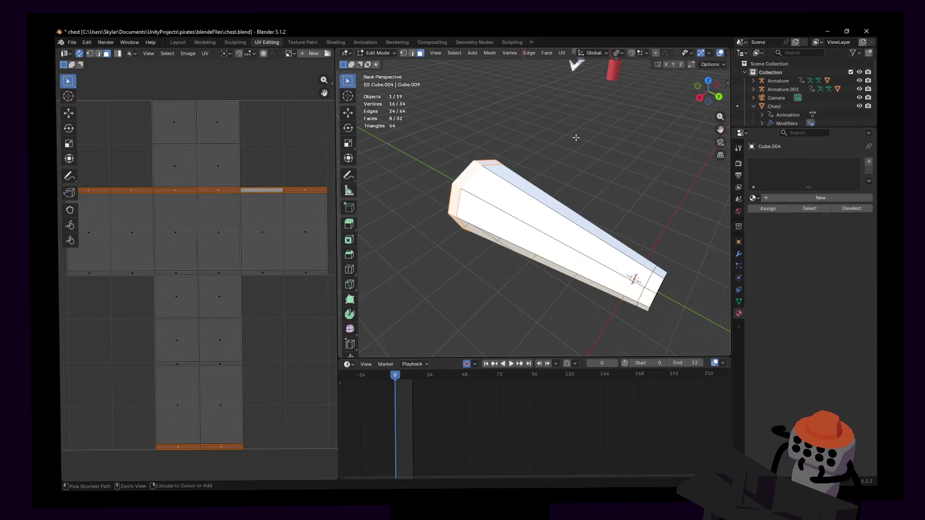
left_click(545, 52)
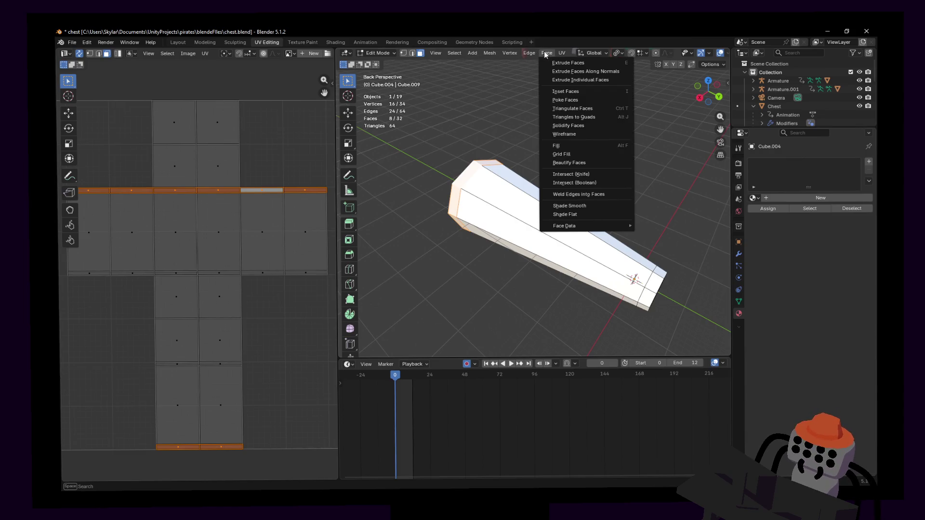
left_click(595, 72)
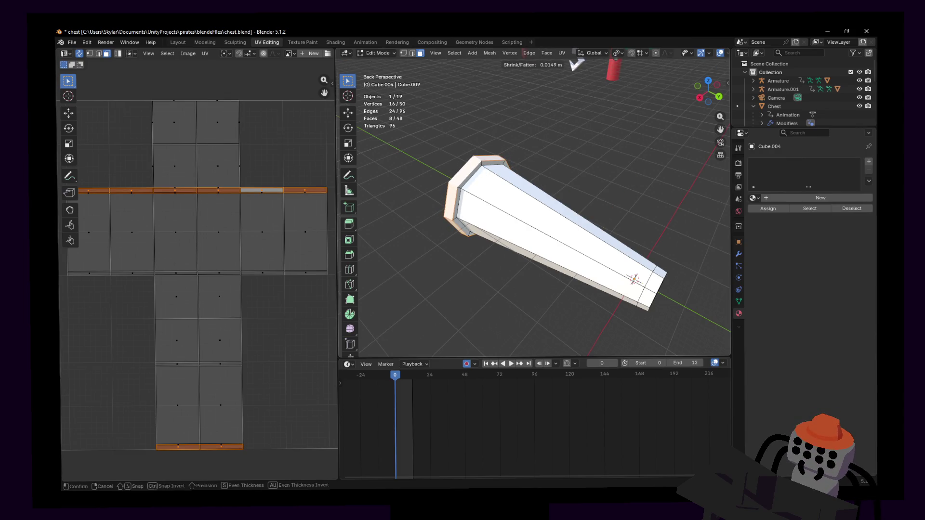
left_click(662, 289)
- Try the same Extrude Faces Along Normals rim on the narrow end's face loop
left_click(658, 274, "alt")
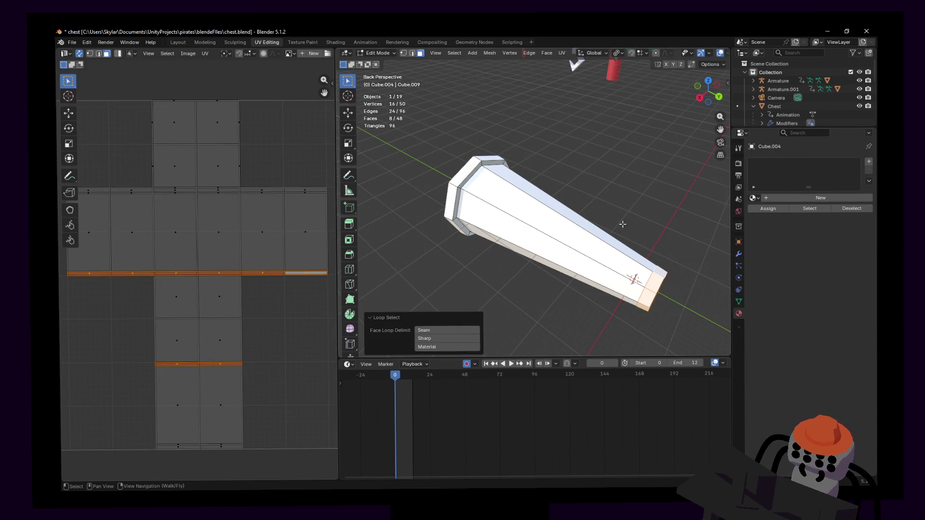
left_click(547, 54)
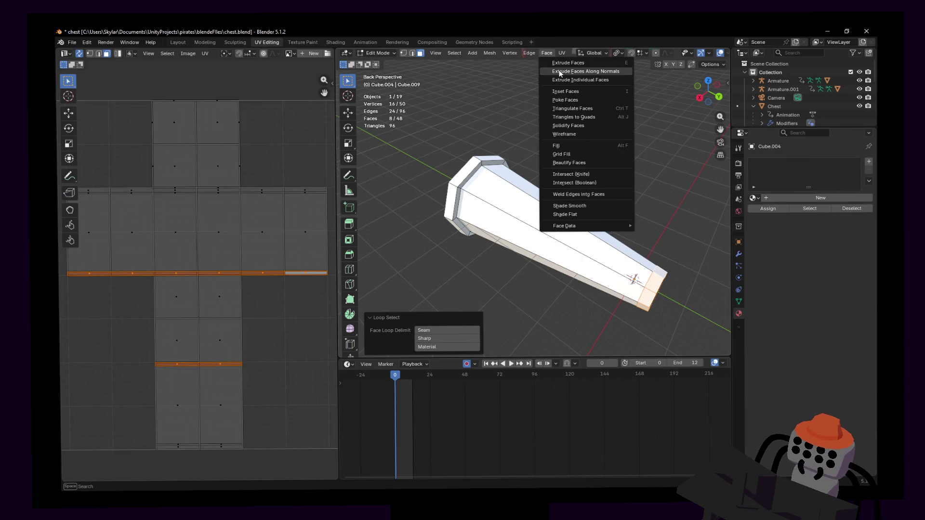
left_click(561, 64)
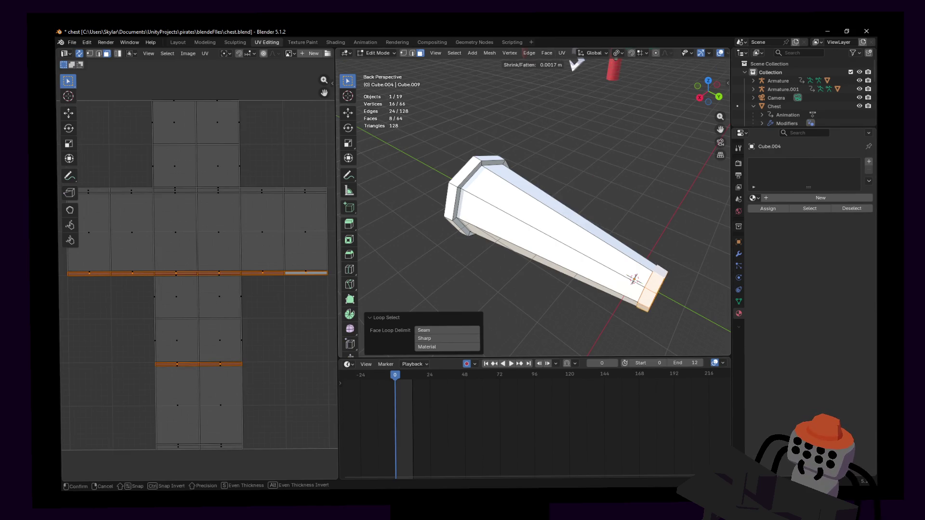
left_click(576, 64)
key("shift+grave")
left_click(533, 205)
- Abandon resizing the narrow-end rim and undo that extrusion
key("s")
key("shift+z")
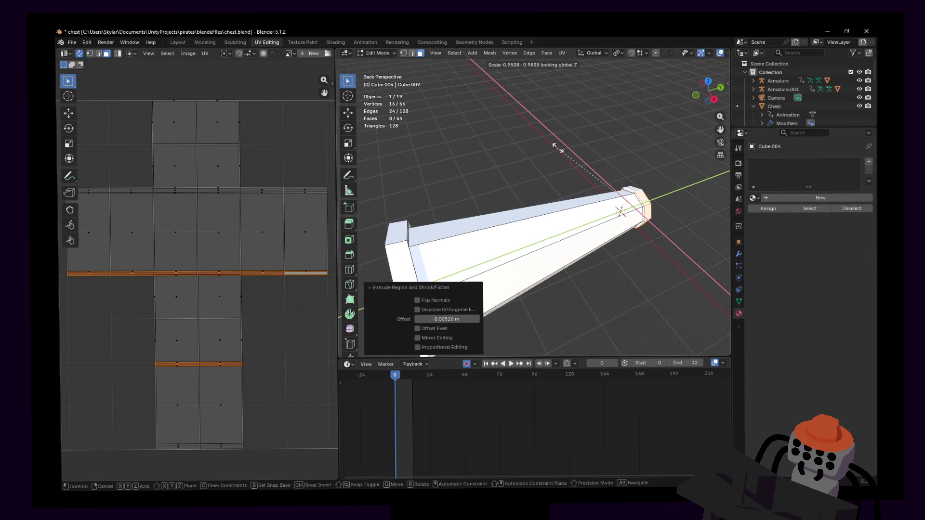
key("shift+z")
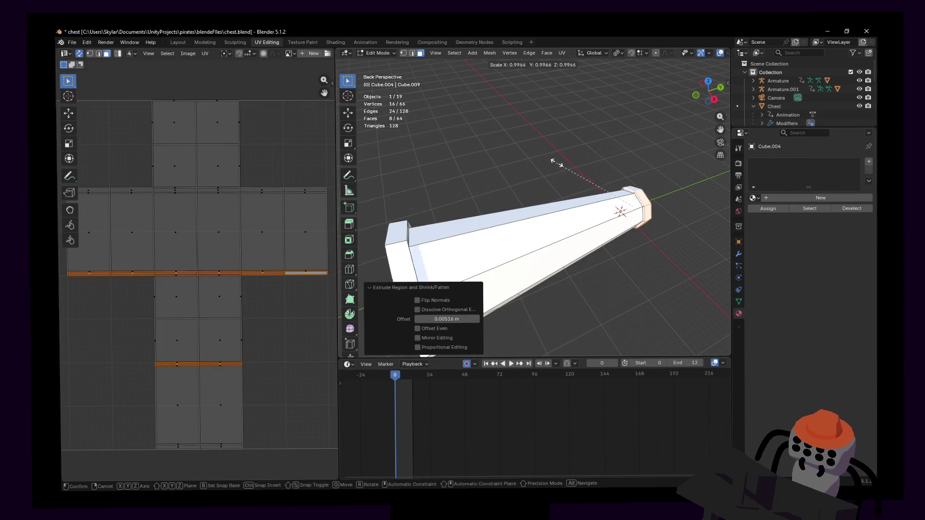
key("Escape")
key("shift+grave")
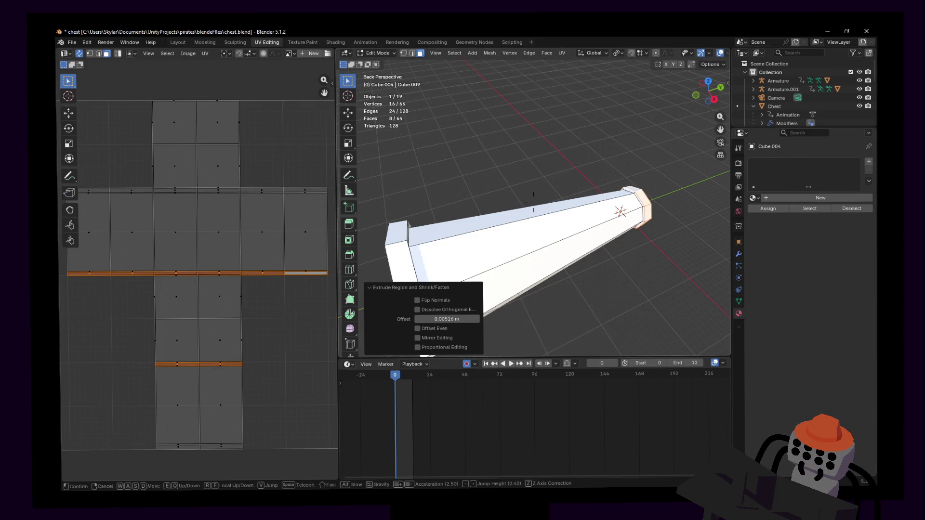
left_click(532, 205)
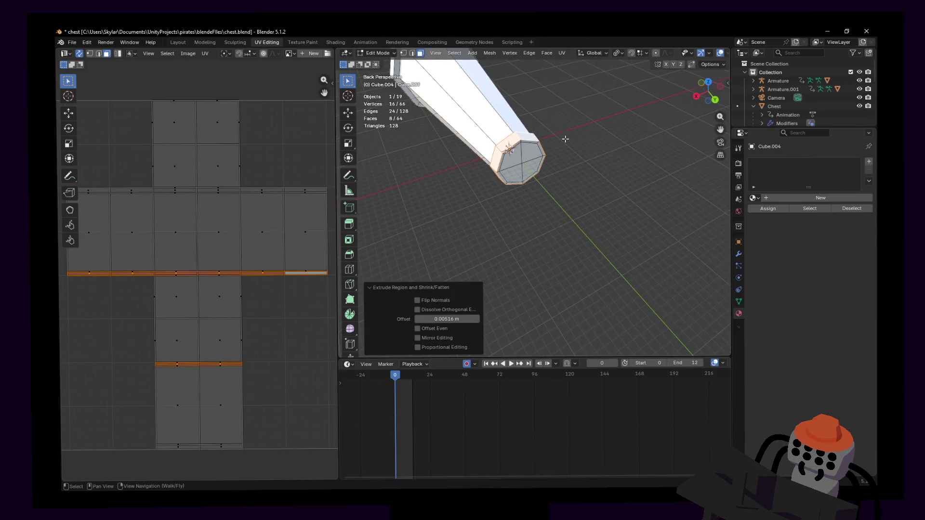
key("ctrl+z")
key("shift+grave")
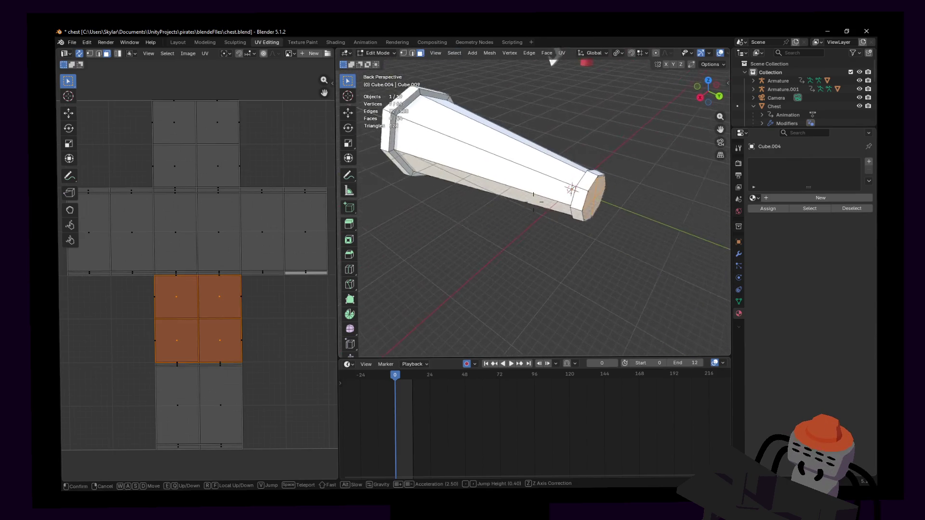
- Push the end faces outward and shrink them, then undo that extruded inner ring
left_click(532, 205)
key("g")
key("z")
key("z")
left_click(551, 159)
key("s")
left_click(577, 189)
key("shift+grave")
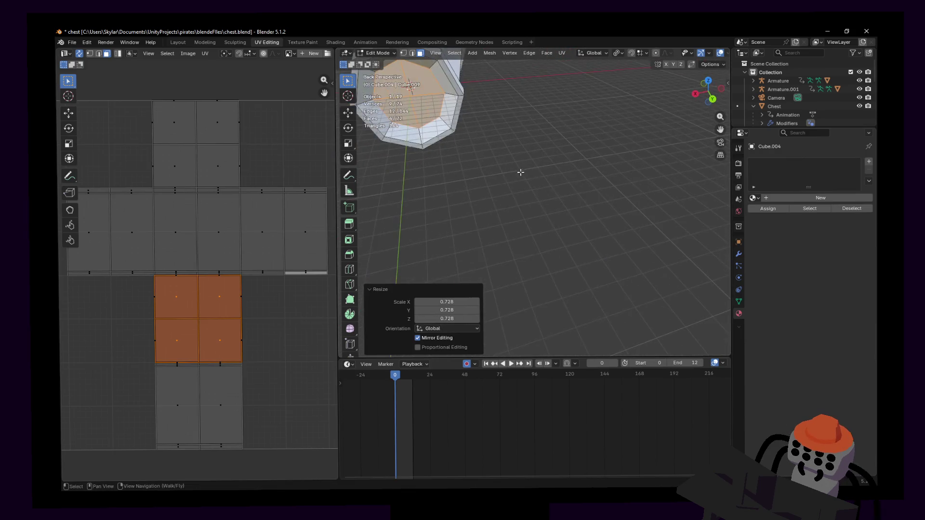
key("w")
left_click(570, 159)
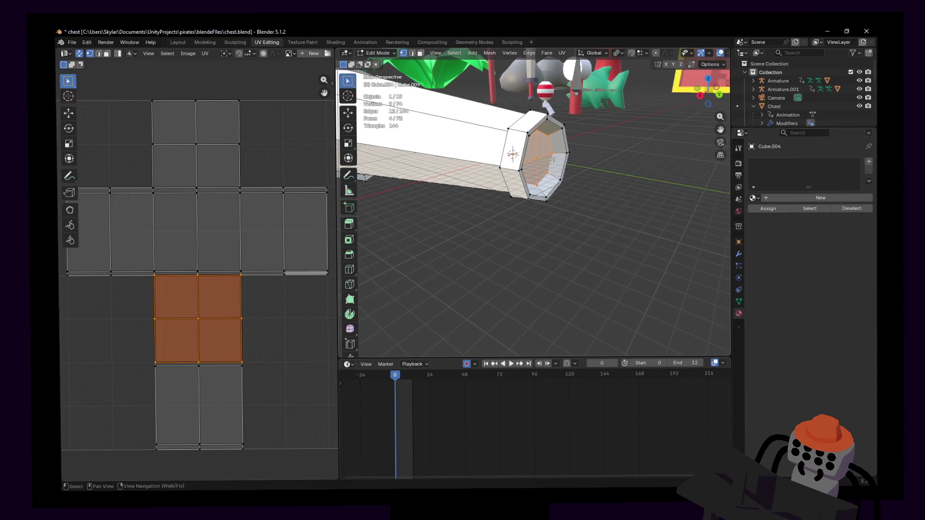
key("ctrl+z")
key("ctrl+z")
scroll(571, 159, "up", 4)
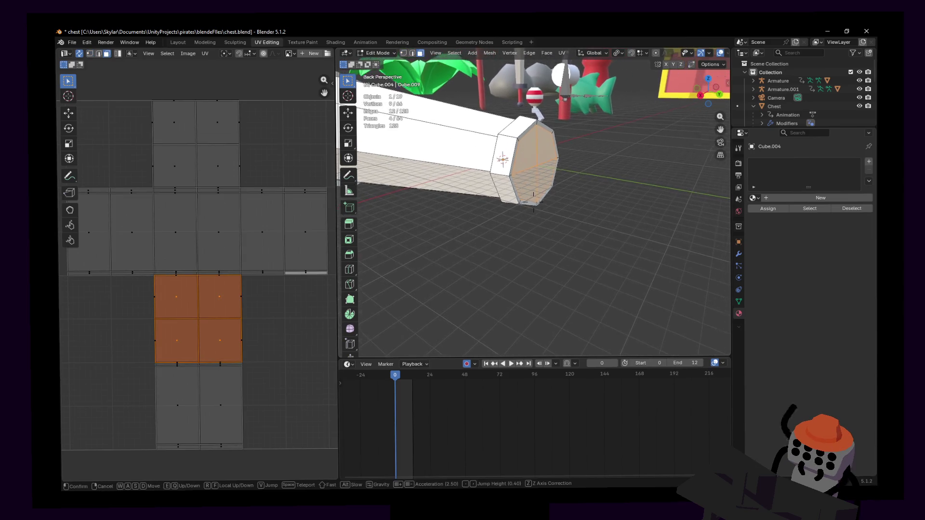
- Extrude the end face twice along its normal and scale the new face inward into a recessed lens
key("g")
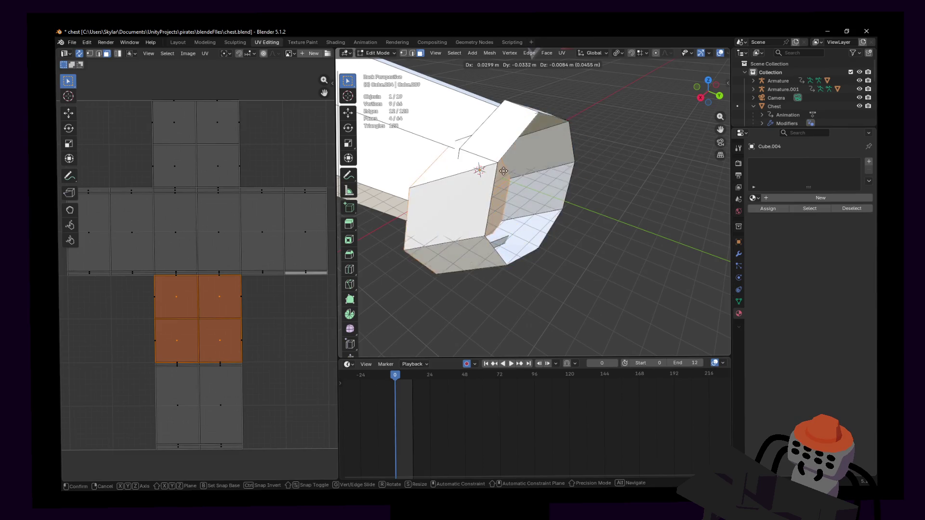
key("Escape")
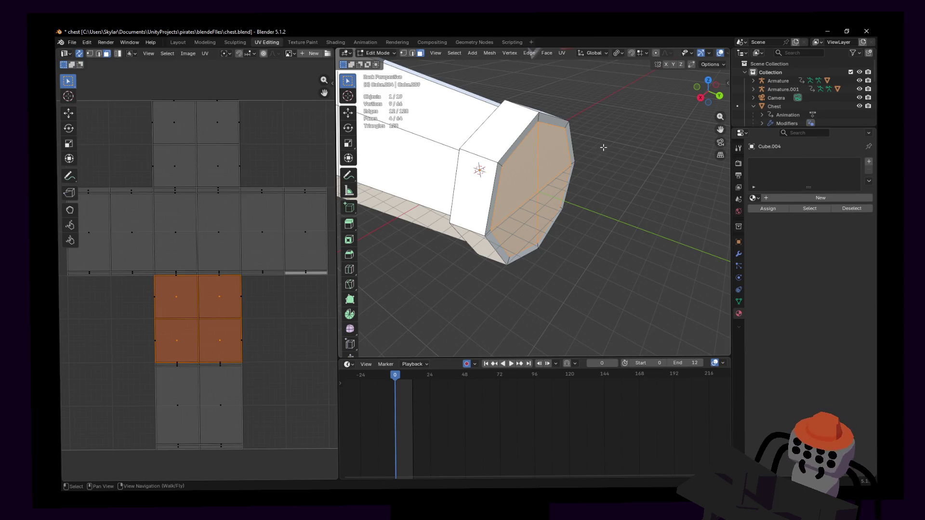
key("e")
left_click(585, 149)
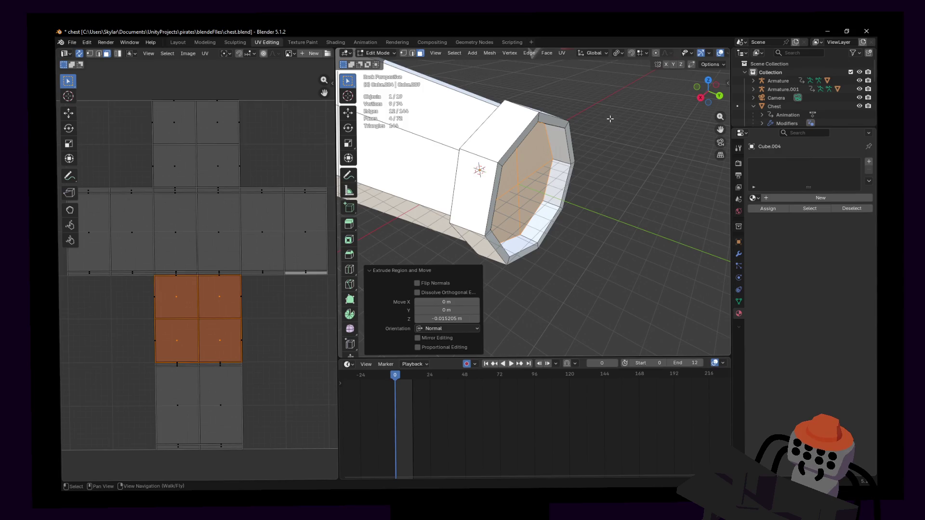
key("e")
left_click(600, 123)
key("s")
left_click(584, 140)
- Nudge one end vertex along Y and select the face loop around the rim
left_click(536, 196)
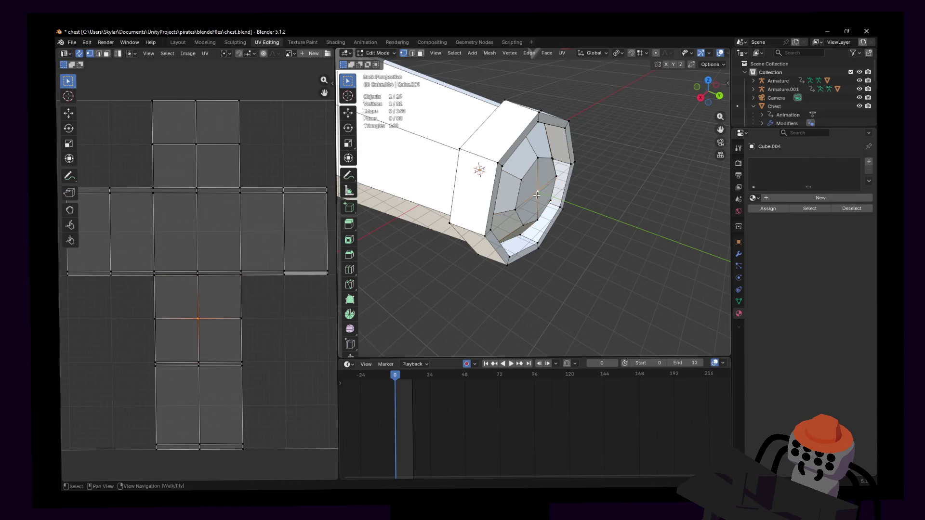
key("3")
key("1")
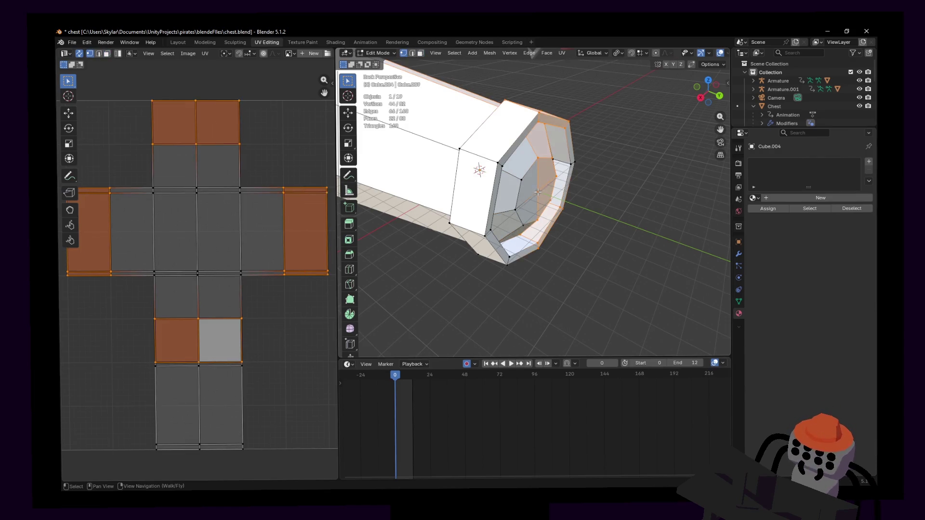
left_click(542, 188)
key("g")
key("y")
left_click(561, 187)
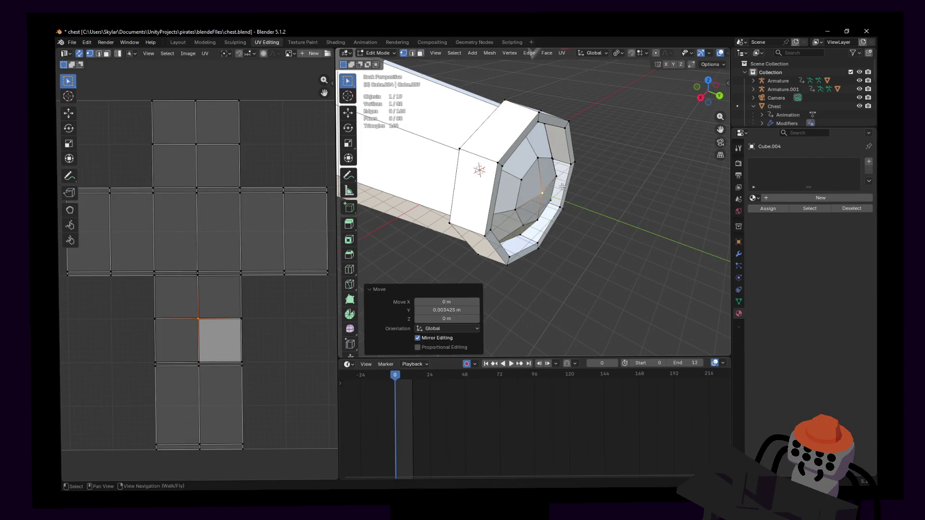
middle_click_drag(561, 186, 531, 191)
key("3")
left_click(531, 191, "alt")
key("Escape")
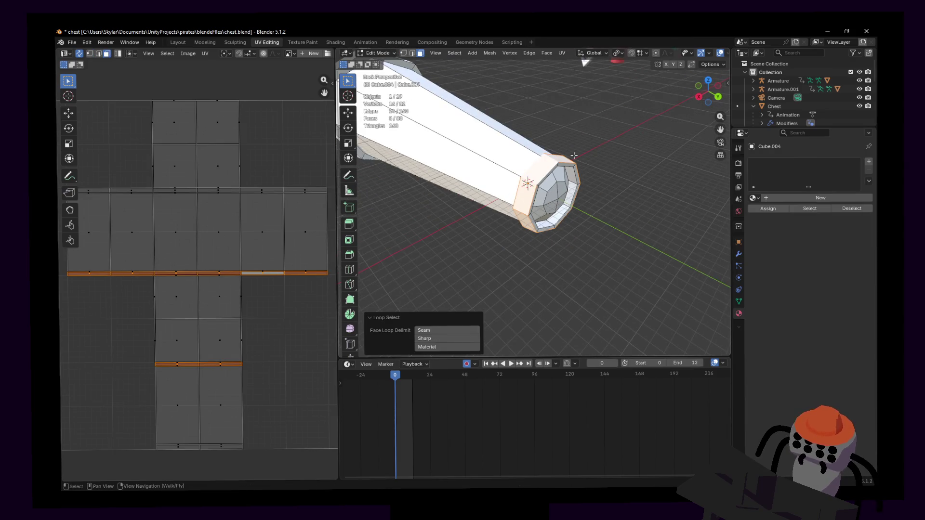
- Enlarge the rim face loop without changing Y, then flatten it along Y into a thin band
key("s")
key("shift+z")
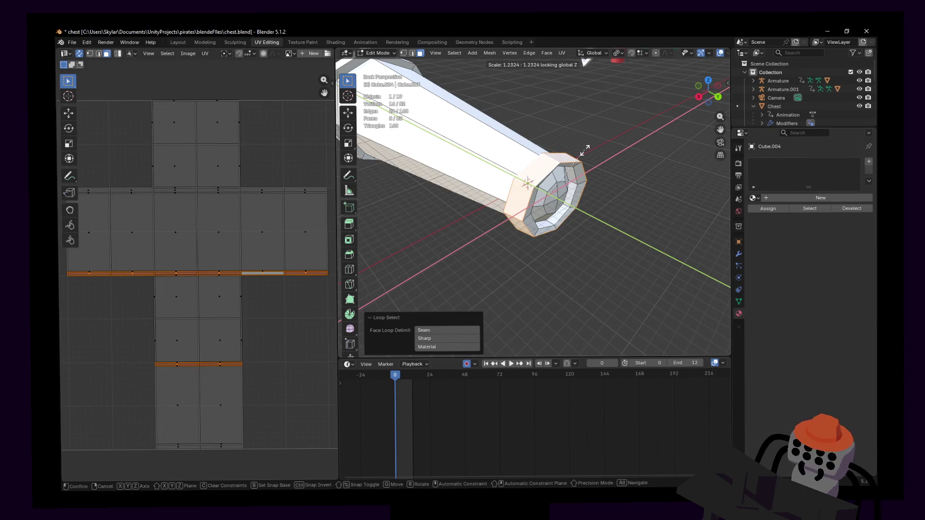
key("shift+y")
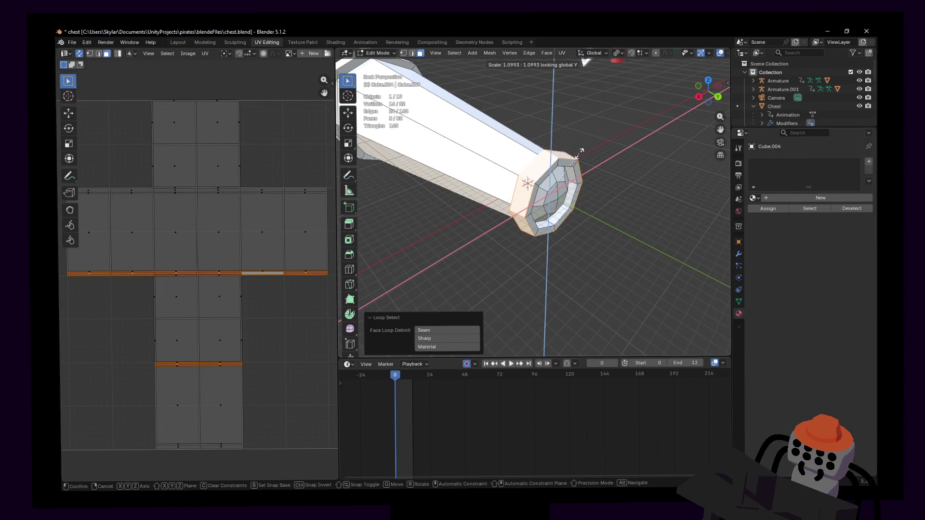
left_click(582, 151)
key("shift+grave")
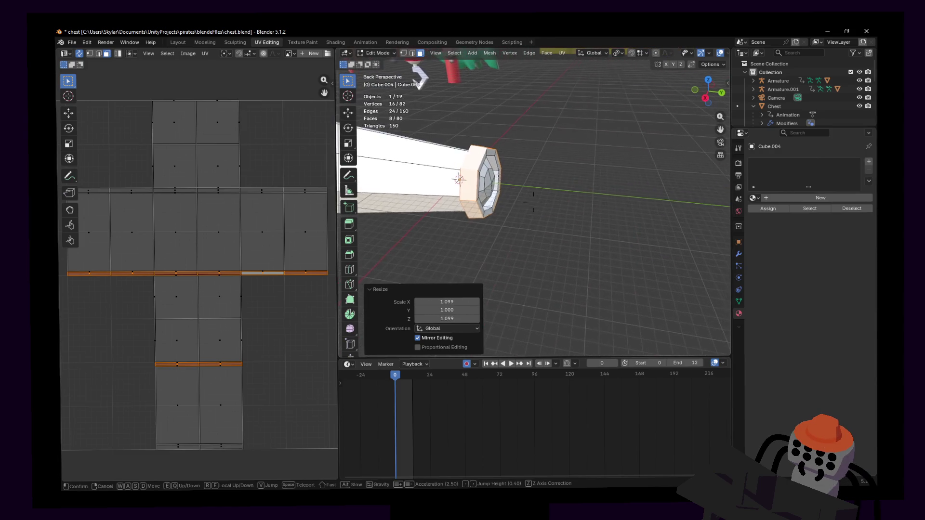
left_click(583, 168)
key("s")
key("y")
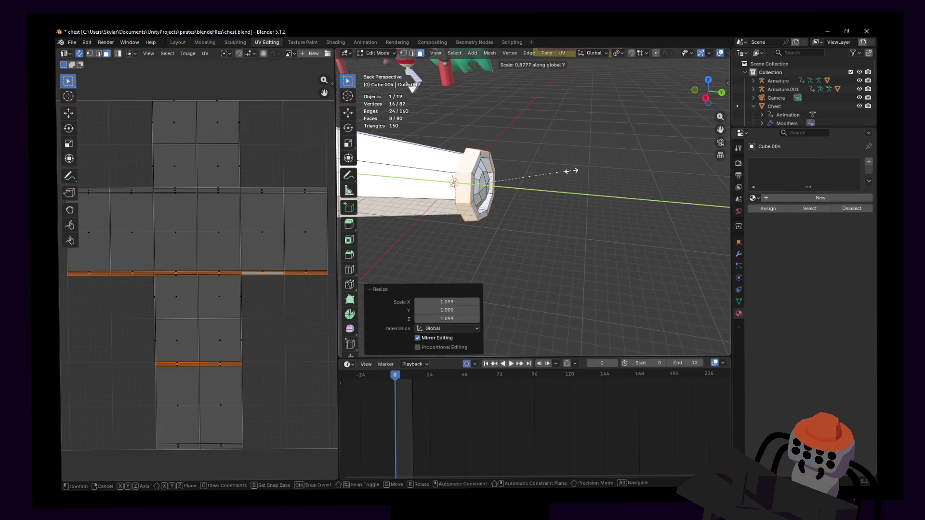
left_click(539, 171)
- Reselect the rim face loop from a side view and shift it along Y
key("shift+grave")
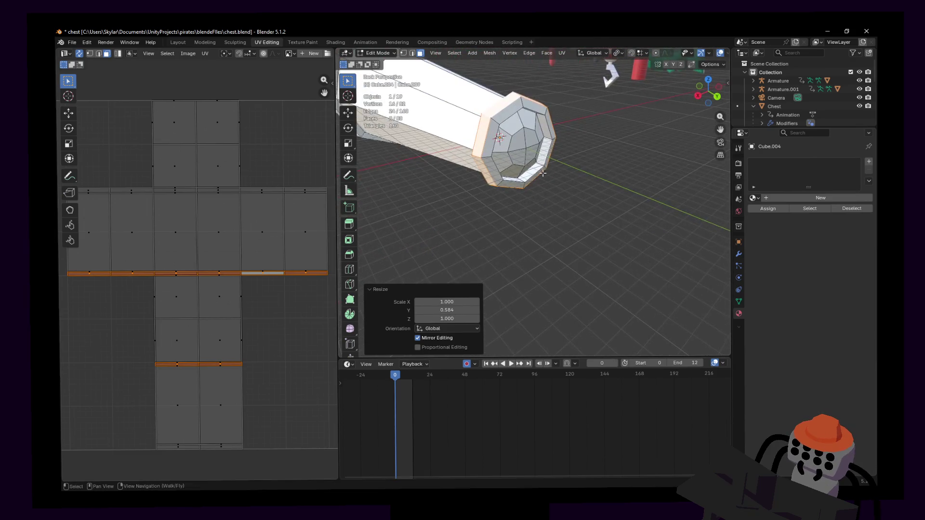
left_click(435, 101)
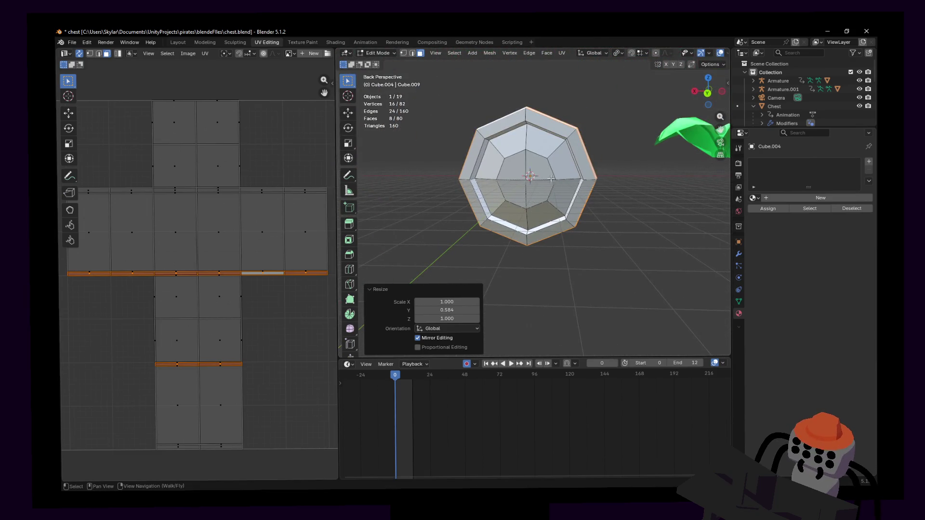
left_click(515, 189)
key("shift+grave")
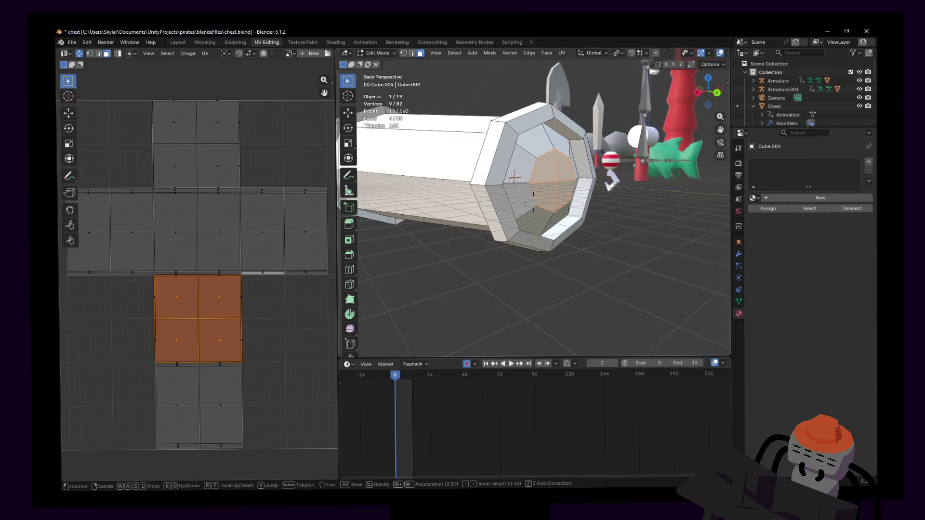
left_click(522, 190)
key("shift+grave")
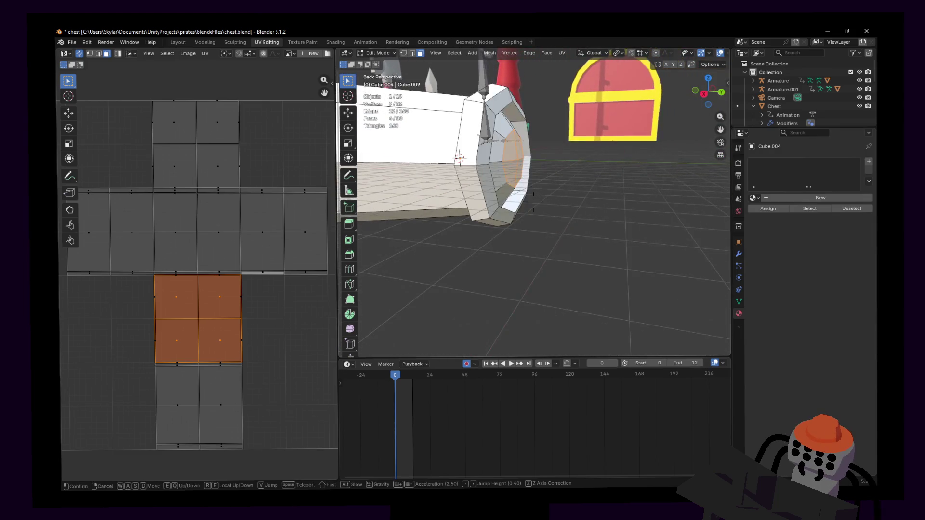
left_click(481, 172)
left_click(492, 165, "alt")
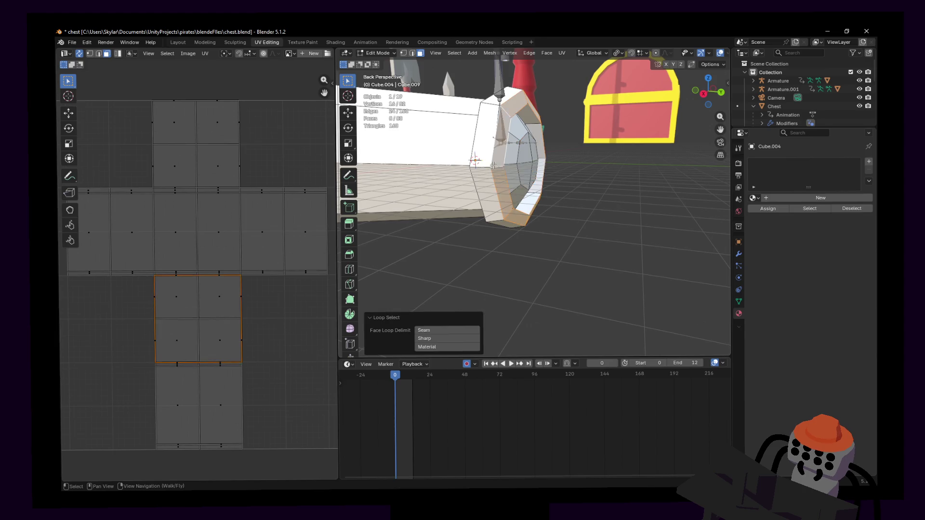
key("g")
key("y")
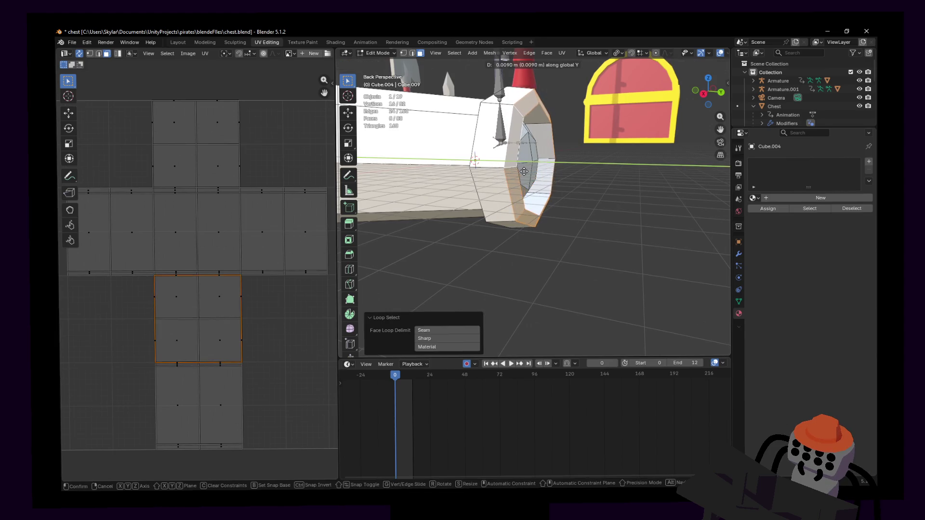
left_click(523, 171)
- Move the rim's edge loop slightly along Y to tighten the rim
key("2")
left_click(502, 165, "alt")
key("y")
left_click(544, 131)
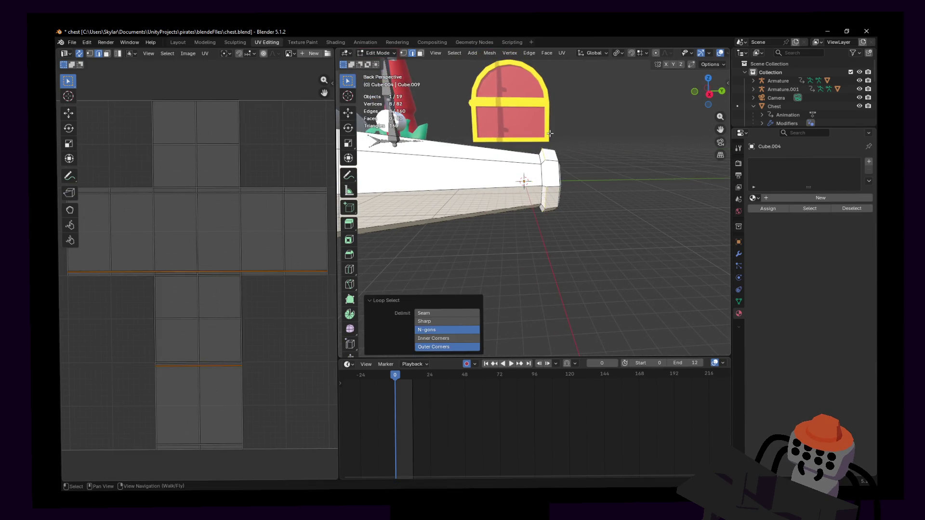
key("shift+grave")
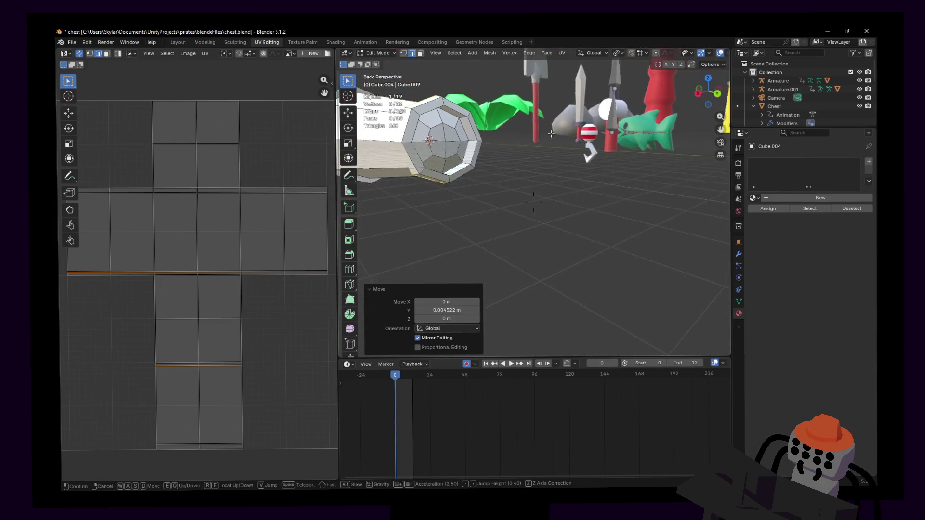
left_click(558, 176)
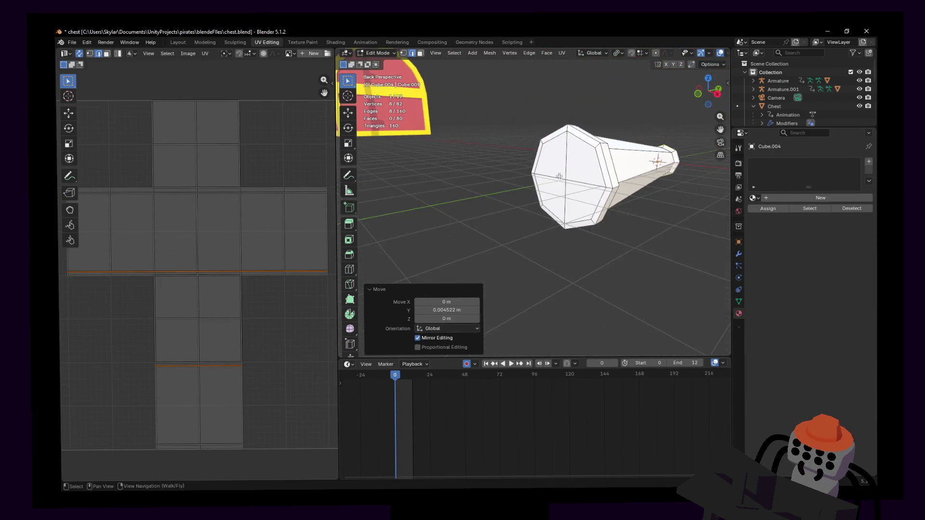
middle_click_drag(572, 167, 537, 217)
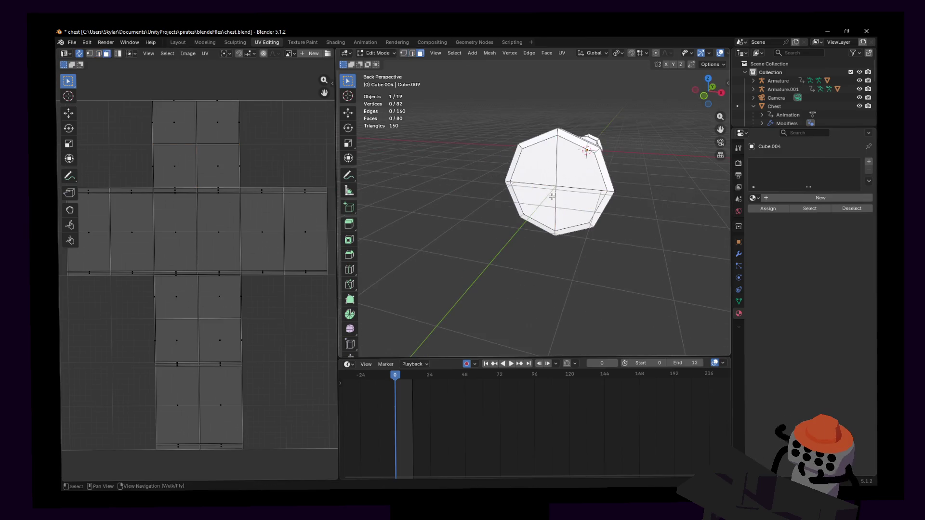
- Inset the end-cap faces into a rim and push the inner faces inward along Y
key("l")
middle_click_drag(567, 171, 582, 139)
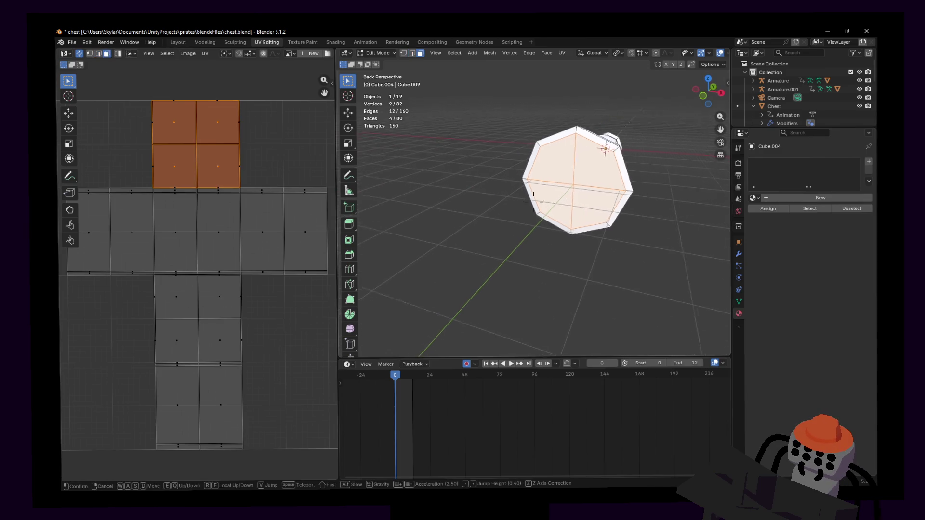
key("i")
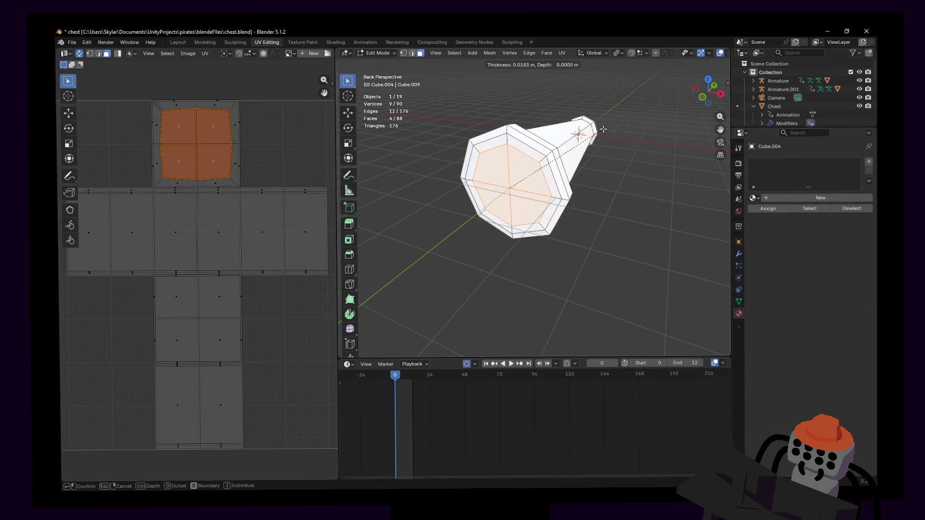
left_click(599, 132)
key("g")
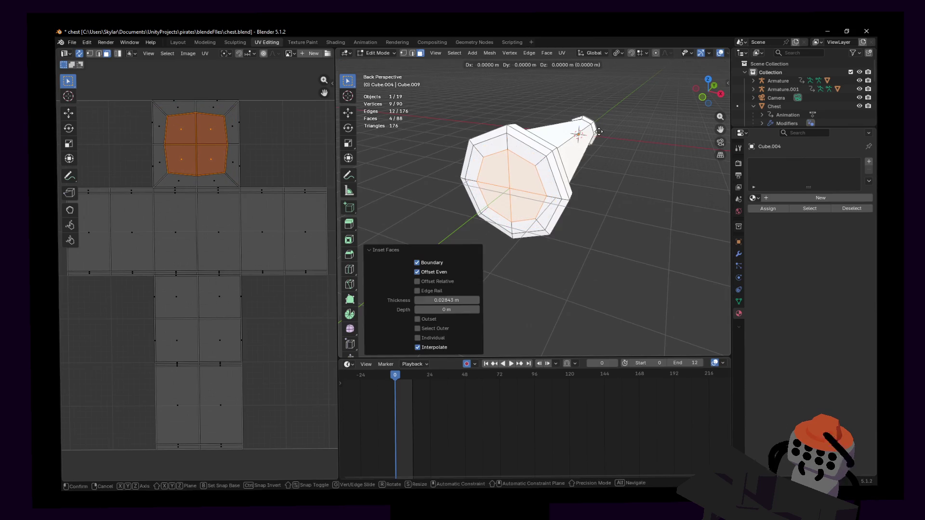
key("y")
left_click(500, 214)
- Move a single cap vertex along Y to even out the recess
key("1")
left_click(504, 195)
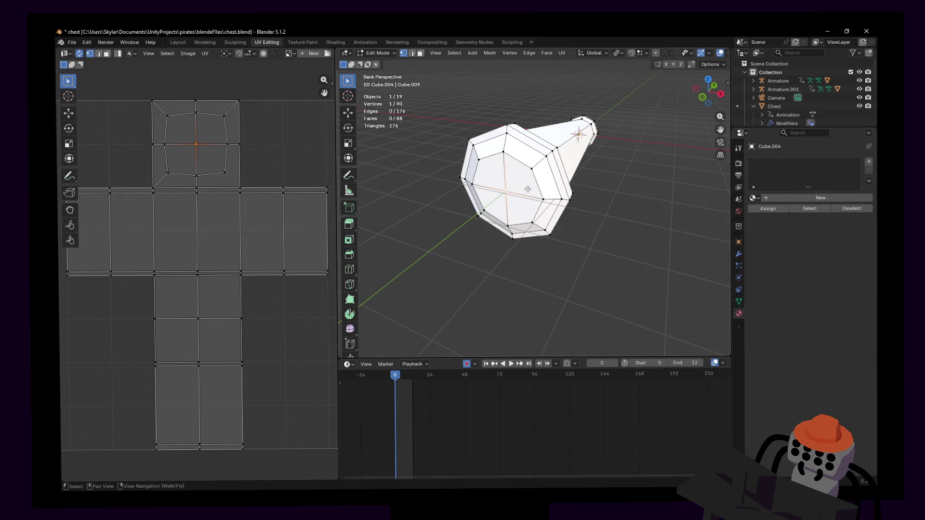
key("g")
key("y")
left_click(528, 190)
key("shift+grave")
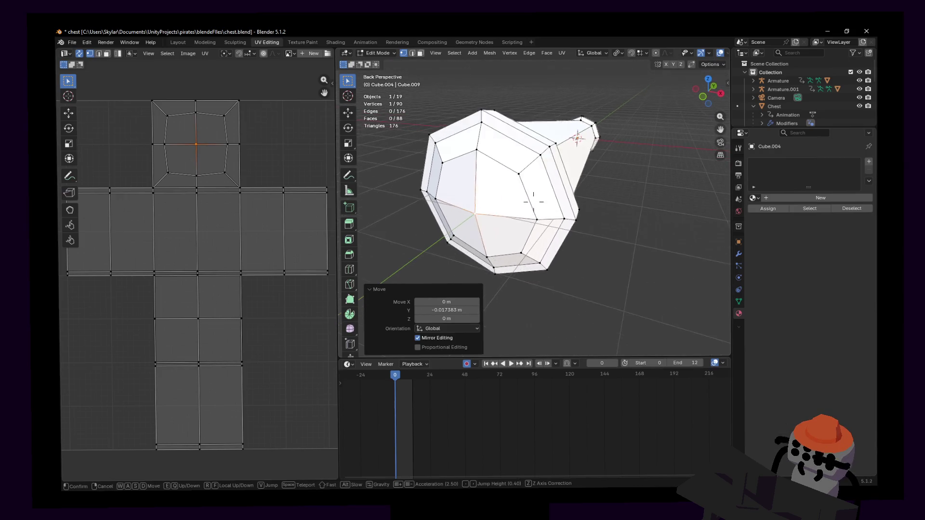
left_click(518, 174)
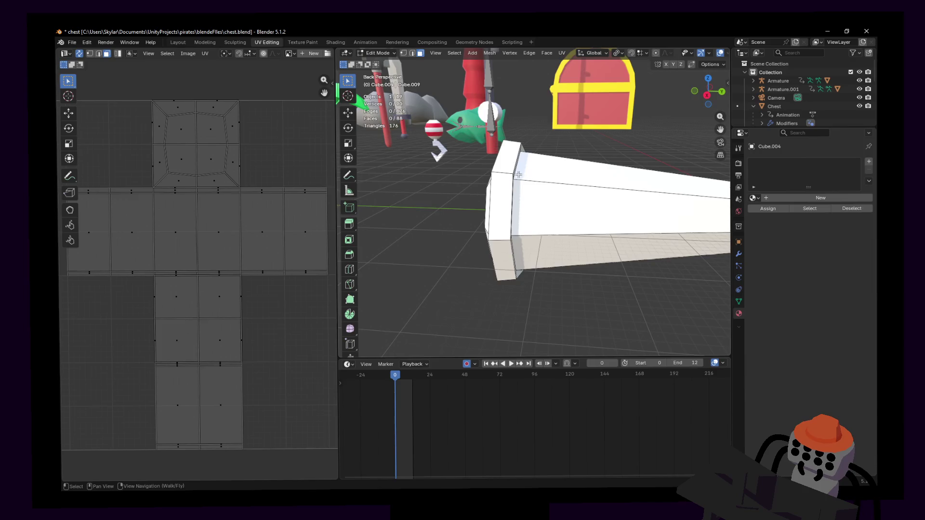
middle_click_drag(518, 175, 506, 170)
scroll(506, 170, "up", 3)
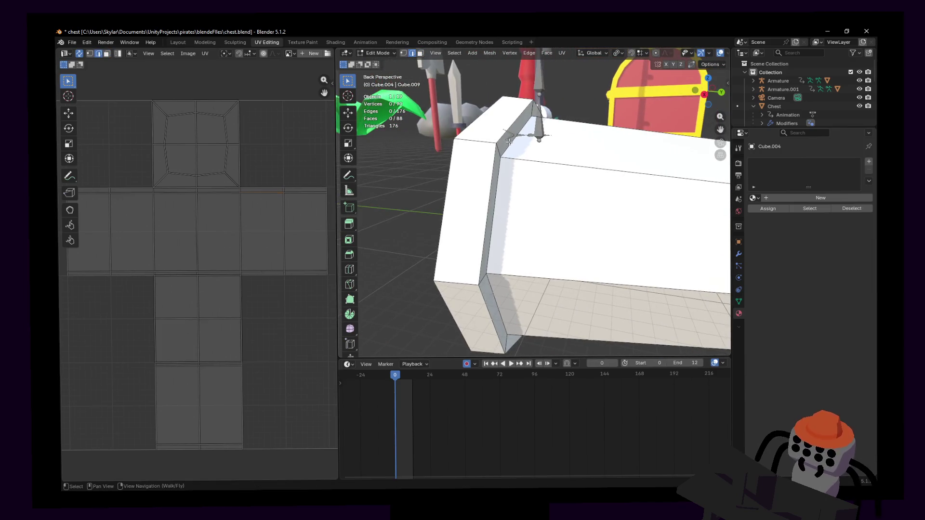
- Shift the edge loop near the tube end slightly along Y
left_click(508, 142, "alt")
scroll(520, 166, "down", 2)
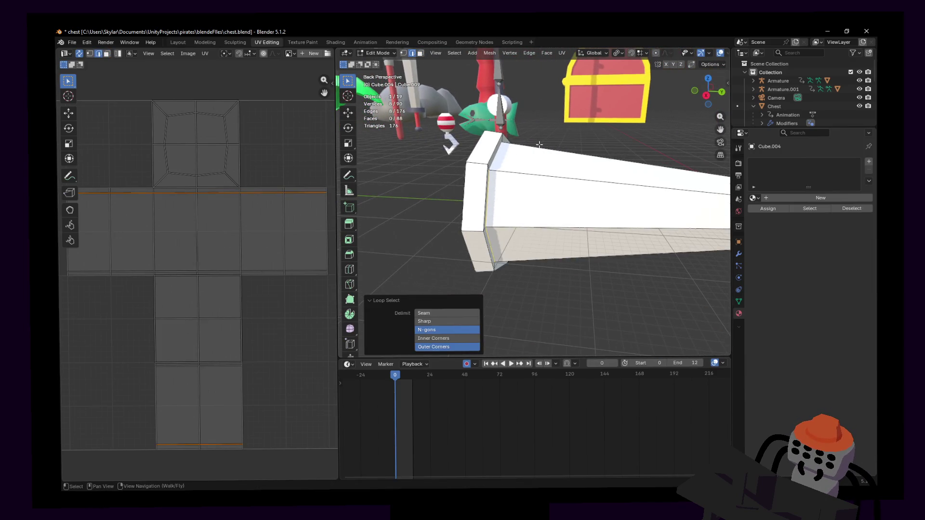
key("shift+grave")
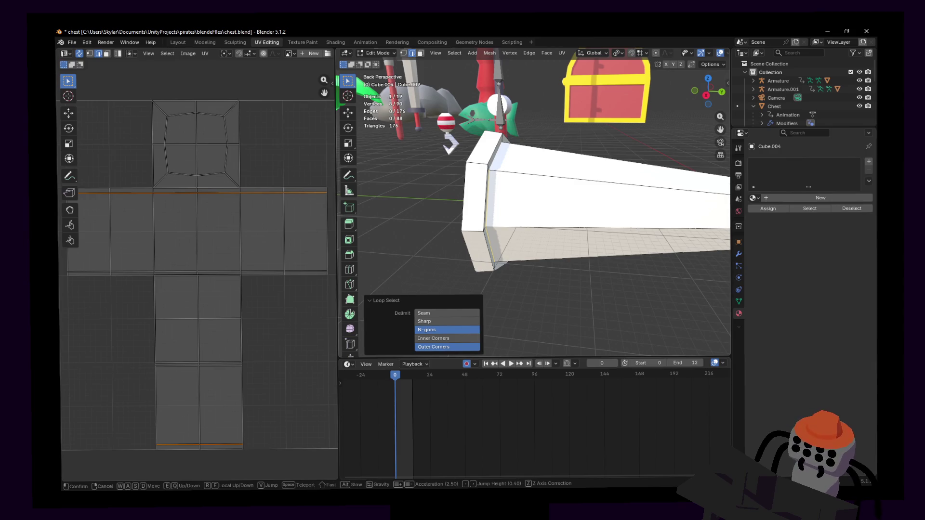
left_click(534, 202)
key("g")
key("y")
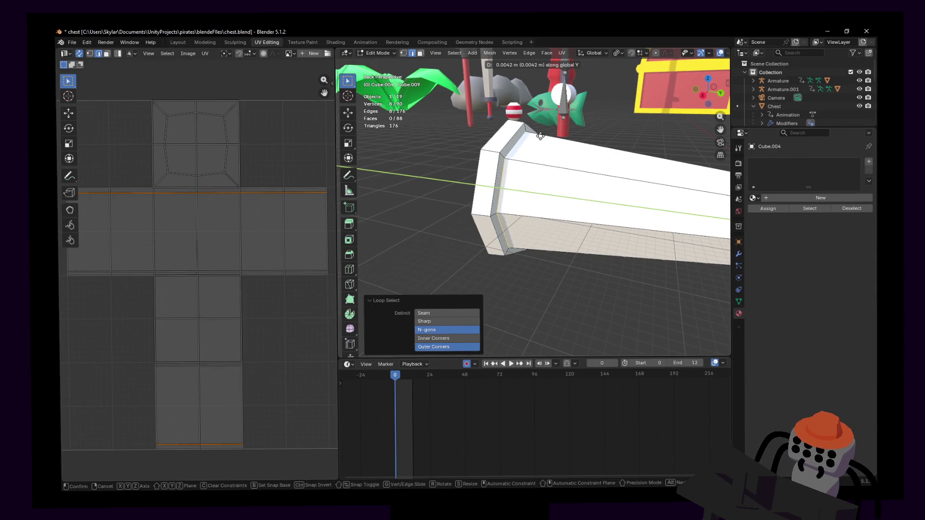
key("Escape")
key("g")
key("y")
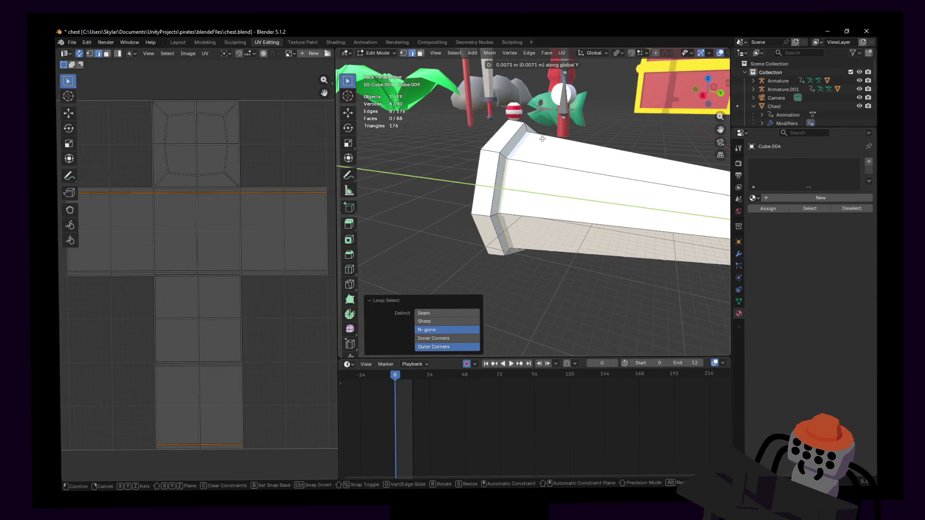
left_click(538, 138)
middle_click_drag(538, 138, 545, 133)
- Add an edge loop near the wide end and scale it to about 1.07 so the rim flares out
key("ctrl+r")
left_click(545, 131)
right_click(547, 128)
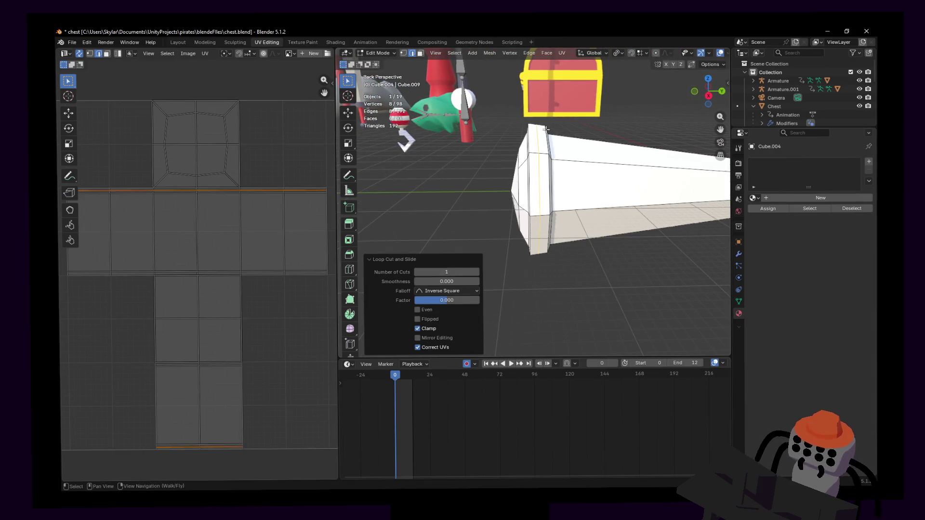
key("s")
left_click(547, 126)
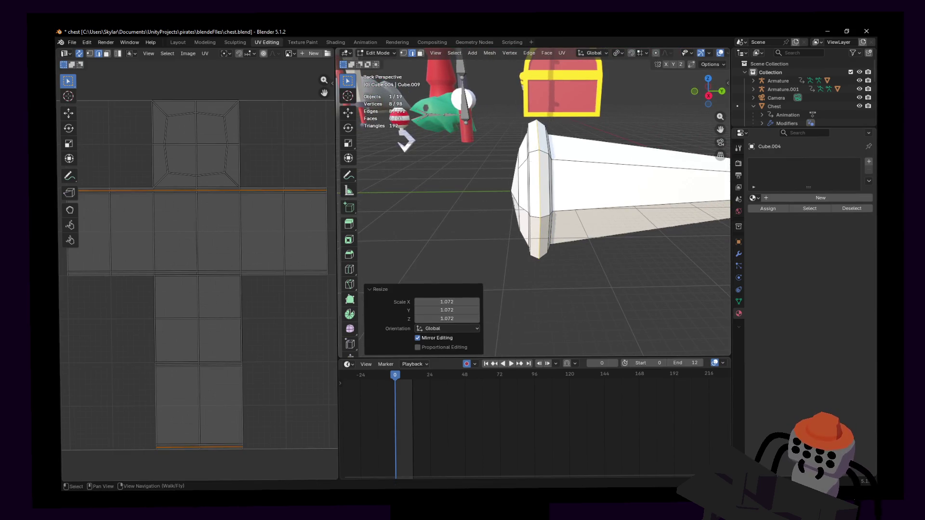
key("shift+grave")
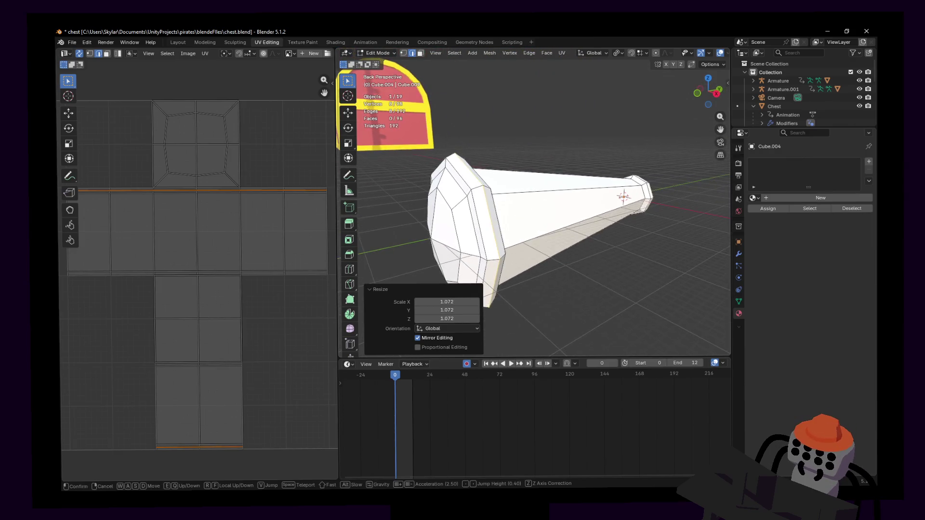
left_click(512, 168)
left_click(557, 171, "alt")
key("shift+grave")
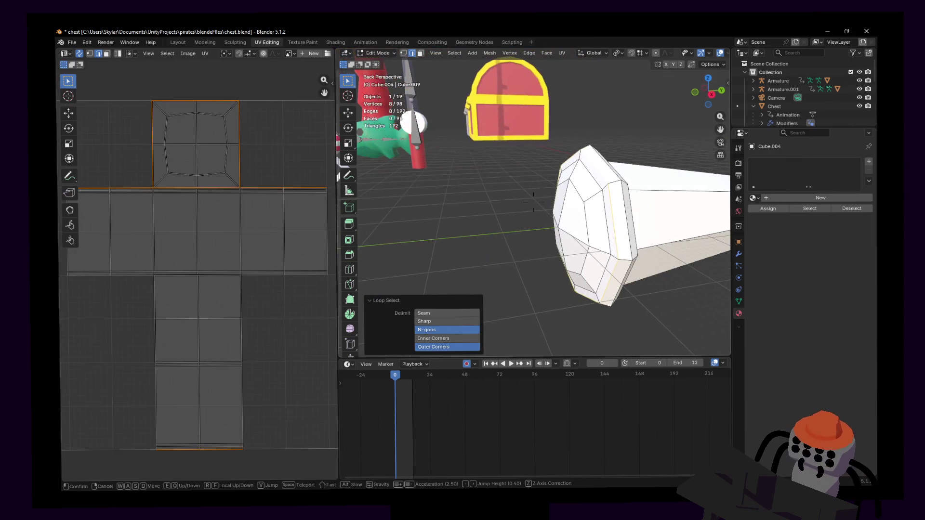
key("w")
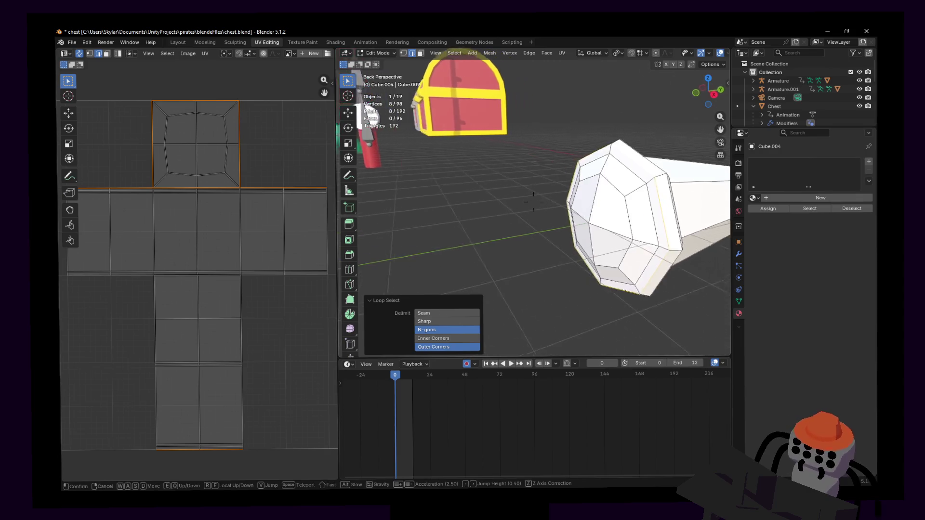
left_click(562, 176)
key("shift+grave")
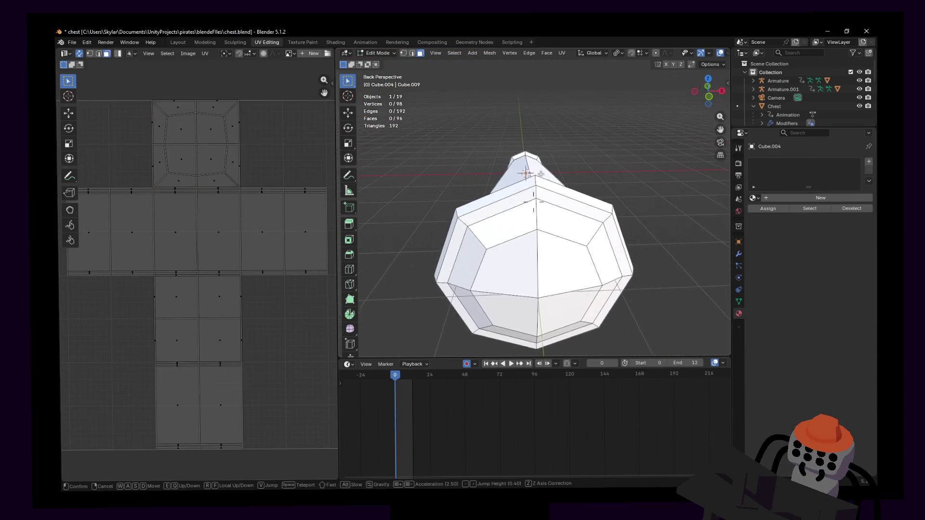
- Cut a new ring inside the wide end cap with a loop cut
left_click(540, 228)
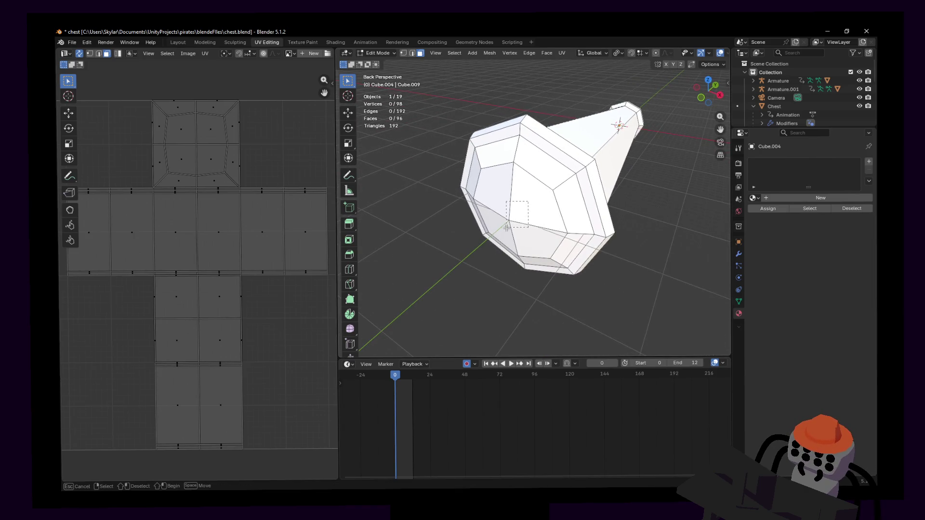
left_click_drag(517, 214, 562, 212)
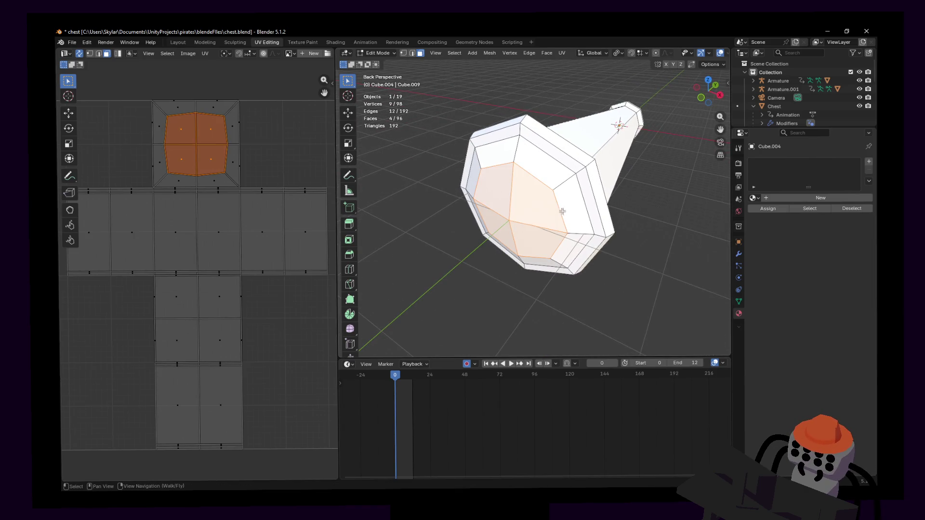
left_click(552, 162, "alt")
key("ctrl+r")
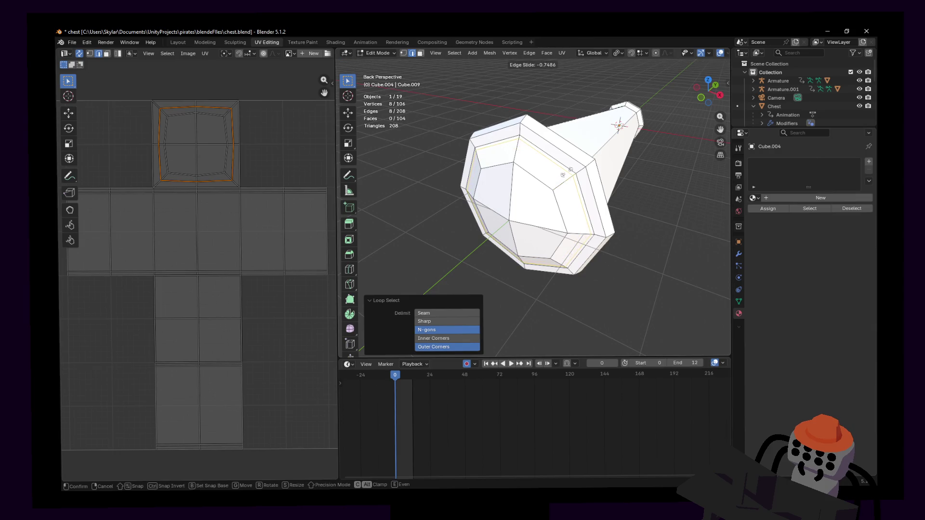
left_click(562, 174)
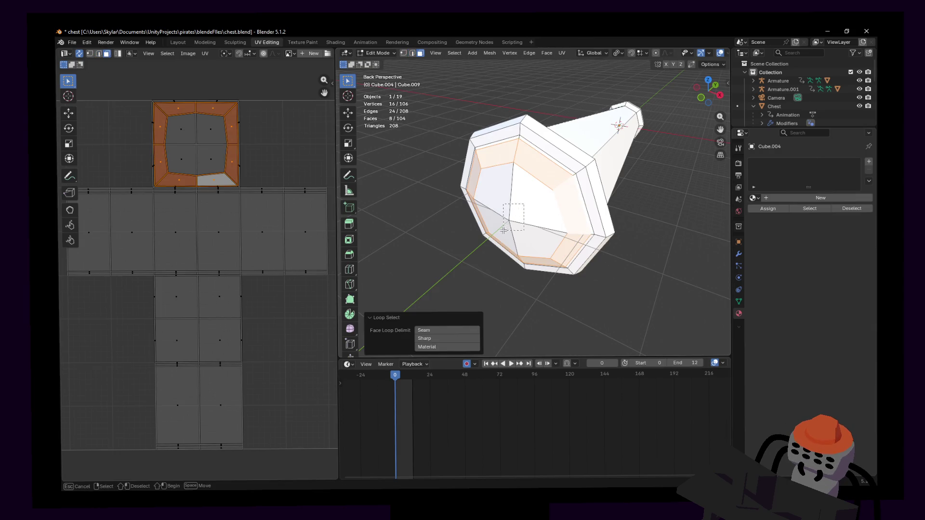
- Push the cap's inner faces inward along Y by about 0.007 m to form the lens recess
left_click(534, 206, "shift")
key("g")
key("y")
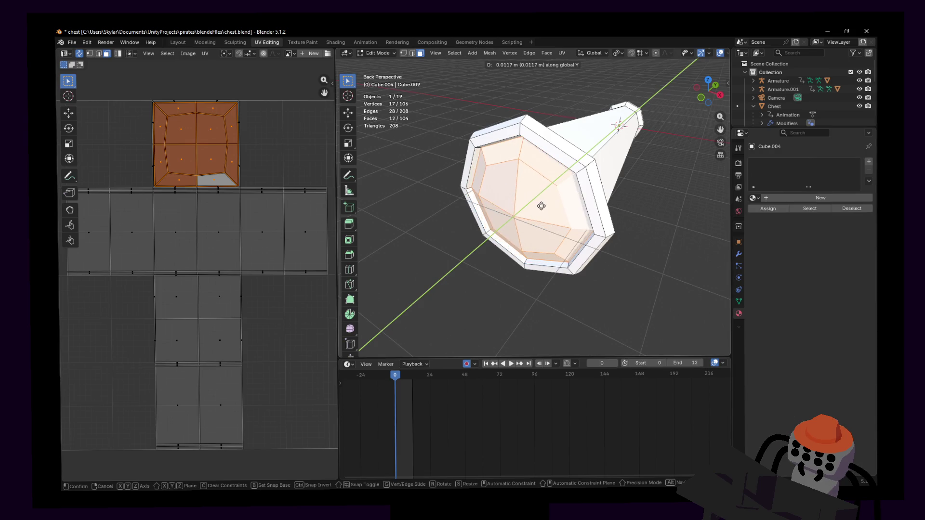
left_click(541, 207)
key("s")
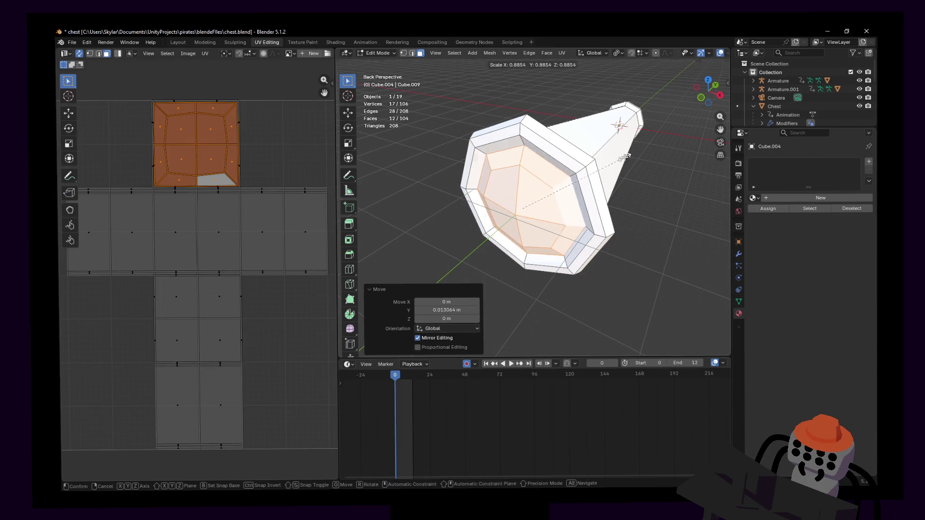
key("Escape")
key("g")
left_click(553, 181)
key("s")
key("Escape")
key("shift+grave")
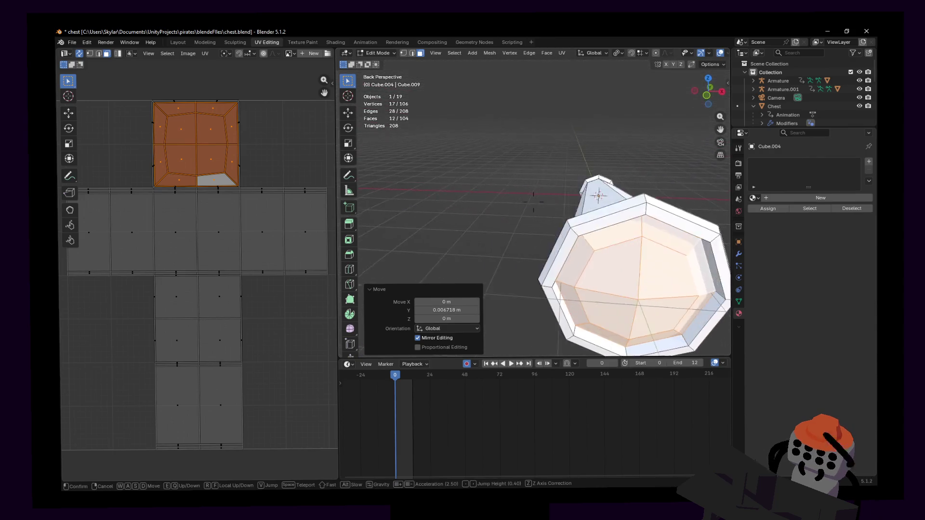
key("s")
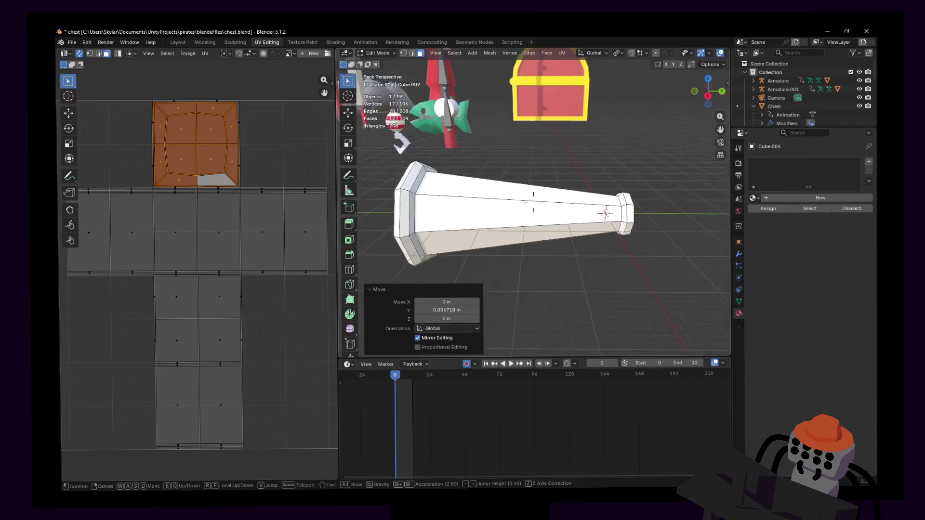
left_click(585, 182)
- Add two loops along the tube and bevel them into bands 0.0129 m wide
middle_click_drag(585, 182, 532, 200)
key("ctrl+r")
scroll(571, 176, "up", 2)
left_click(571, 176)
right_click(571, 176)
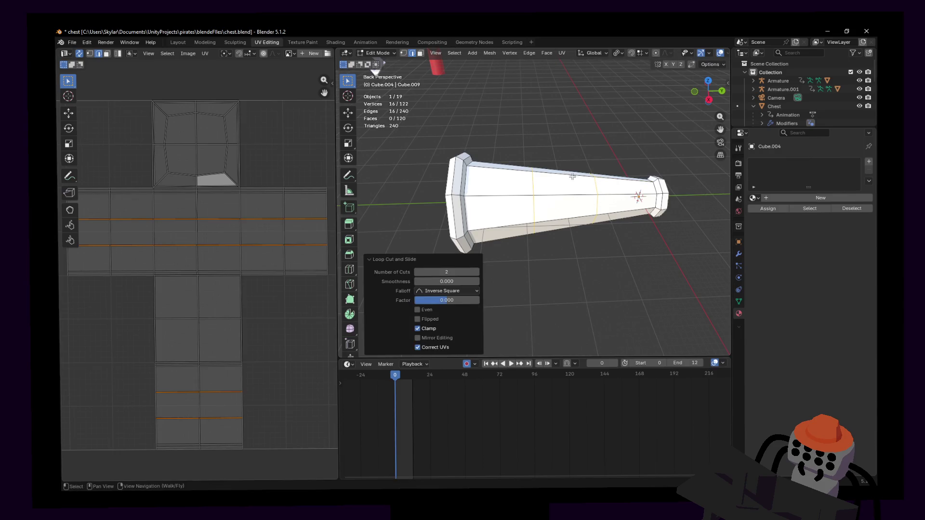
key("ctrl+b")
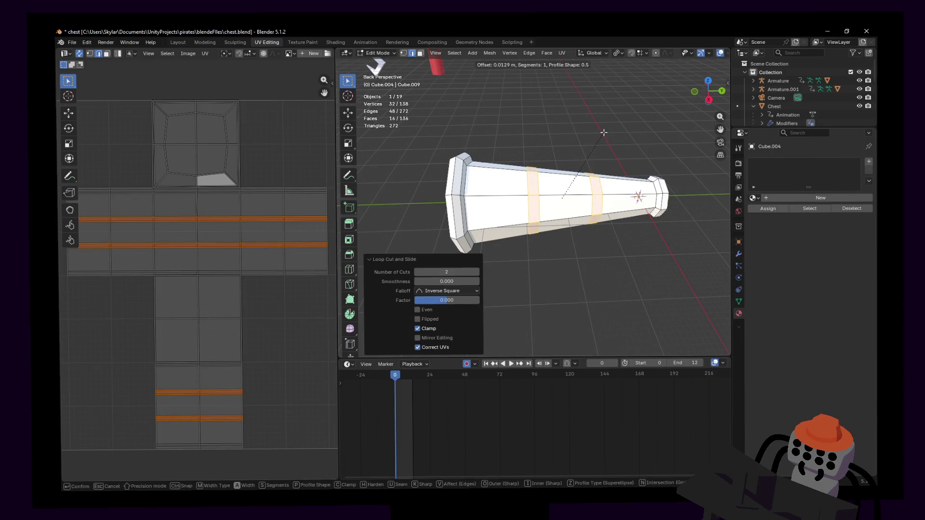
left_click(603, 132)
- Keep the bevel at one segment in the Bevel panel
key("shift+grave")
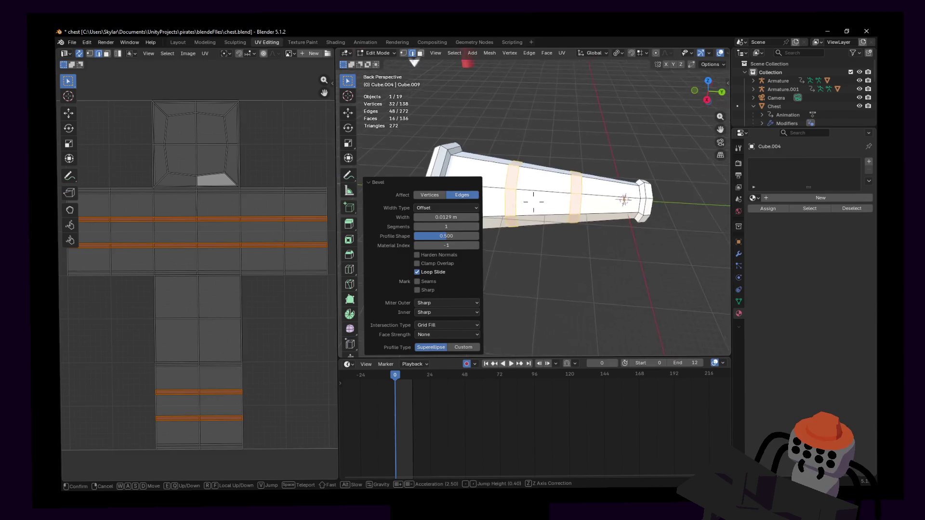
left_click(591, 147)
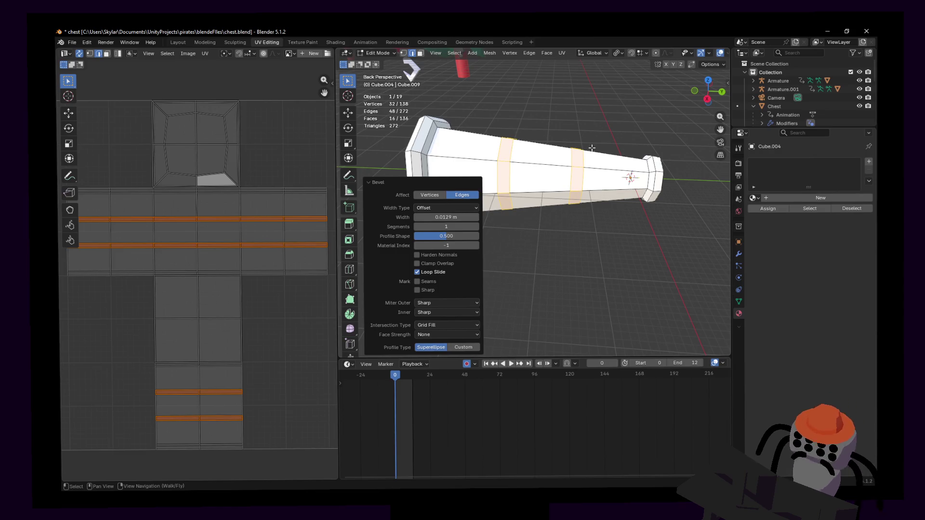
left_click(453, 226)
key("Return")
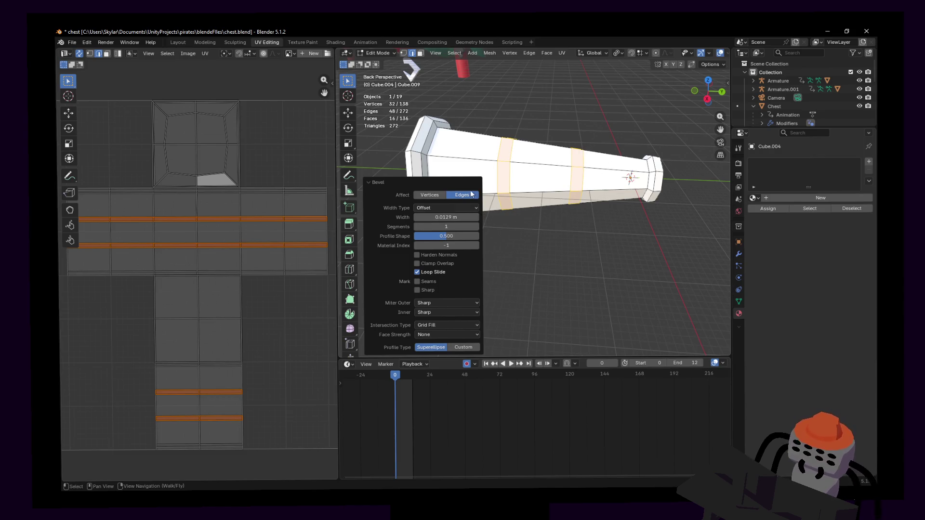
key("shift+grave")
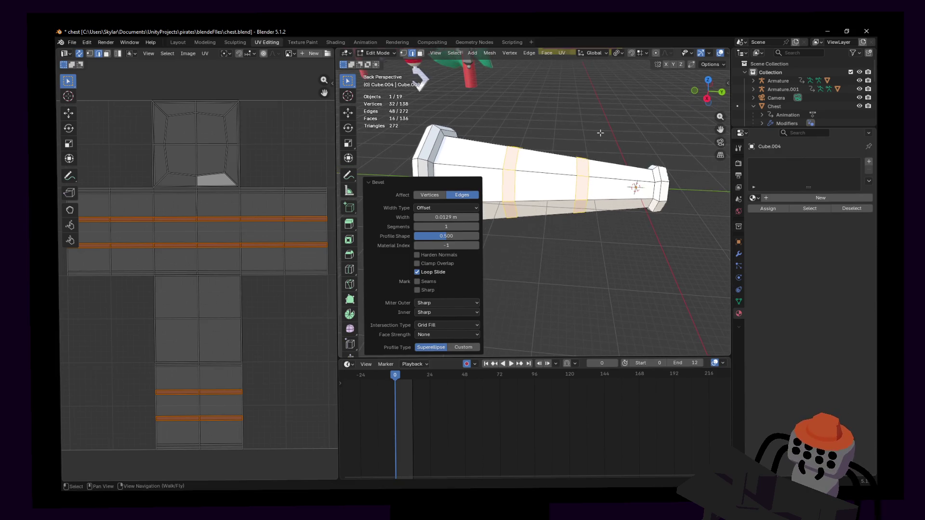
key("w")
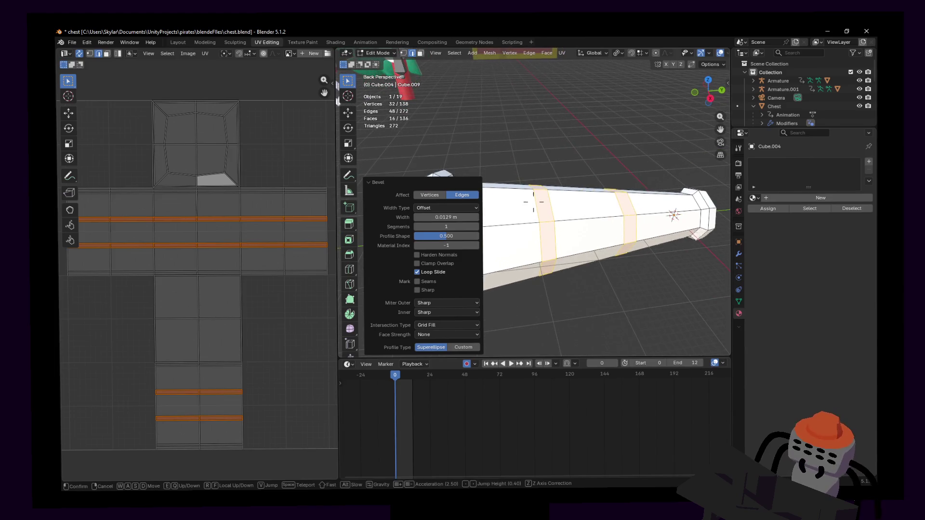
left_click(596, 125)
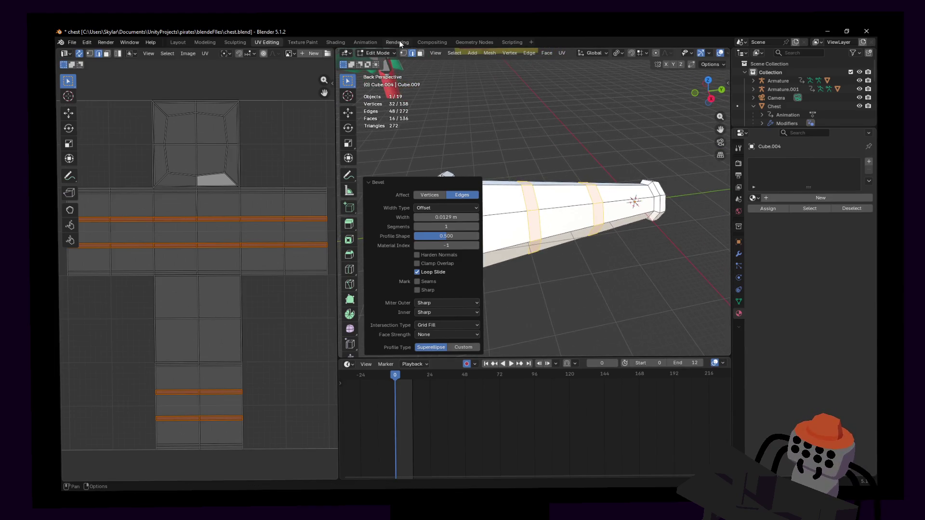
- Extrude the two middle band face loops outward along normals into raised rings
left_click(547, 53)
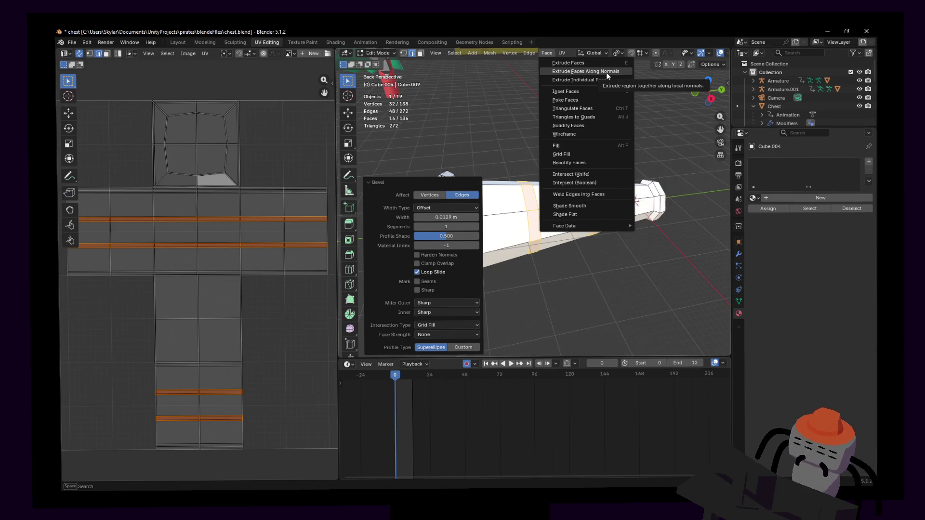
right_click(606, 73)
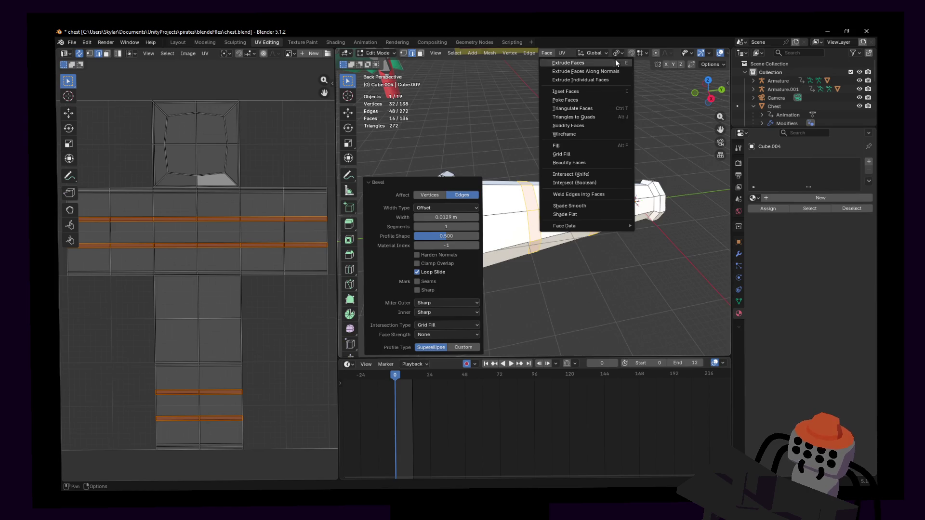
left_click(612, 70)
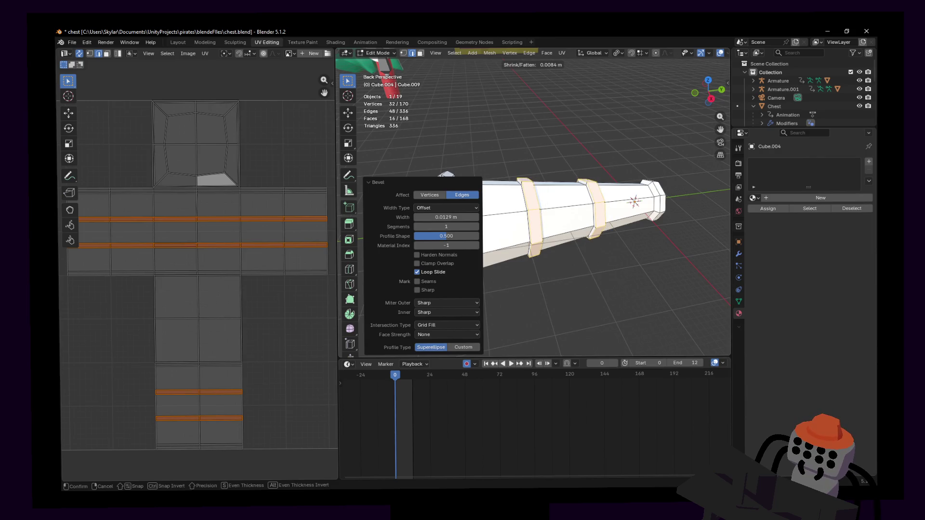
left_click(587, 69)
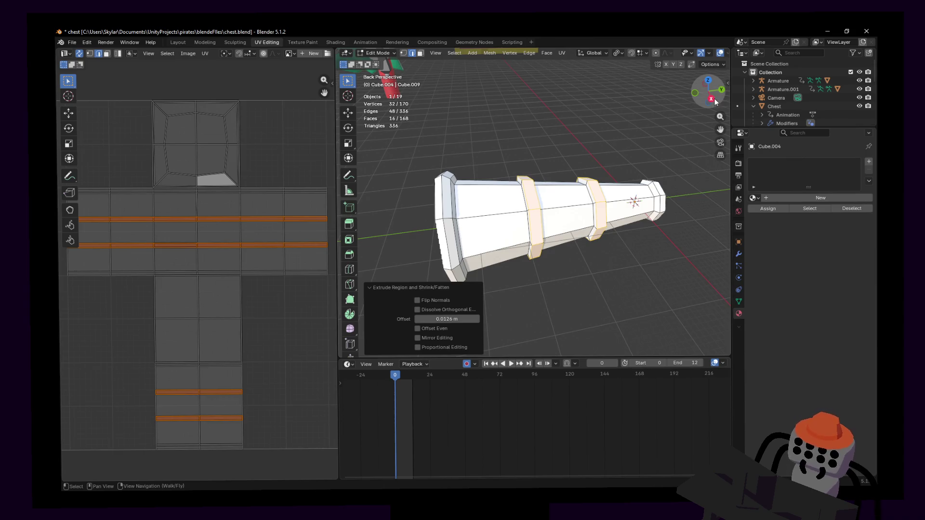
- From a right side view, shift one raised band along the tube's Y axis
key("shift+grave")
left_click(605, 179)
left_click(708, 99)
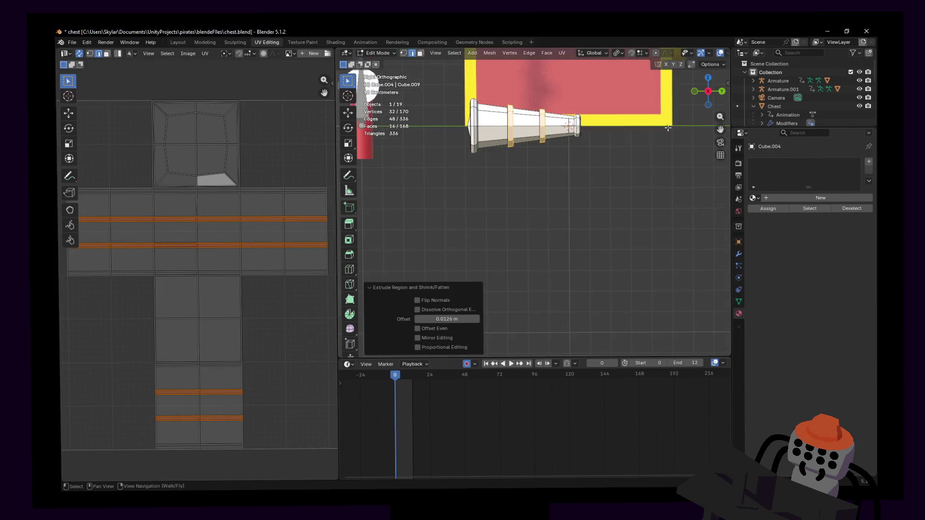
middle_click_drag(550, 88, 550, 189, "shift")
scroll(549, 189, "up", 2)
scroll(563, 170, "up", 2)
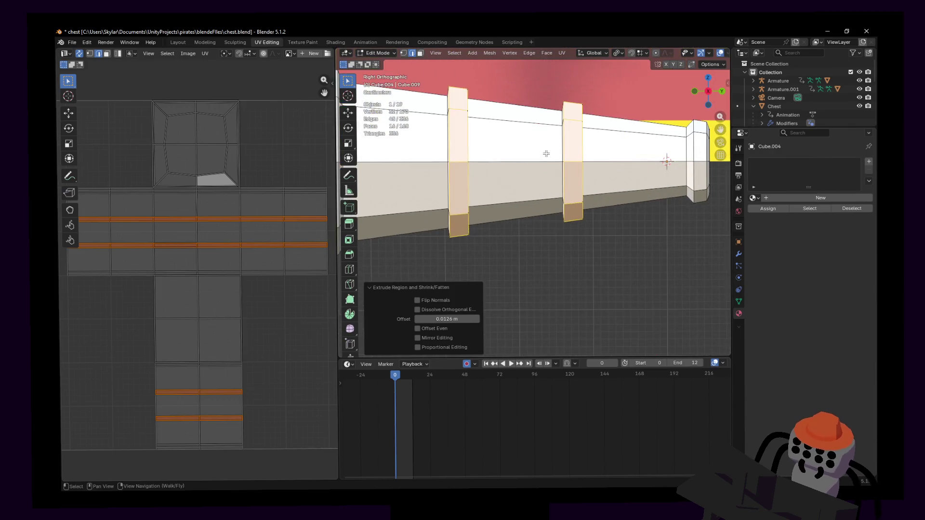
scroll(578, 149, "up", 1)
left_click(578, 149, "alt")
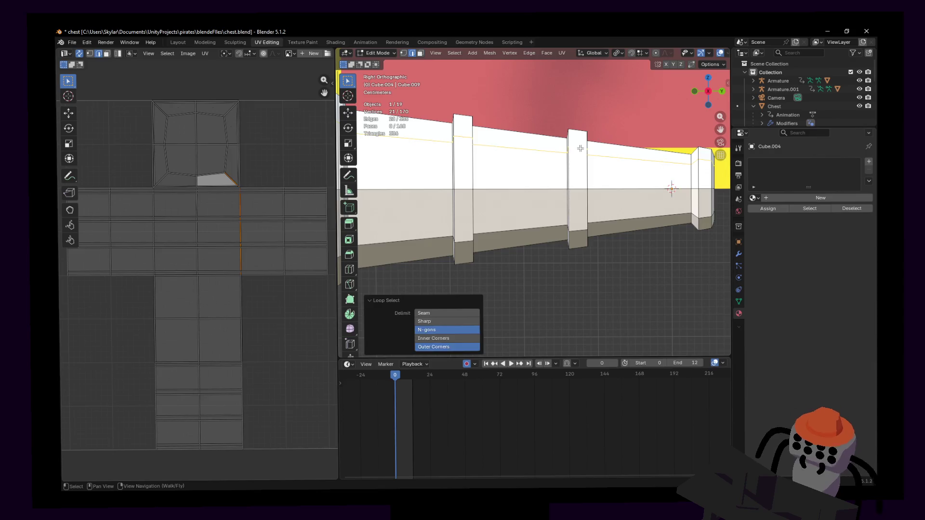
left_click(599, 156, "alt")
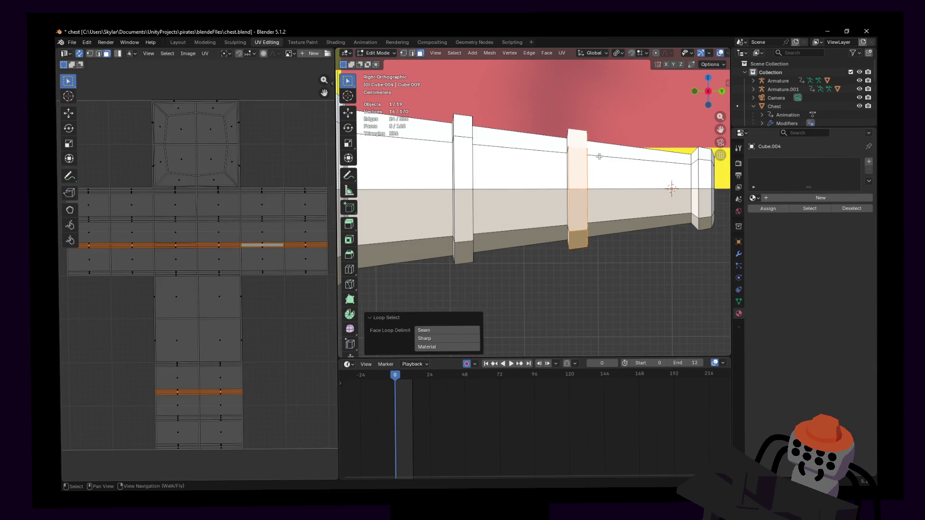
key("g")
key("y")
left_click(598, 157)
key("s")
key("y")
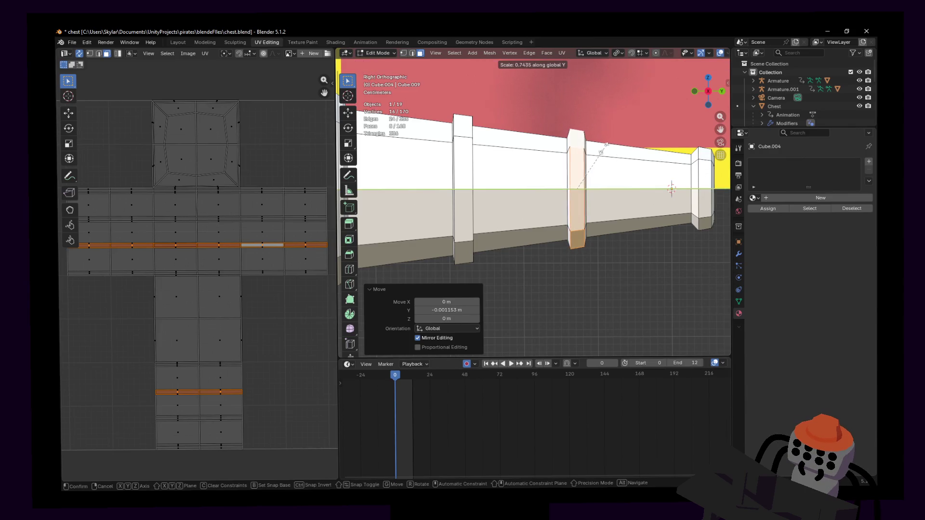
key("Escape")
- Narrow the other raised band along Y and nudge it lengthwise, then view in perspective
middle_click_drag(671, 186, 505, 156, "shift")
left_click(509, 145, "alt")
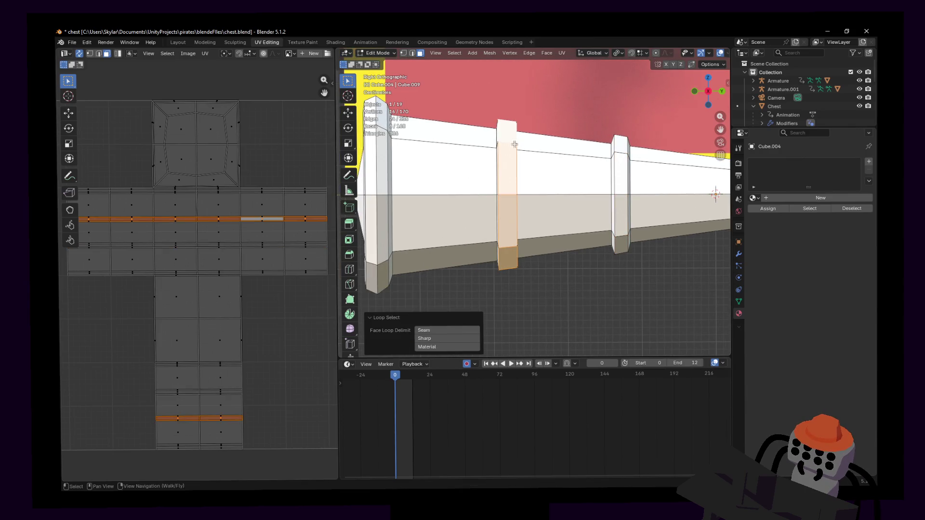
key("s")
key("y")
left_click(550, 131)
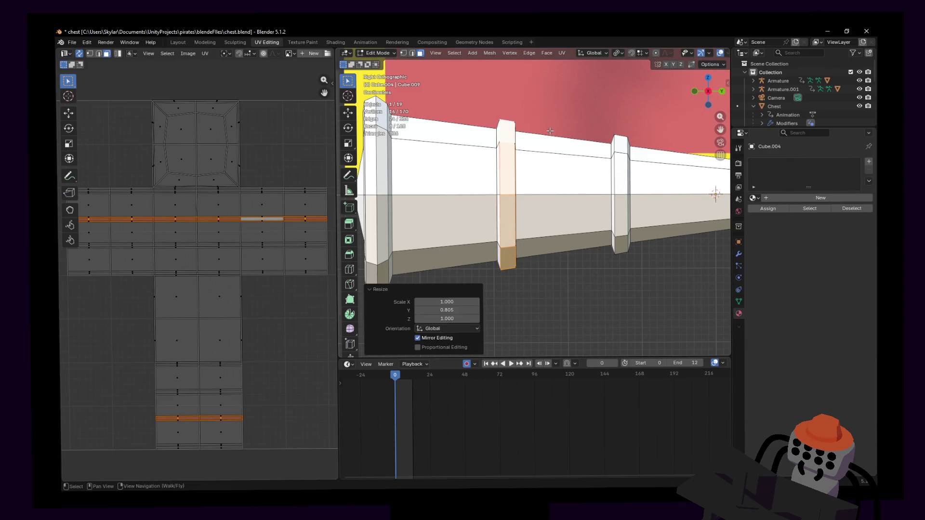
key("g")
key("y")
left_click(548, 131)
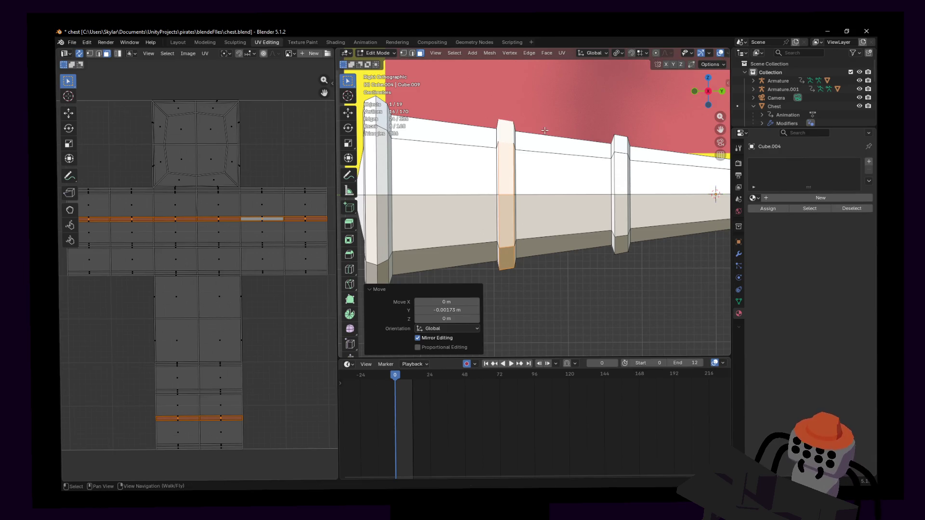
key("t")
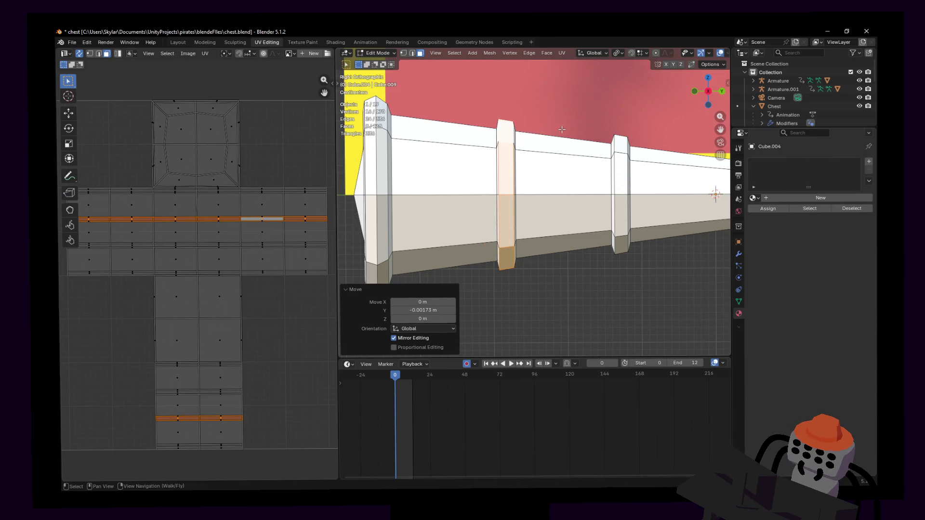
middle_click_drag(561, 129, 562, 133)
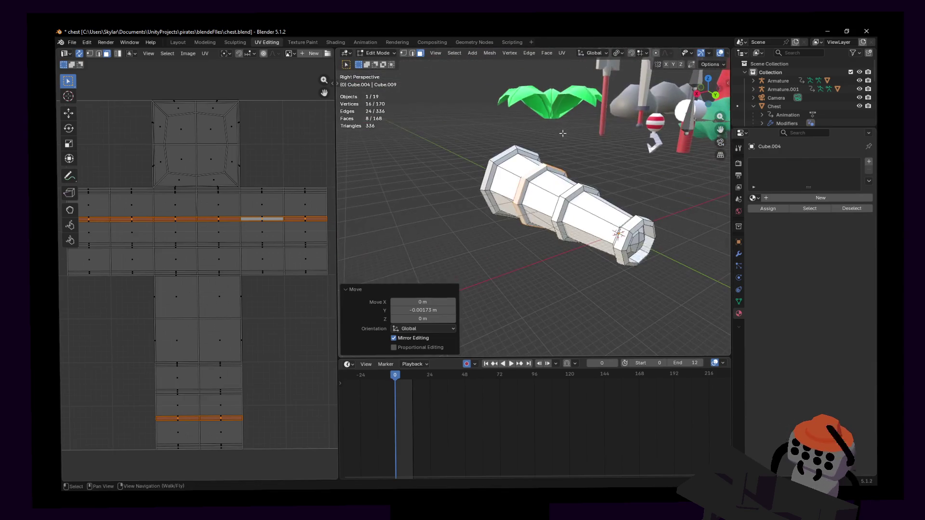
- Apply Shade Auto Smooth to the telescope object and walk the view around it
key("Tab")
right_click(599, 137)
left_click(591, 146)
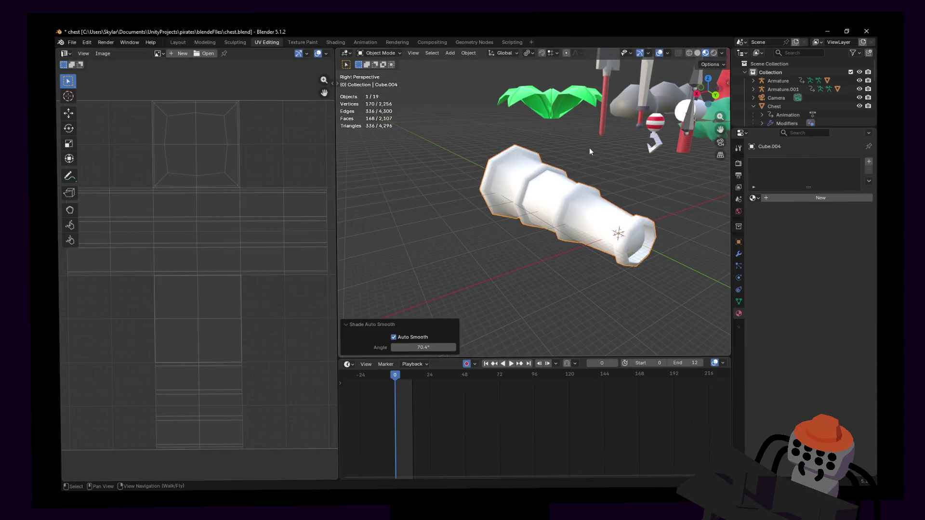
key("shift+grave")
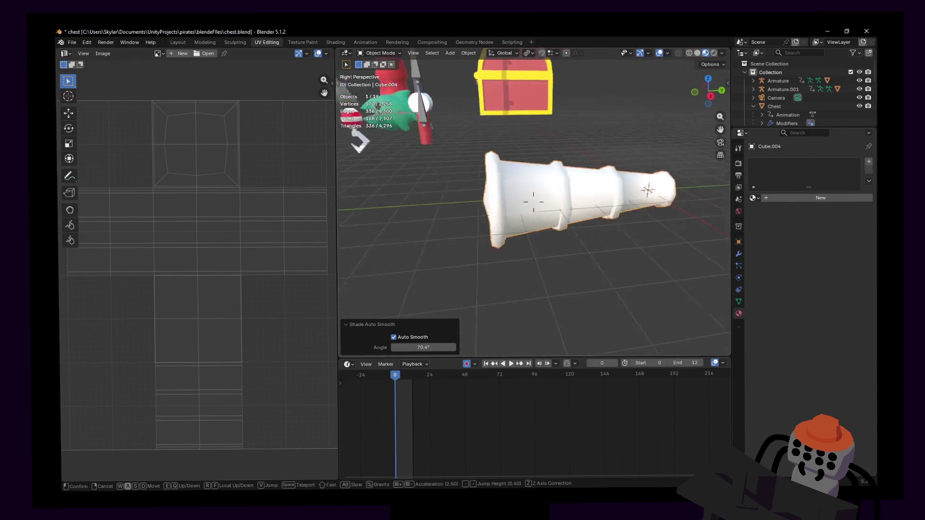
key("d")
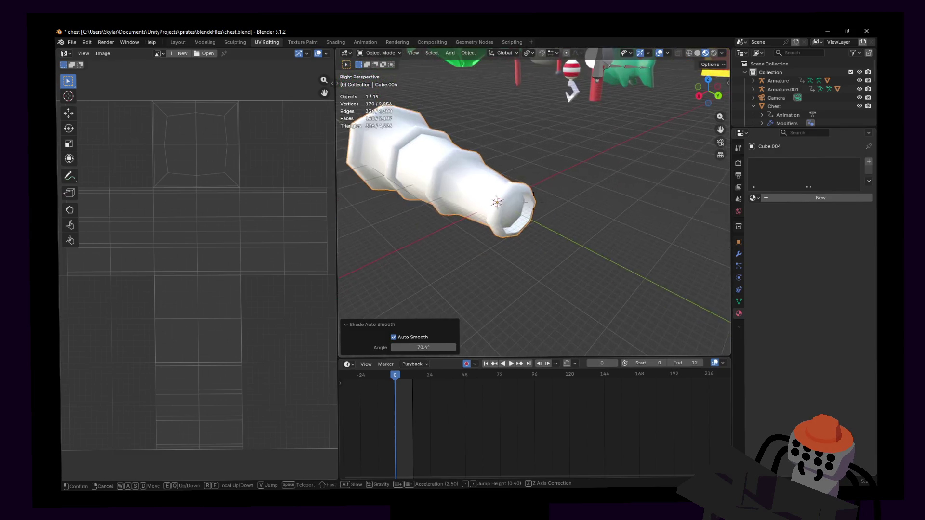
- Return to Edit Mode and select a band edge loop for edge operations
key("Return")
key("Tab")
left_click(548, 180, "alt")
right_click(546, 180)
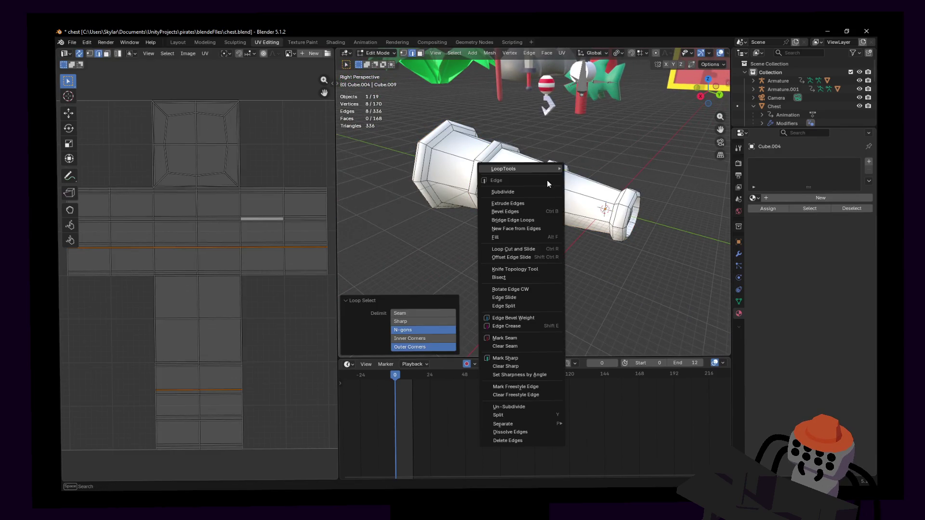
- Mark four band edge loops sharp one after another
left_click(505, 357)
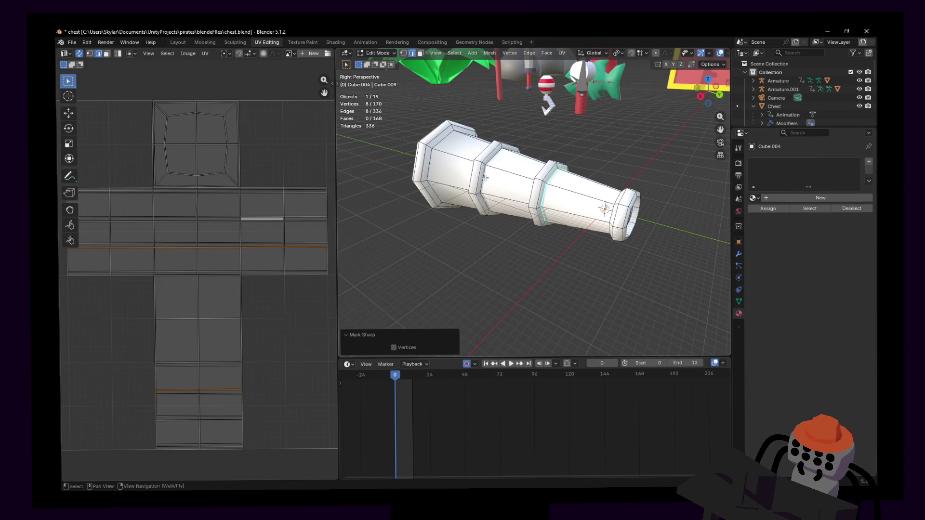
left_click(485, 178, "alt")
right_click(485, 178)
left_click(448, 233)
left_click(433, 164, "alt")
right_click(434, 164)
left_click(406, 238)
middle_click_drag(545, 192, 534, 189)
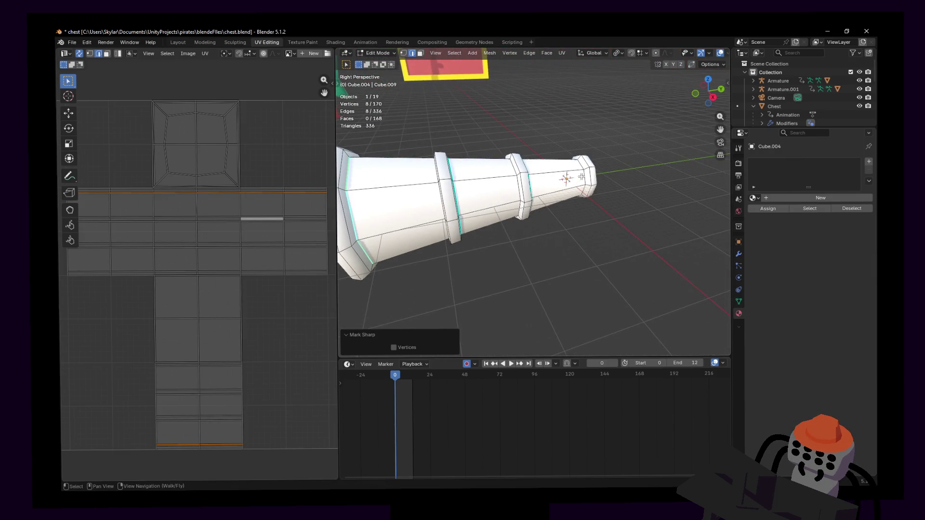
left_click(566, 178, "alt")
right_click(580, 178)
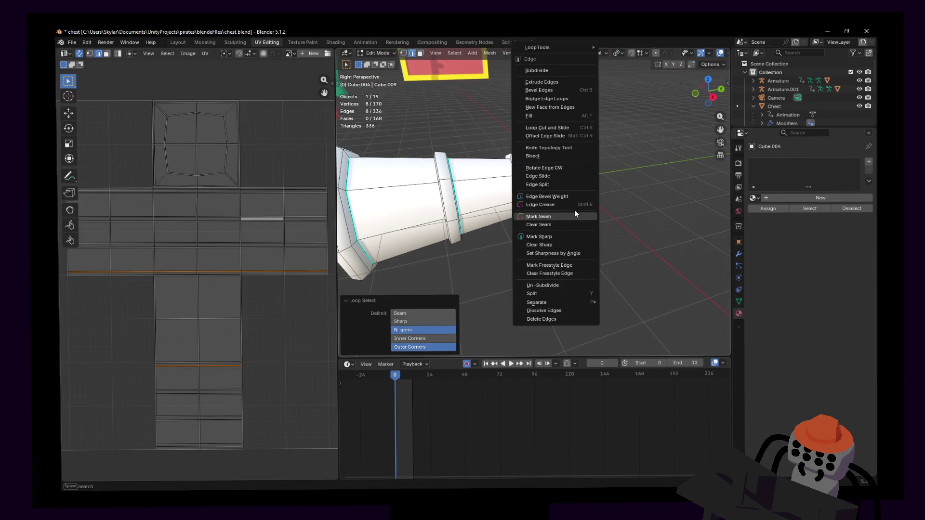
left_click(571, 237)
- Mark further band loops sharp, clearing sharp from one wrongly picked loop
middle_click_drag(571, 237, 535, 195)
left_click(541, 192, "alt")
right_click(540, 193)
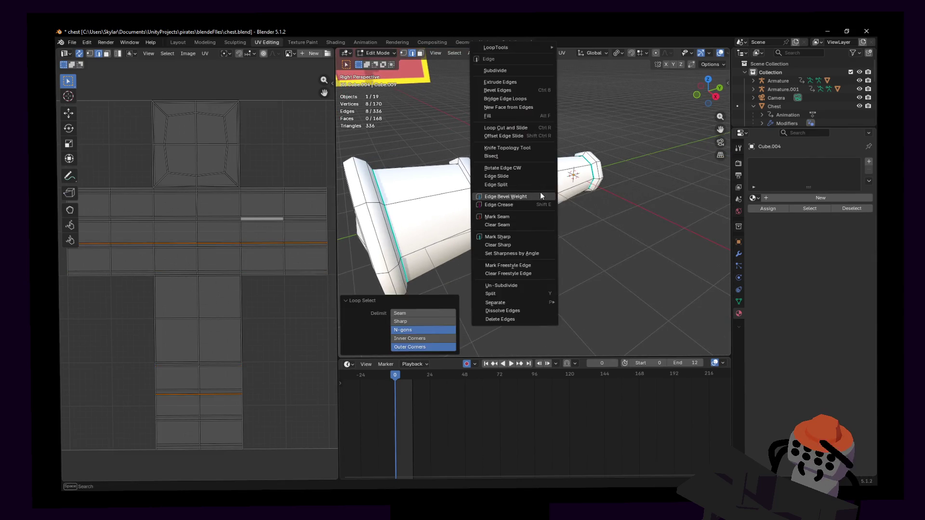
left_click(509, 234)
left_click(475, 200, "alt")
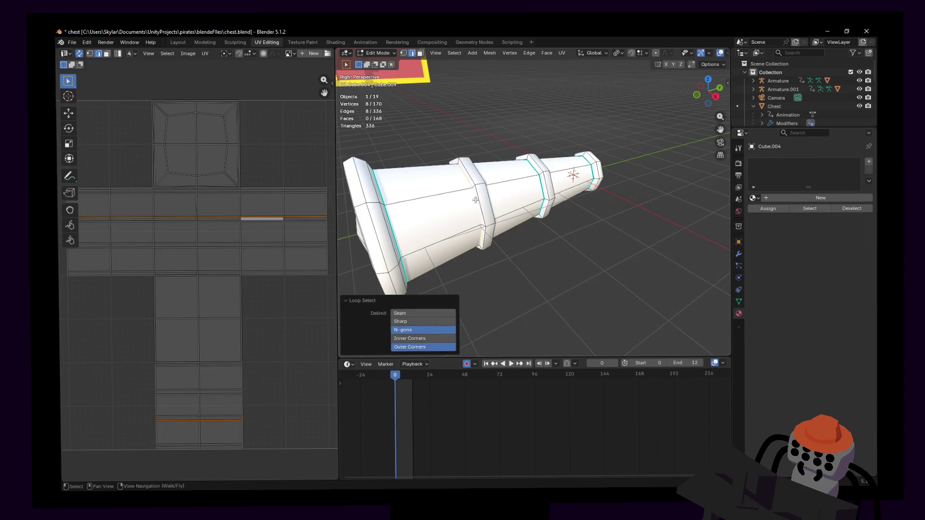
right_click(475, 200)
left_click(452, 244)
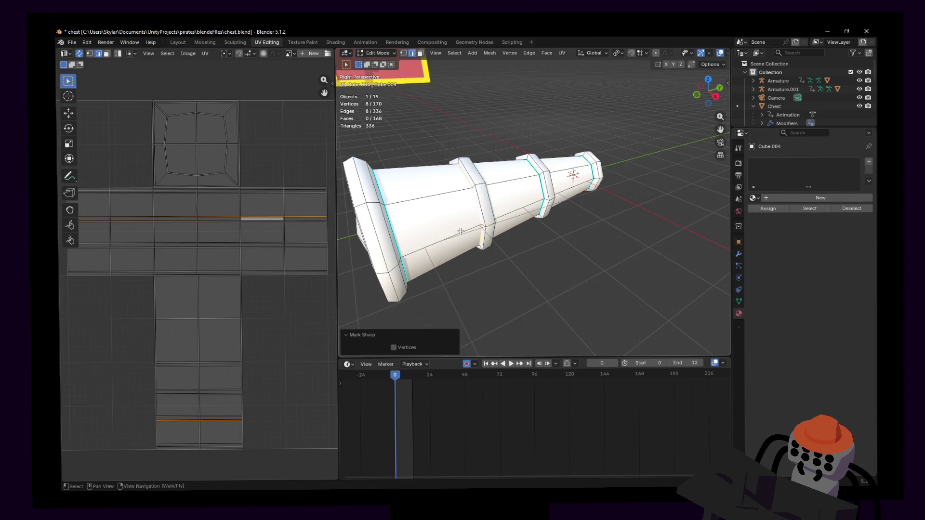
left_click(476, 205, "alt")
right_click(476, 205)
left_click(458, 239)
- Mark the wide-end rim loop sharp and leave Edit Mode
key("shift+grave")
left_click(500, 195)
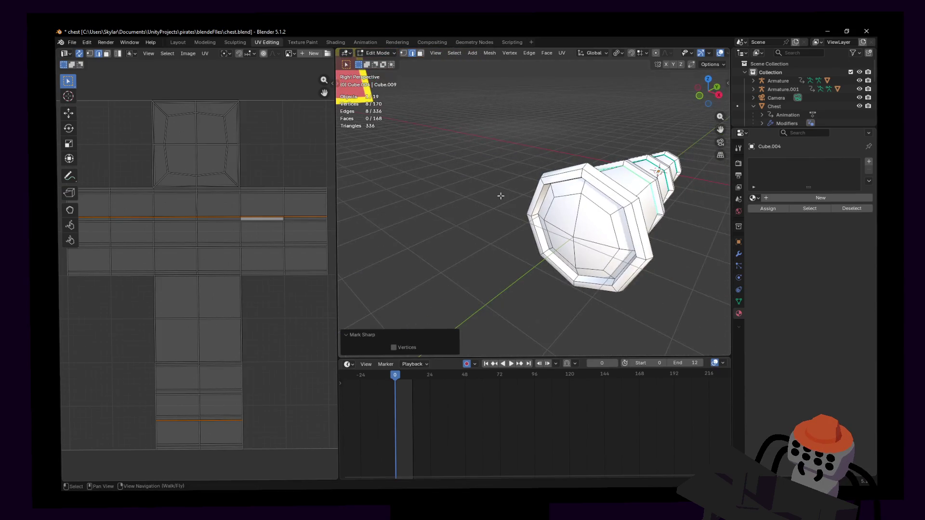
left_click(545, 206, "alt")
right_click(544, 205)
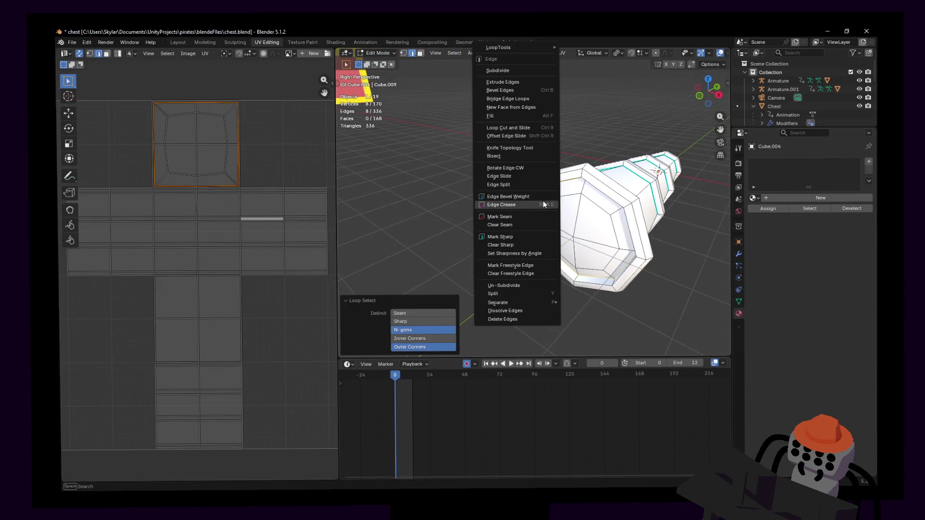
left_click(499, 235)
key("Tab")
key("s")
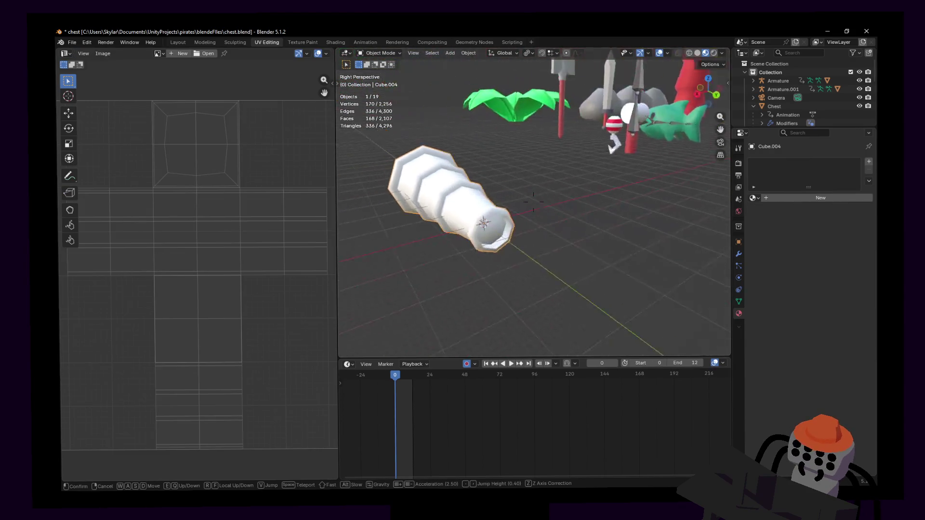
- Select the whole mesh and scale it on X/Z only to about 0.642, slimming the tube
key("w")
key("s")
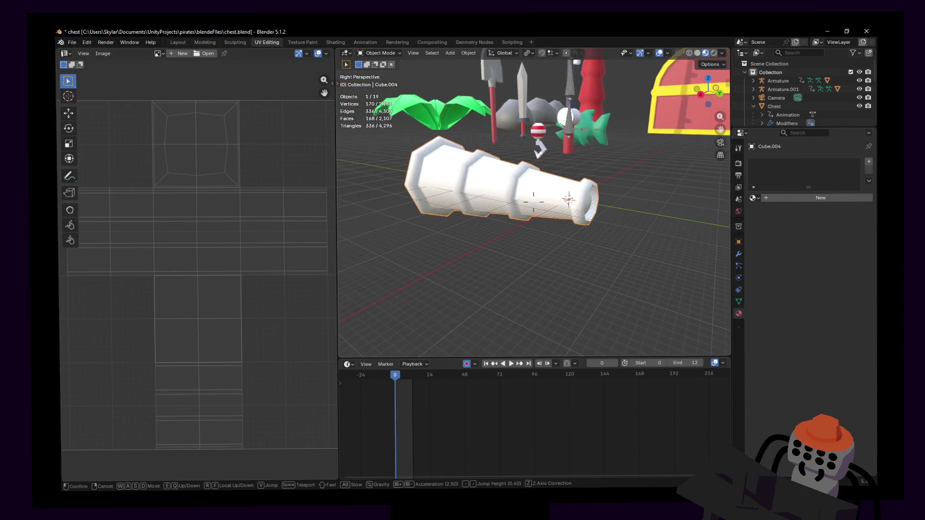
left_click(619, 148)
key("Tab")
key("a")
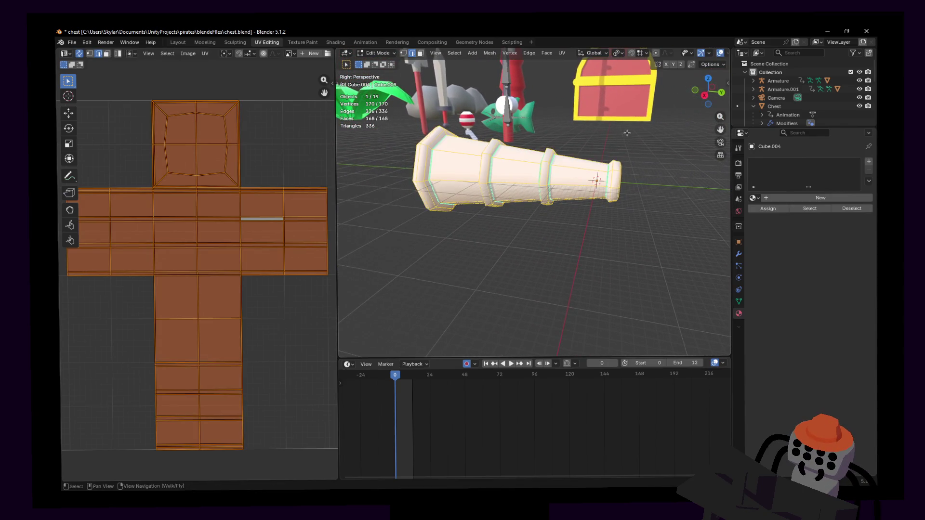
key("s")
key("shift+y")
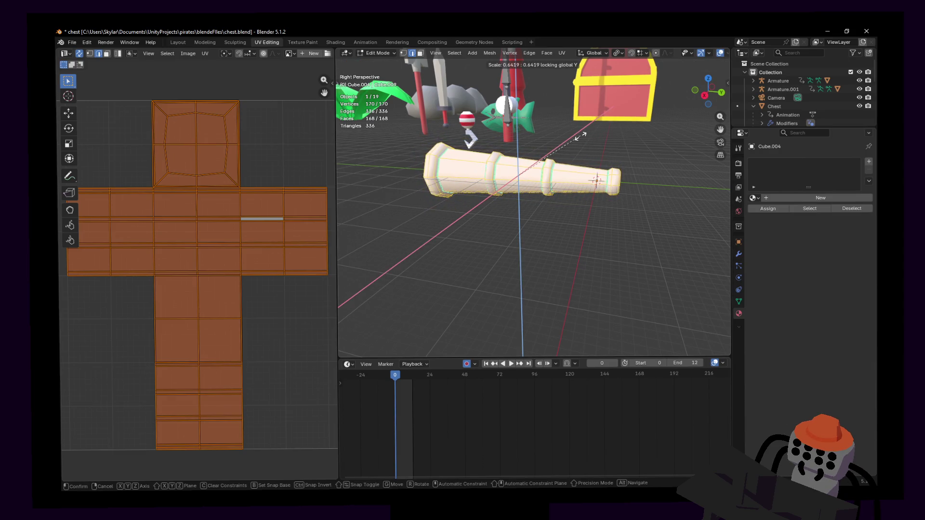
left_click(582, 135)
- Nudge the whole telescope along its length and bring up the UV unwrap menu
key("shift+grave")
key("s")
key("w")
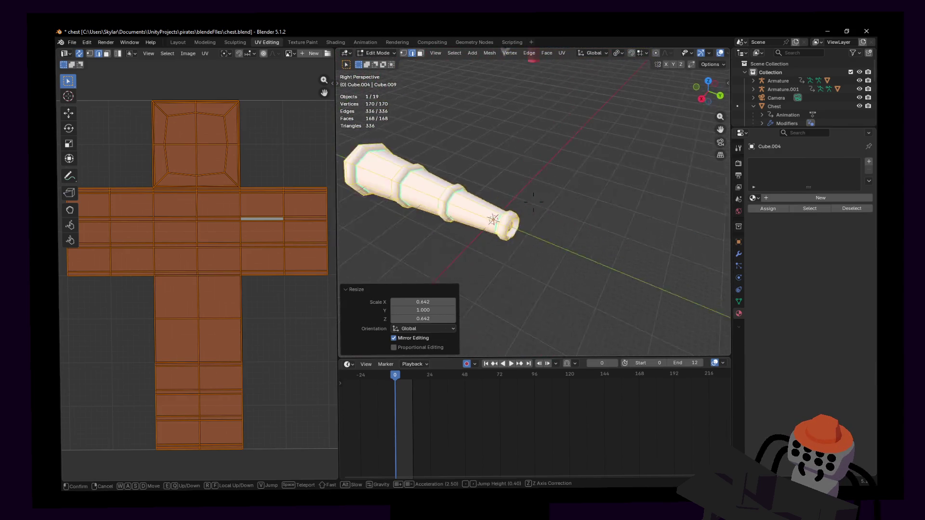
key("Return")
key("g")
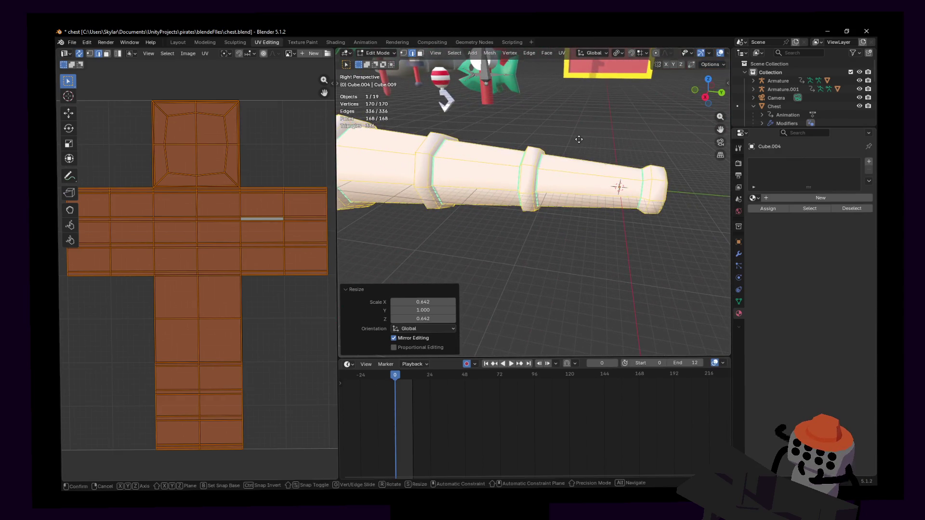
left_click(579, 139)
key("shift+grave")
key("s")
key("d")
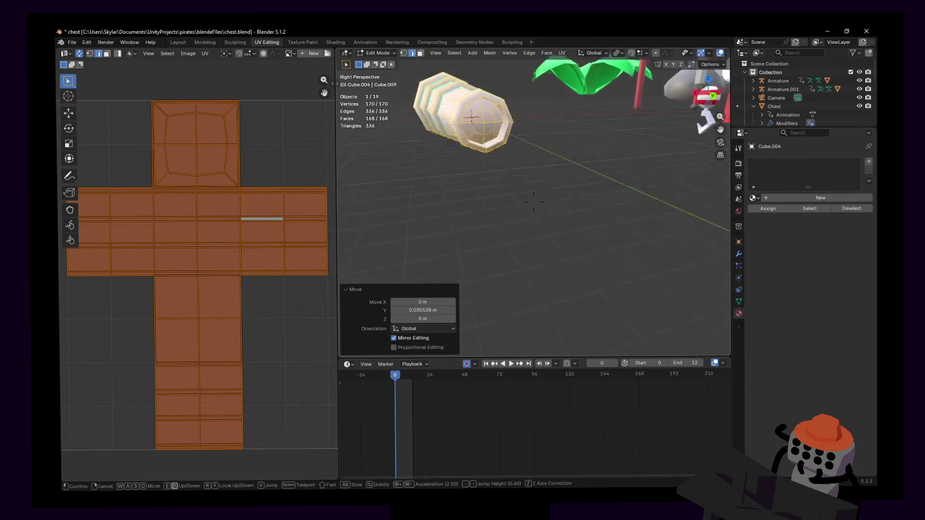
key("Return")
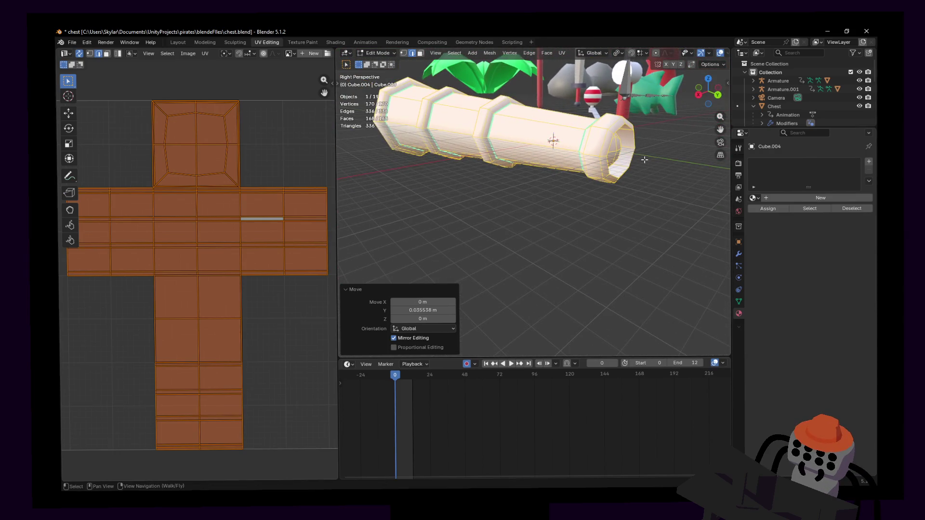
key("u")
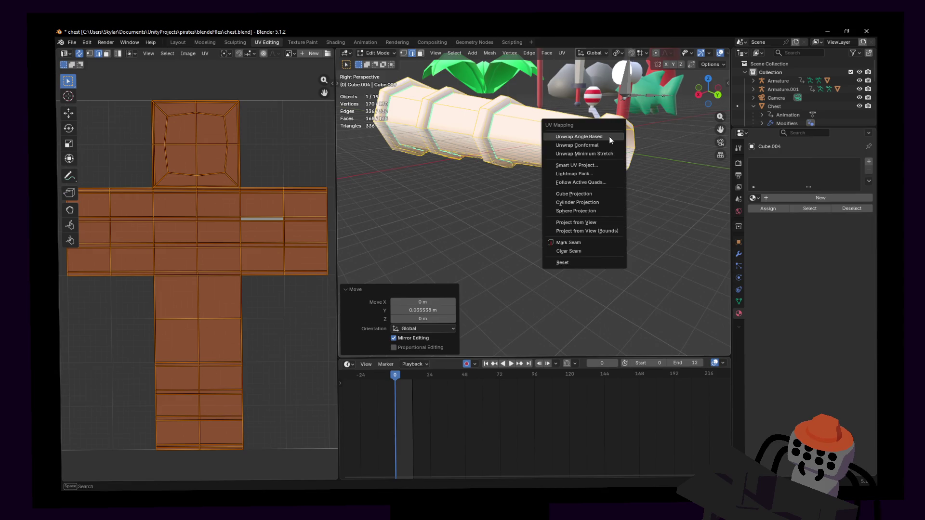
- Unwrap the telescope's UVs and assign the palette material to it
left_click(609, 137)
key("Tab")
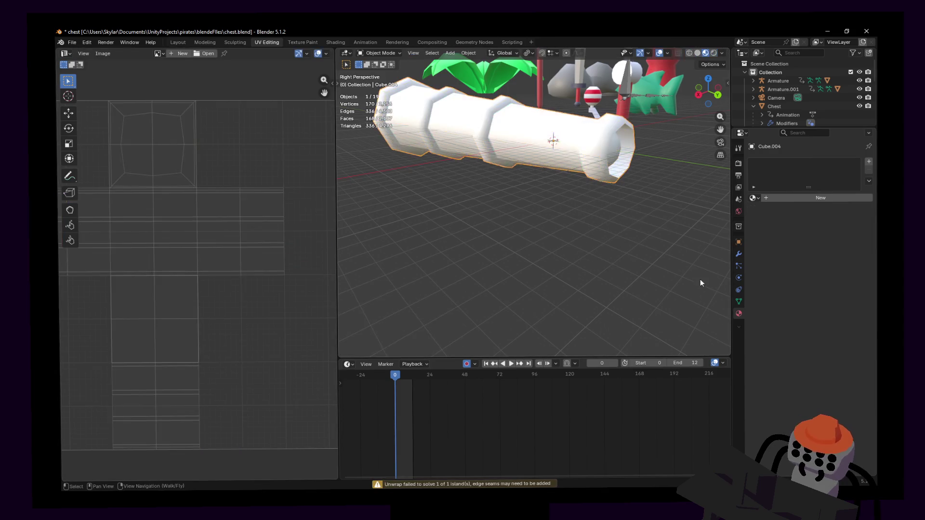
left_click(754, 198)
key("Tab")
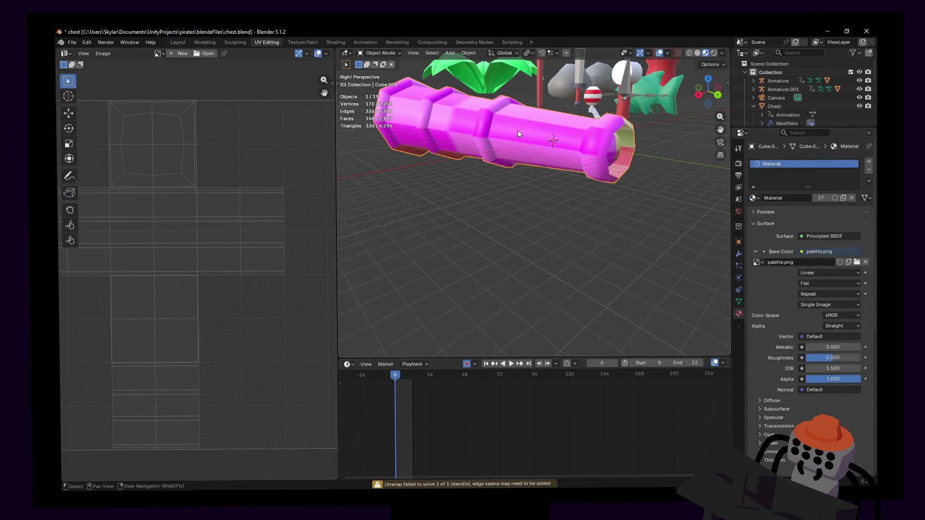
- Shrink all UVs and place them on the palette's yellow cell, making the telescope yellow
key("s")
left_click(175, 273)
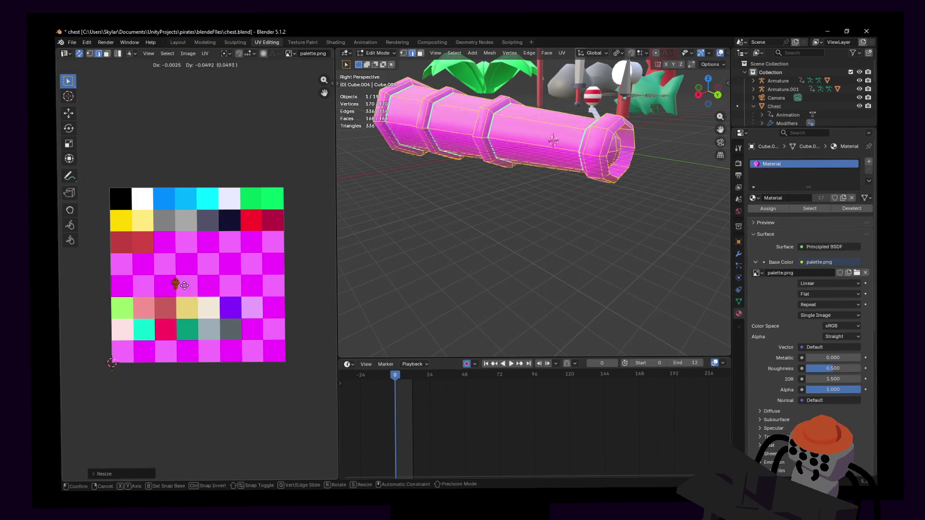
key("g")
left_click(122, 218)
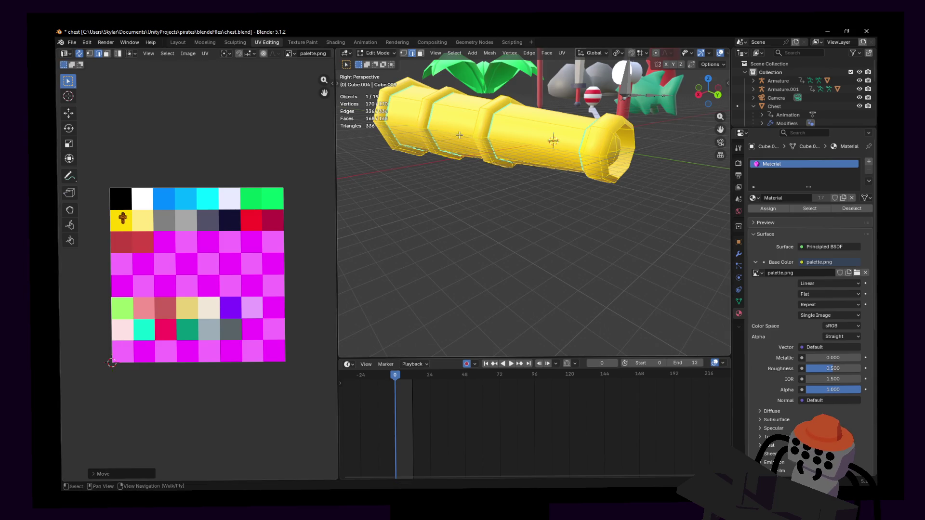
key("g")
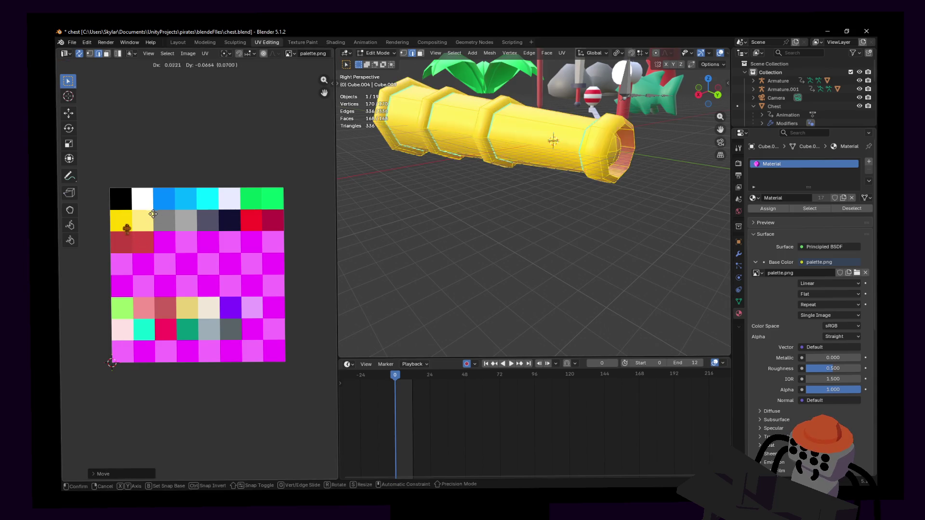
left_click(152, 211)
left_click(698, 95)
mouse_move(630, 147)
left_mouse_down()
mouse_move(604, 211)
mouse_move(627, 165)
left_mouse_up()
key("Up")
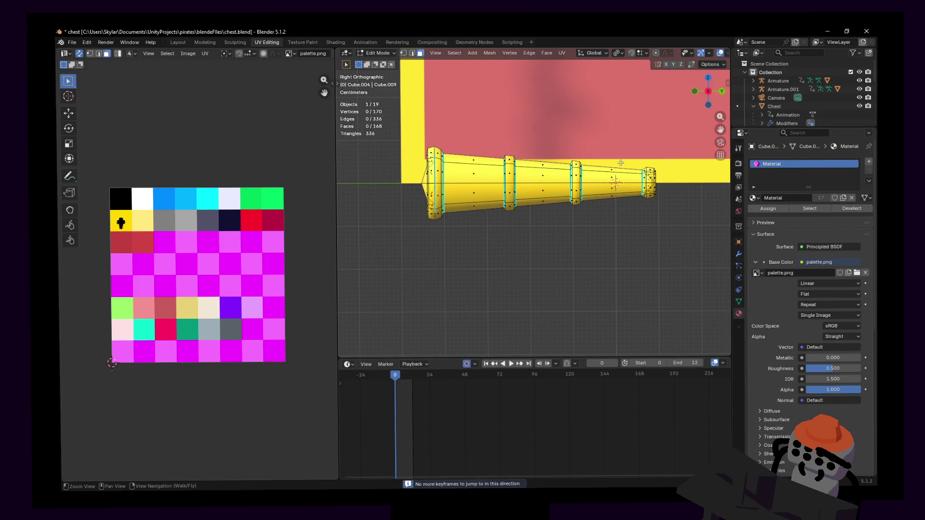
- Unwrap the body face bands and move their shrunken UVs onto the pink palette cell
key("1")
left_click(543, 173, "ctrl+alt+shift")
left_click(473, 189, "ctrl+alt+shift")
key("u")
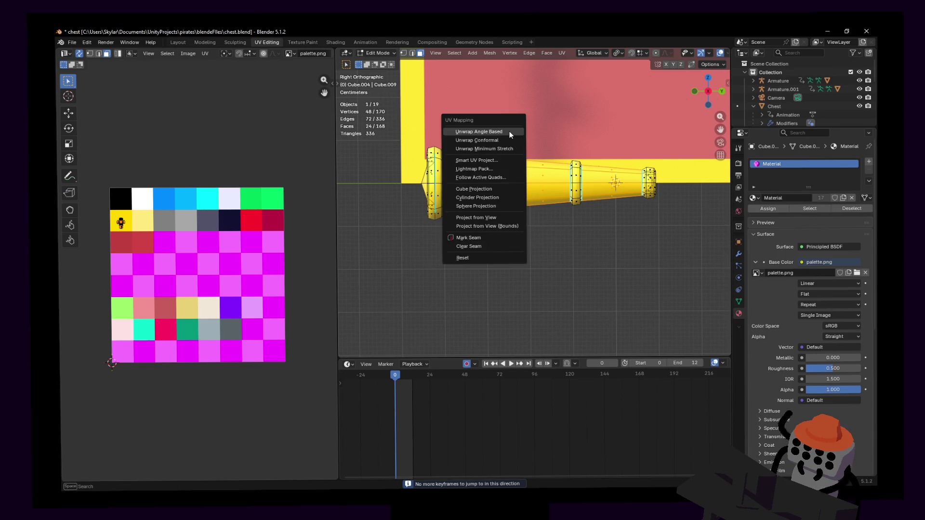
left_click(501, 140)
key("s")
left_click(217, 278)
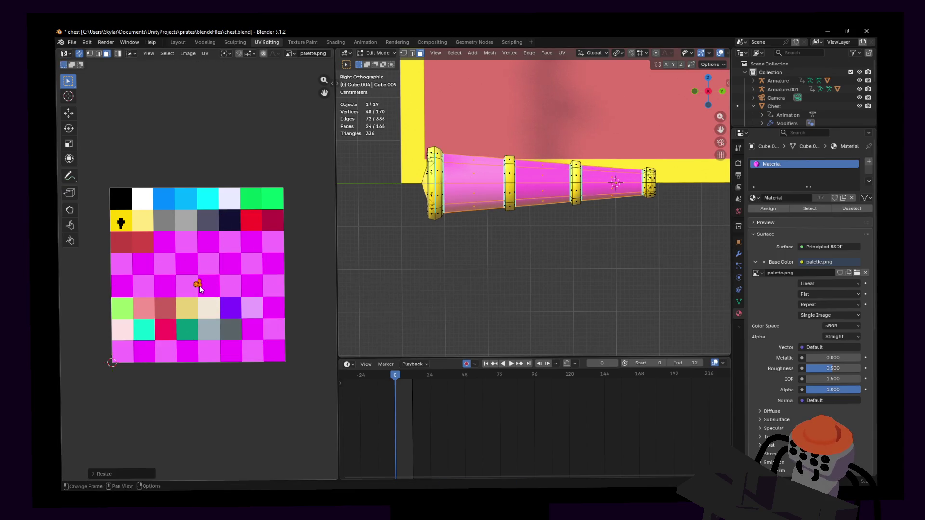
key("g")
left_click(156, 322)
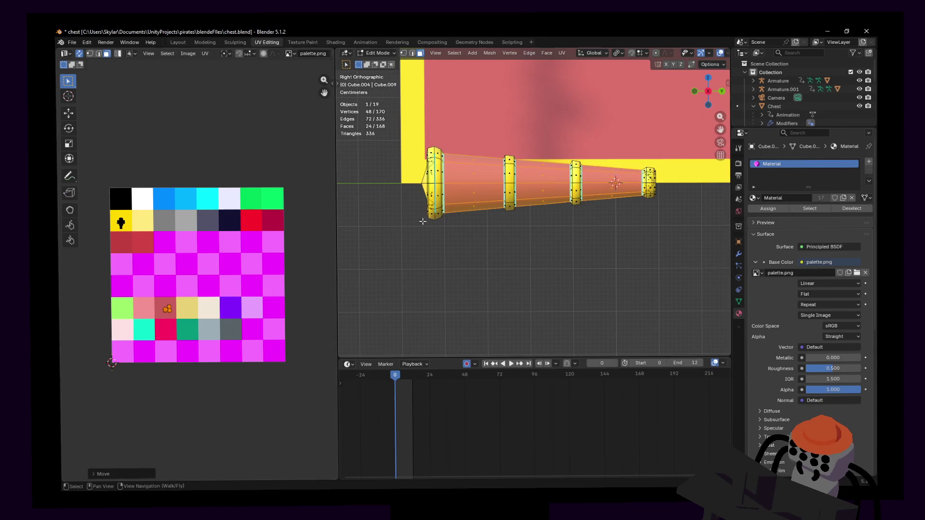
- Select the end ring's face loops and shift them along the telescope's Y axis
key("Tab")
key("shift+grave")
key("w")
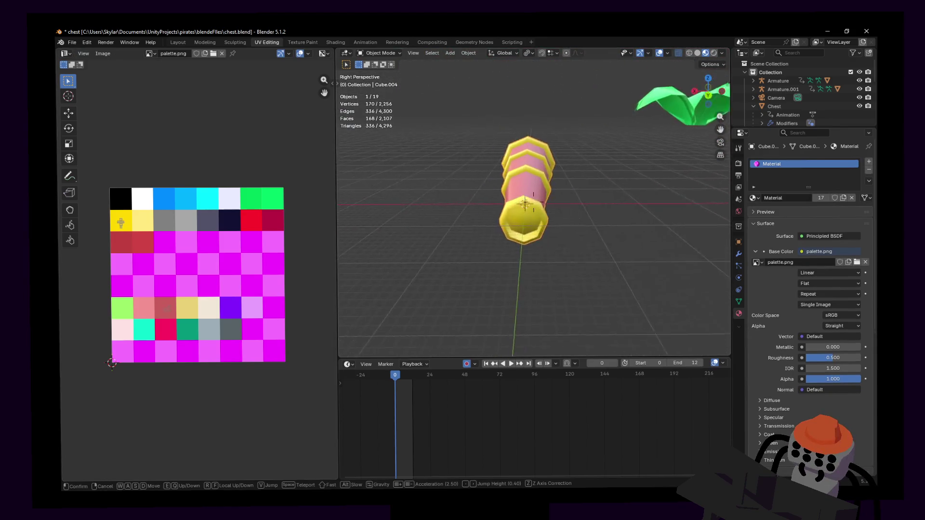
left_click(542, 180)
key("Tab")
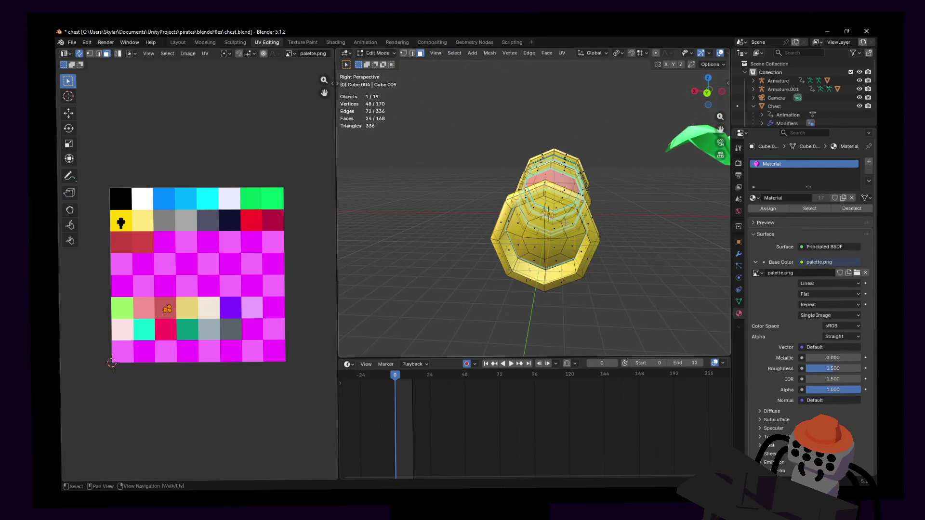
middle_click_drag(560, 230, 561, 226)
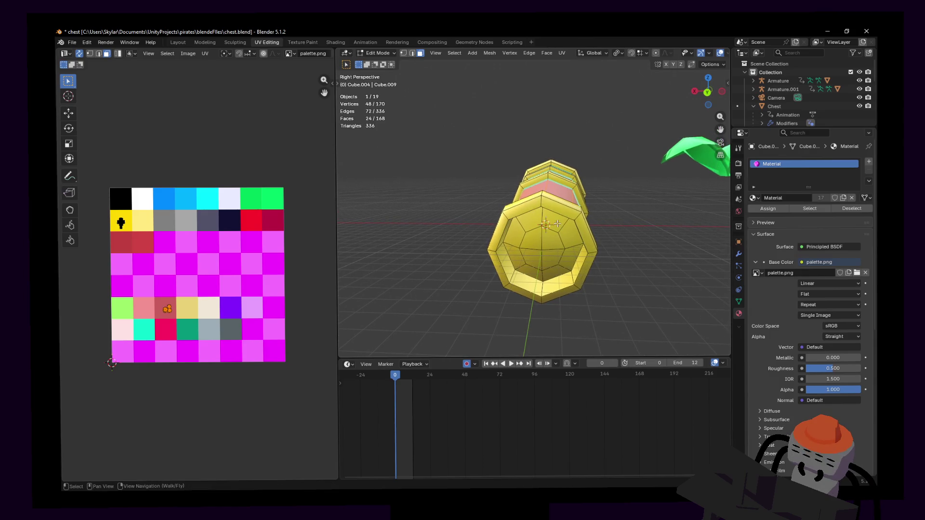
left_click(561, 226, "alt")
left_click(561, 225, "shift")
middle_click_drag(562, 225, 591, 227)
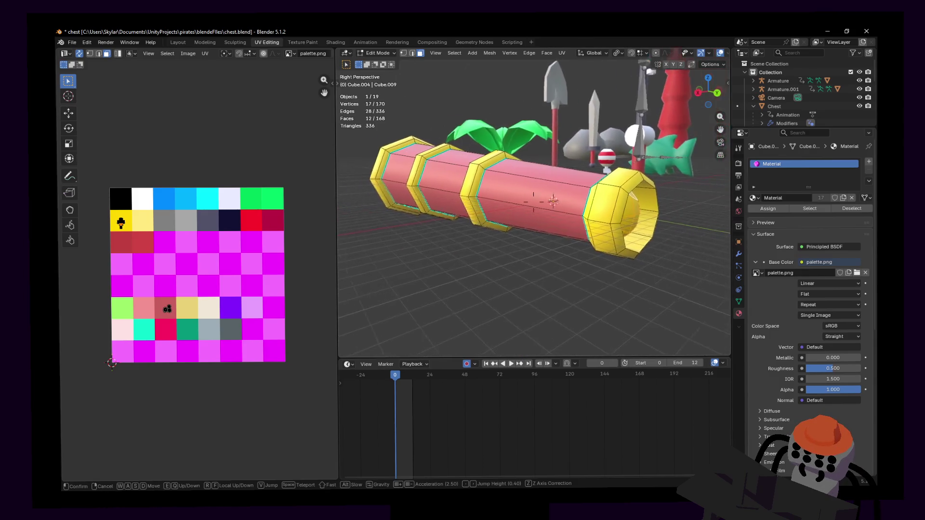
key("g")
key("y")
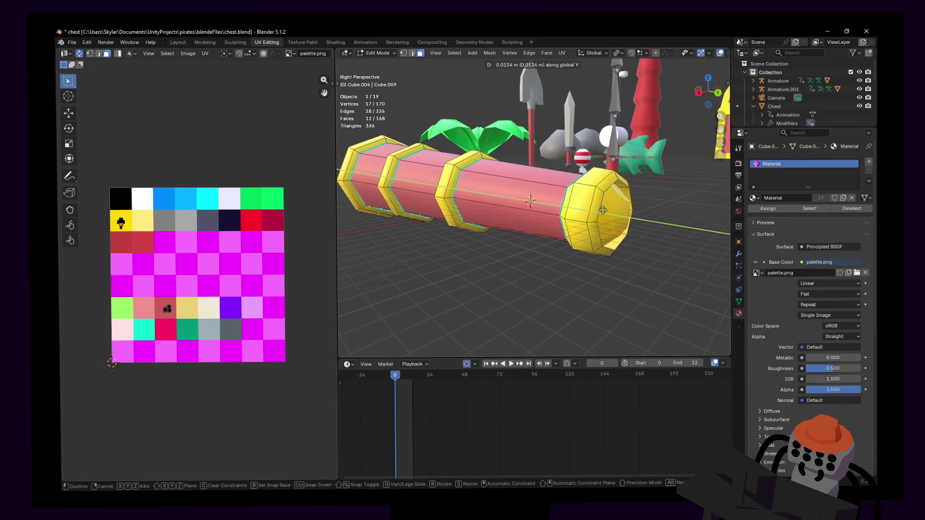
left_click(652, 205)
key("y")
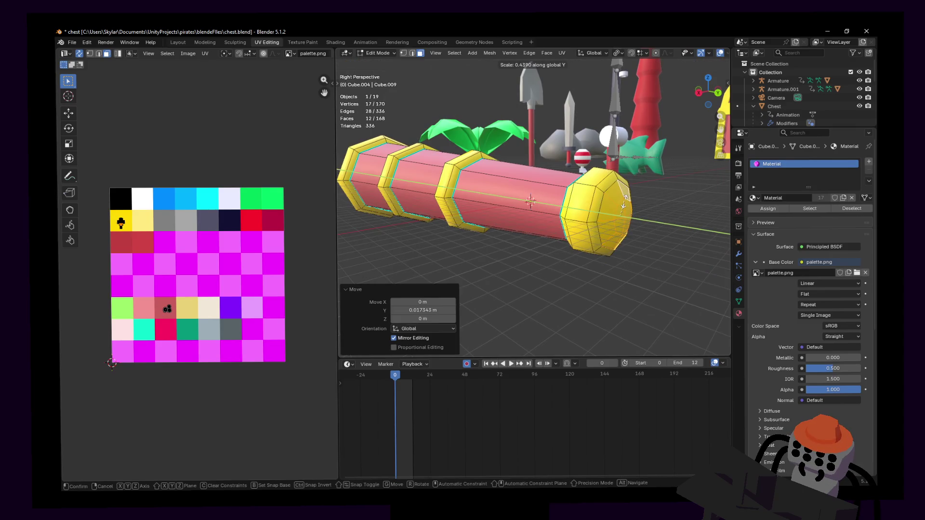
- Flatten the end ring along the telescope's length and scale it slightly smaller
left_click(620, 203)
key("g")
key("y")
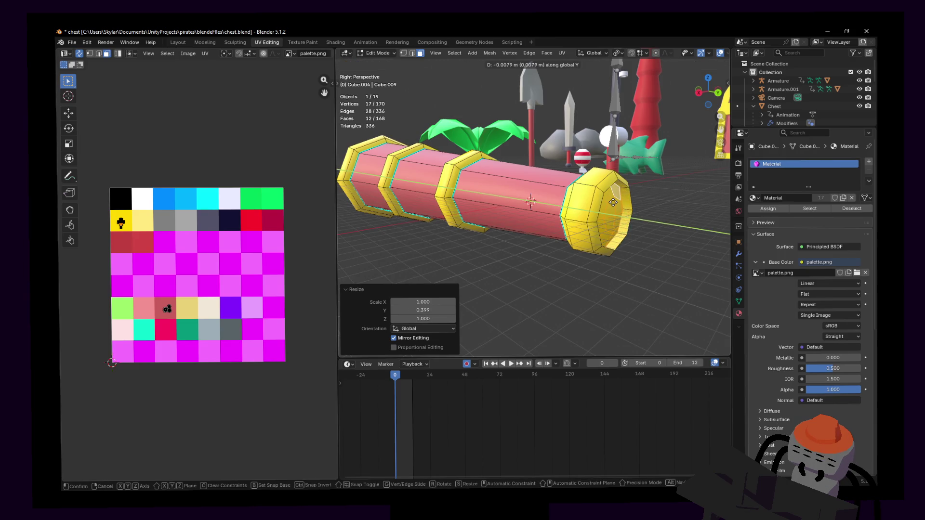
right_click(614, 203)
key("s")
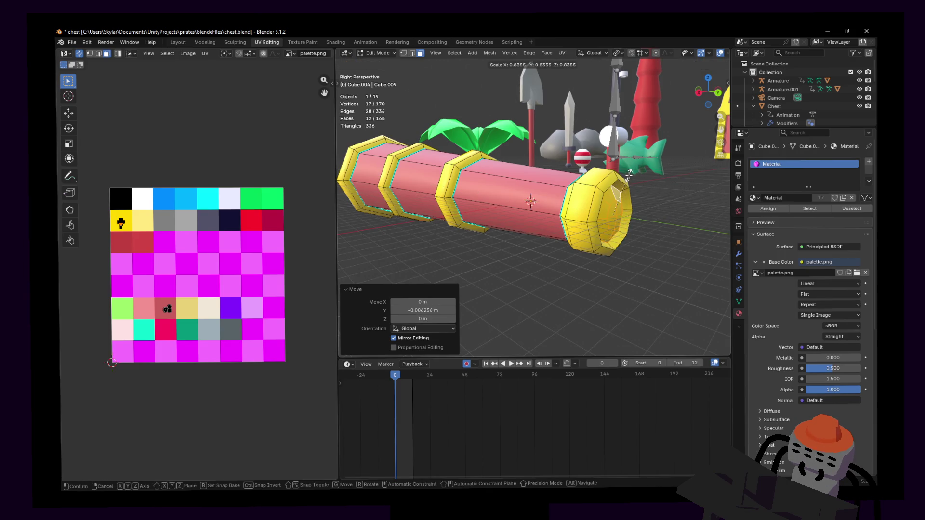
left_click(638, 169)
- Unwrap the small lens faces and shrink their UVs onto the teal palette cell
key("u")
key("s")
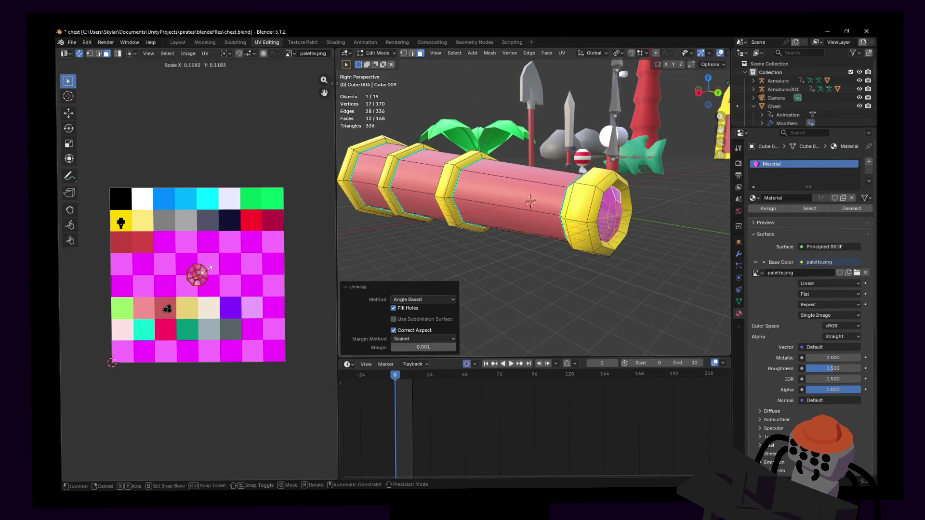
left_click(200, 279)
key("g")
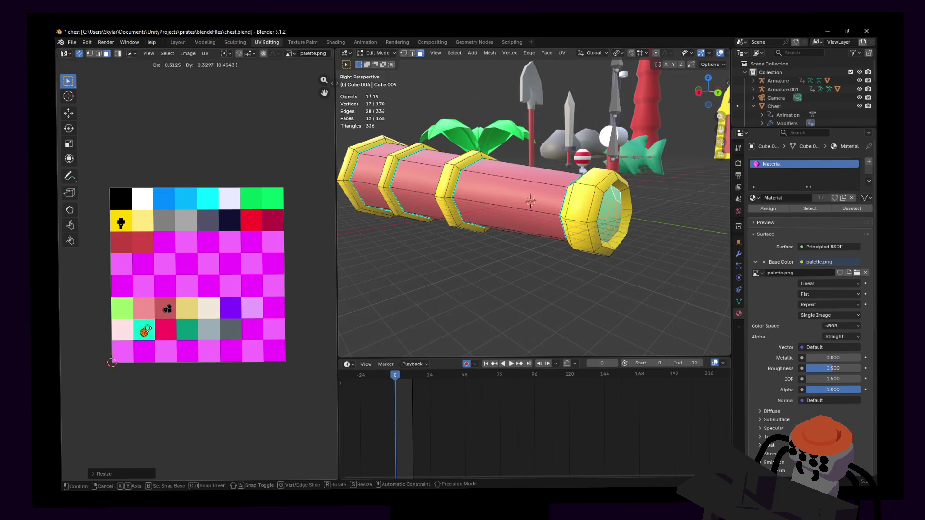
key("Return")
- Unwrap the large end cap faces and shrink their UVs onto the teal palette cell
key("shift+grave")
key("w")
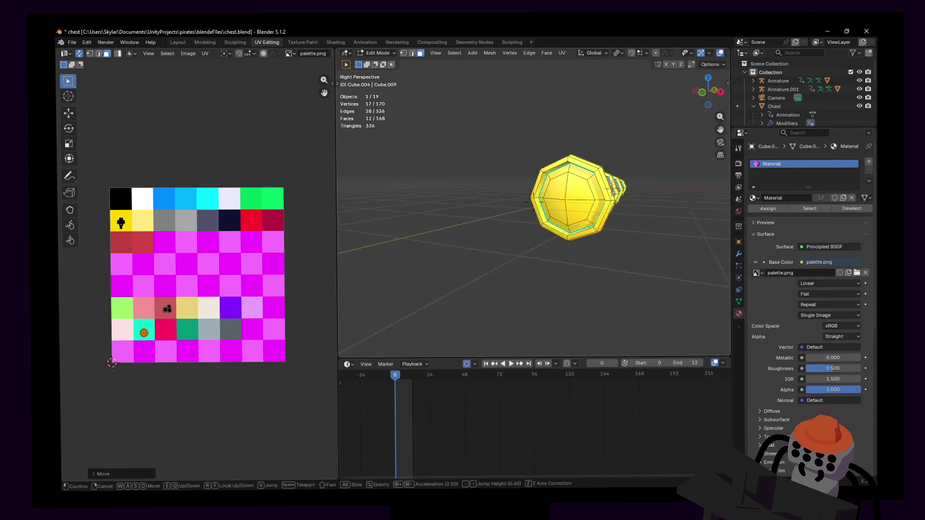
key("Return")
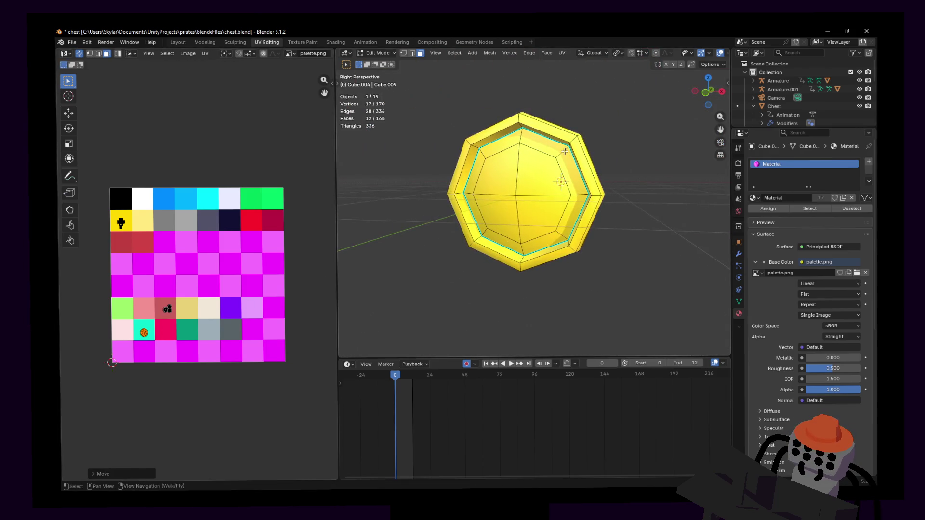
key("alt+a")
middle_click_drag(556, 179, 529, 187)
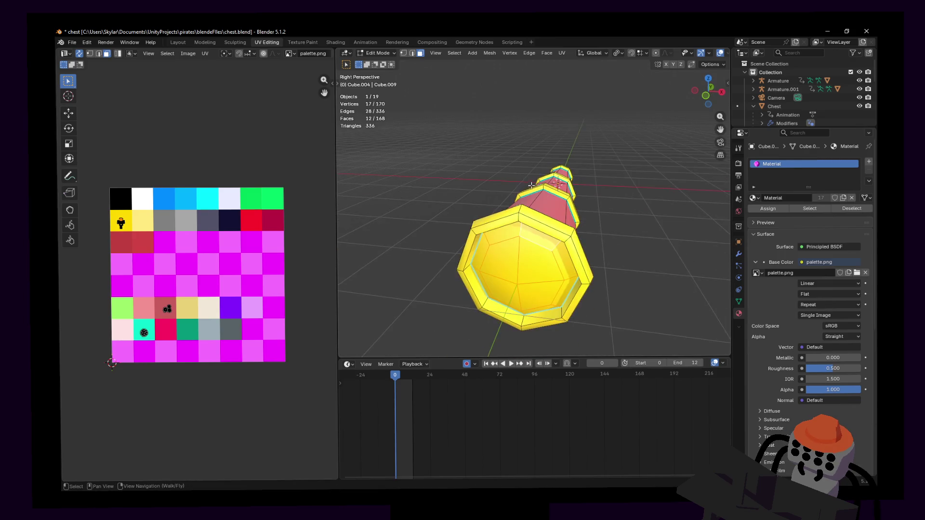
key("u")
left_click(561, 154)
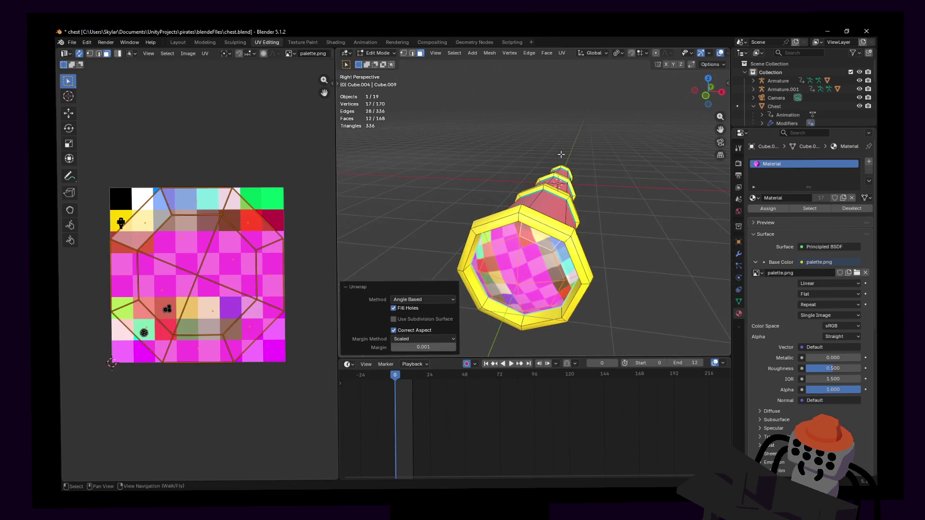
key("s")
left_click(194, 287)
- Return the telescope to Object Mode, deselect it and back the view away
key("g")
left_click(144, 333)
key("Tab")
left_click(614, 194)
key("shift+grave")
key("s")
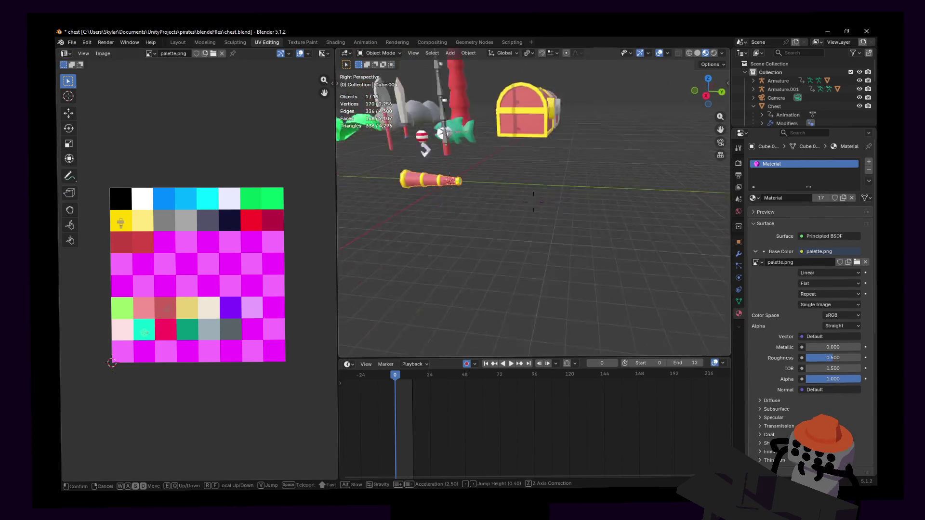
- Fly in and orbit around the finished telescope to inspect it
key("w")
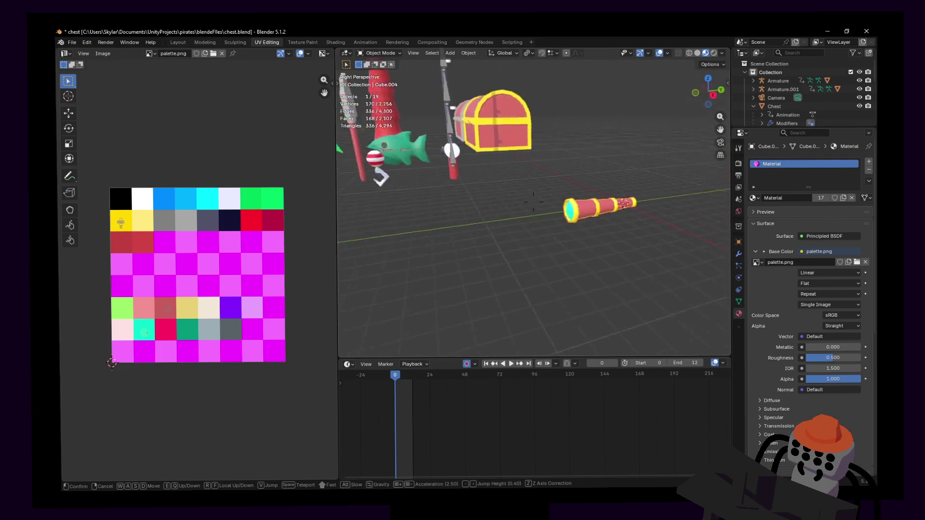
left_click(528, 276)
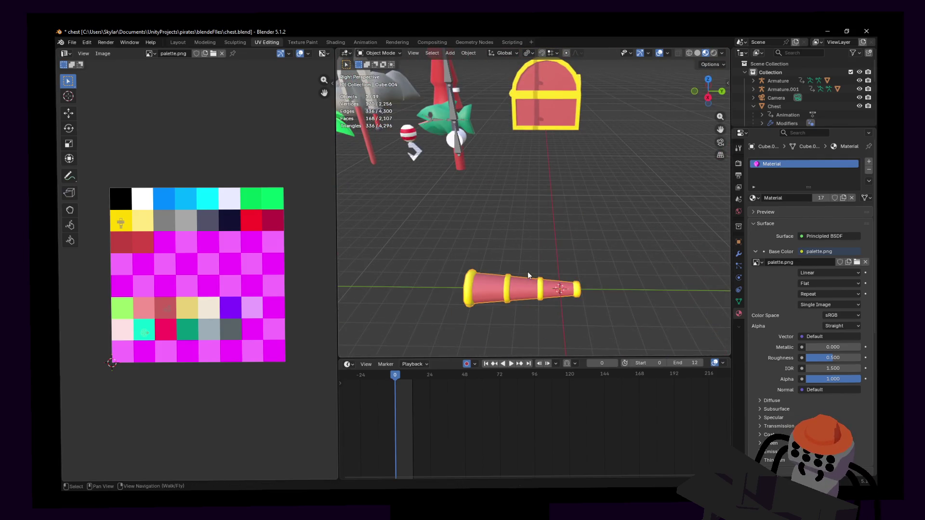
middle_click_drag(586, 263, 566, 231)
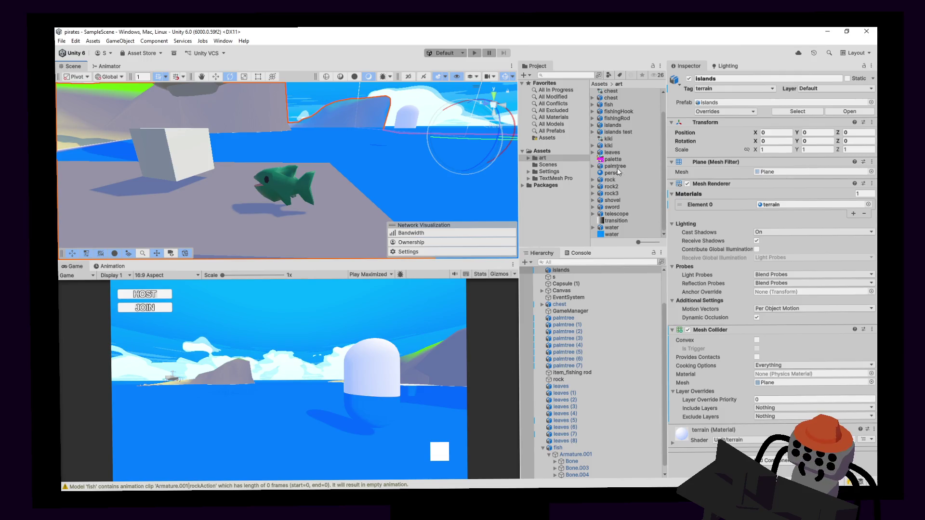
- Drag the telescope asset into the scene and raise it slightly above the ground
mouse_move(617, 218)
left_mouse_down()
mouse_move(228, 230)
mouse_move(285, 247)
mouse_move(358, 217)
left_mouse_up()
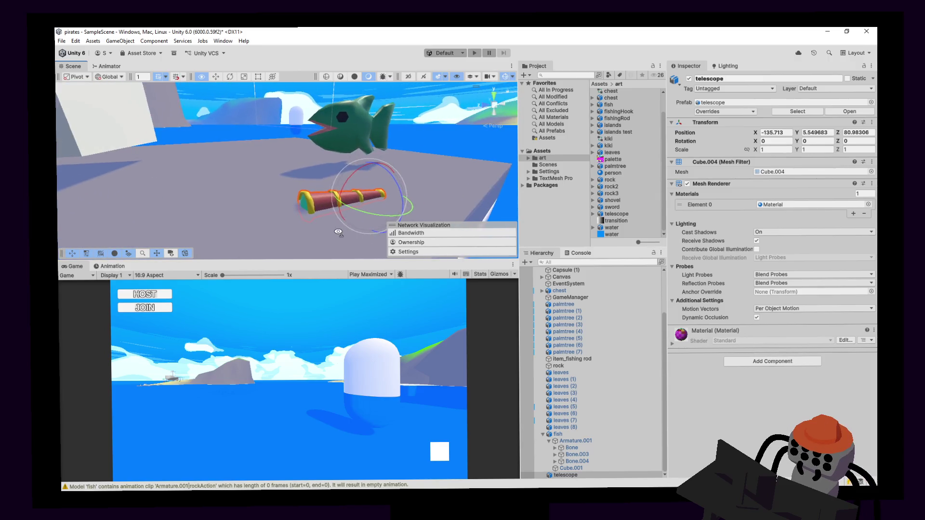
key("e")
key("w")
mouse_move(369, 165)
left_mouse_down()
mouse_move(368, 133)
mouse_move(586, 165)
mouse_move(188, 182)
mouse_move(216, 207)
left_mouse_up()
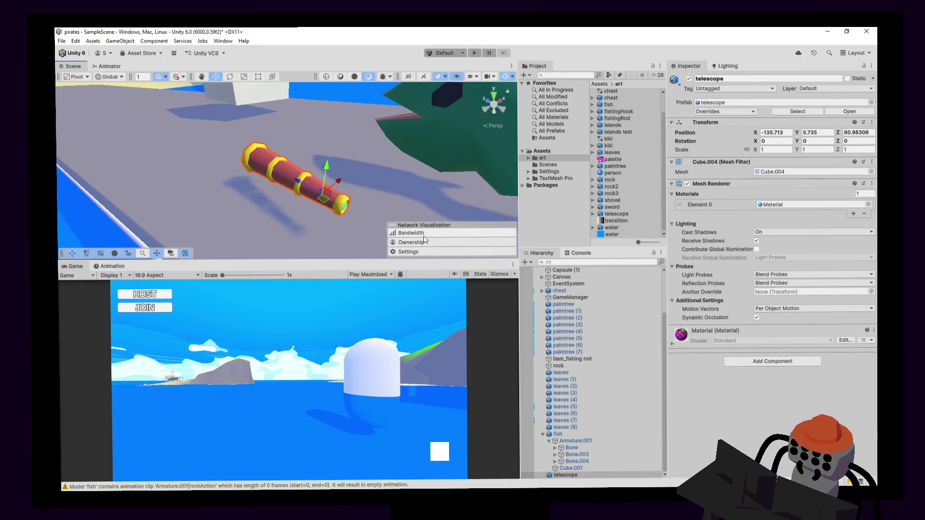
- Select the telescope asset and show its Materials import settings
left_click(616, 214)
left_click(804, 103)
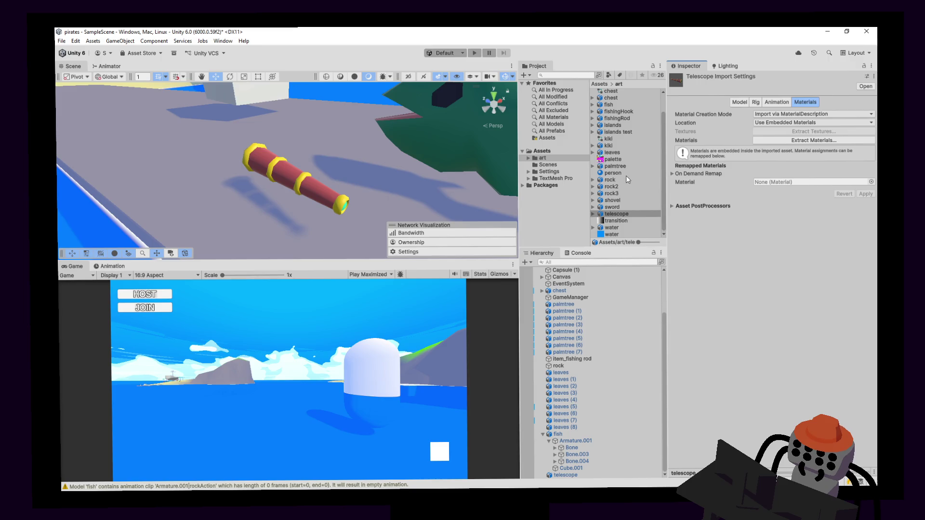
- Assign the default material to the telescope and open its model file externally
left_click(542, 151)
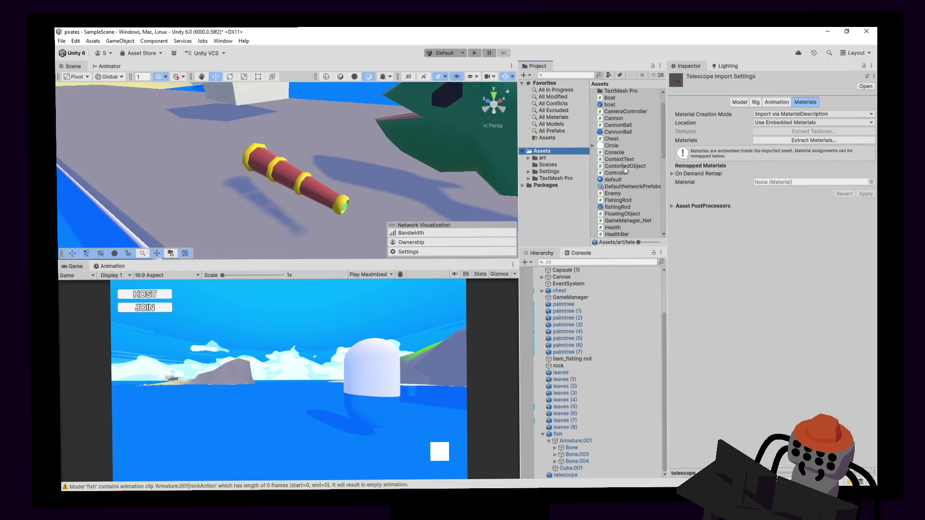
left_click_drag(625, 180, 809, 182)
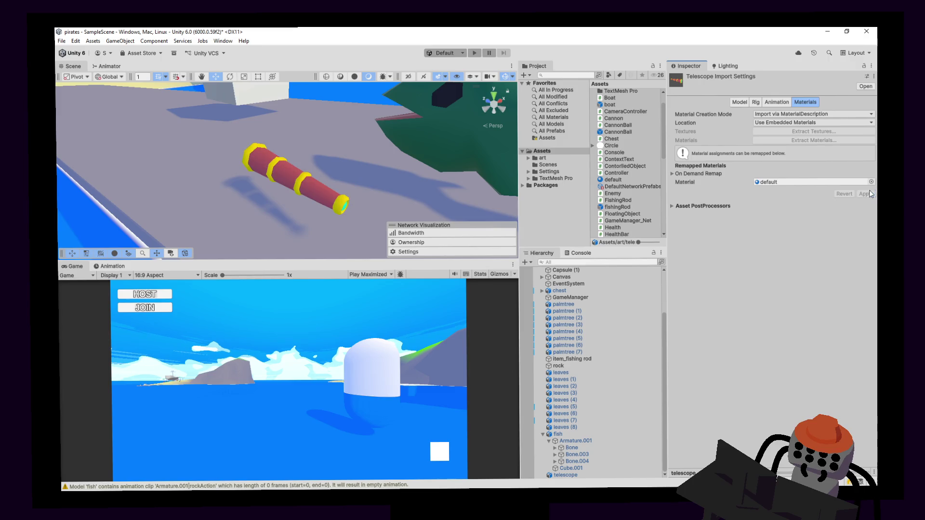
mouse_move(250, 189)
right_mouse_down()
mouse_move(398, 176)
mouse_move(313, 163)
mouse_move(325, 155)
right_mouse_up()
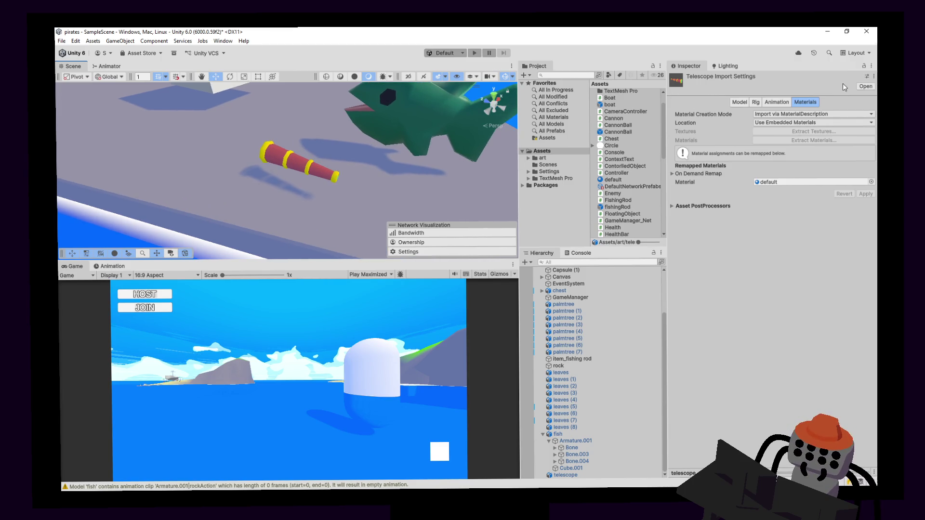
left_click(865, 78)
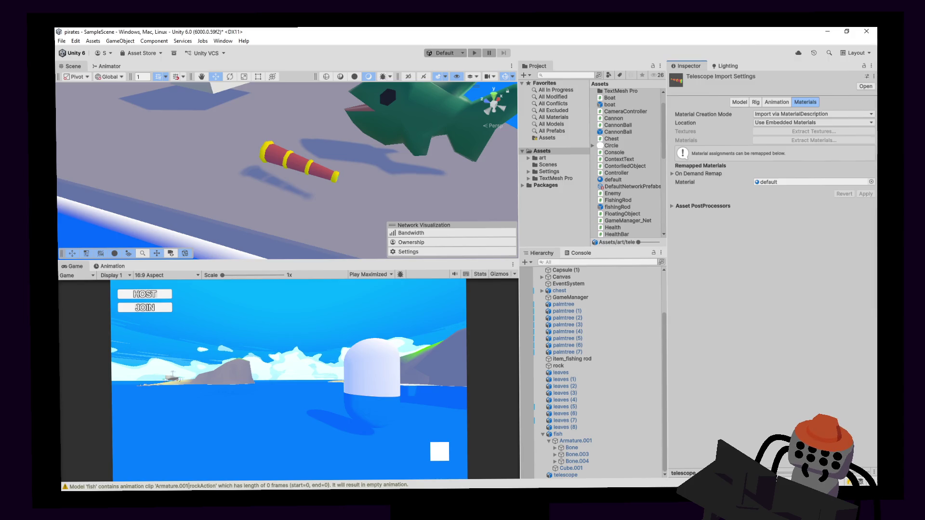
scroll(621, 202, "down", 3)
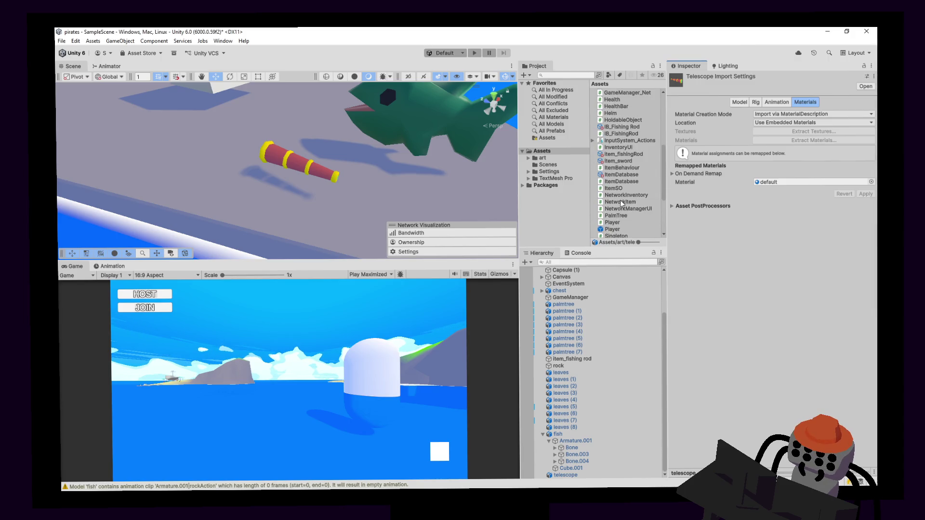
- Select the FBXImporter preset in Settings and add it as the FBX Importer default
left_click(550, 172)
left_click(620, 99)
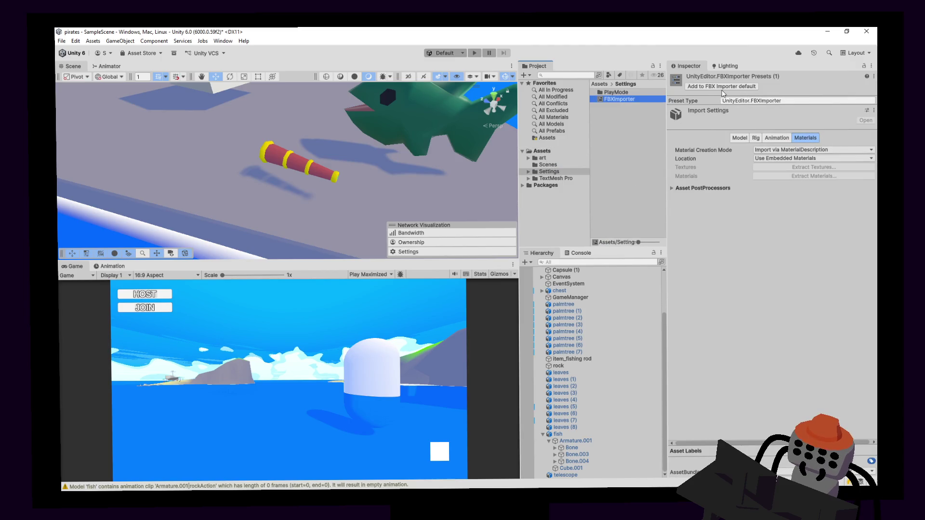
left_click(715, 87)
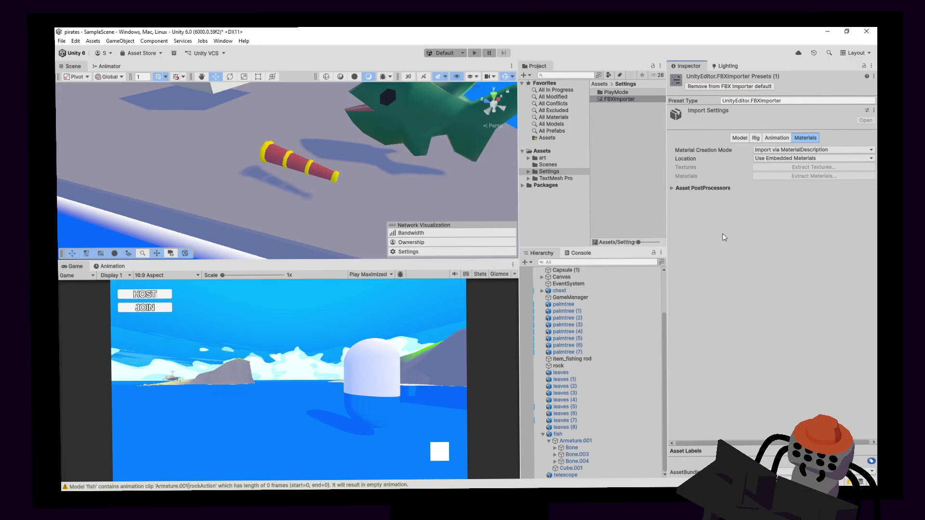
left_click(362, 116)
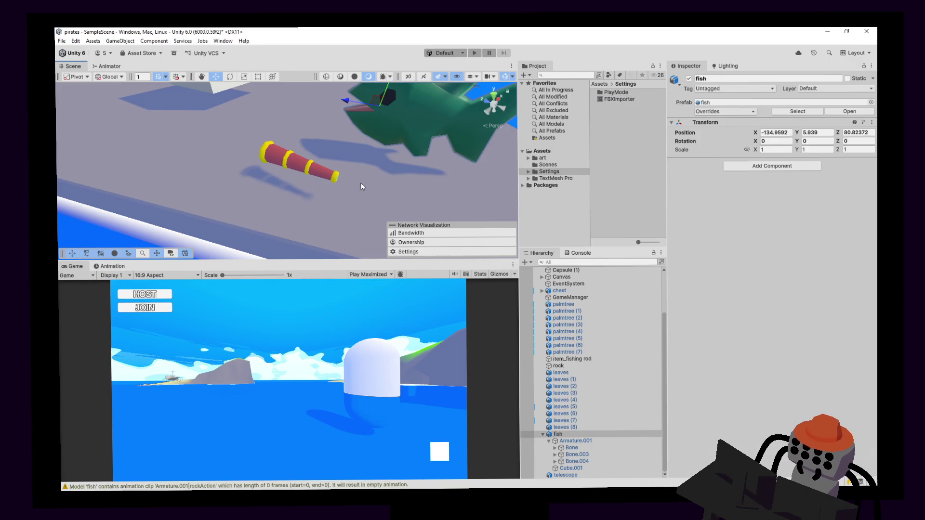
- Look over the scene objects and their mesh assets, then show the art folder's models
left_click_drag(362, 181, 401, 175, "alt")
left_click(402, 175)
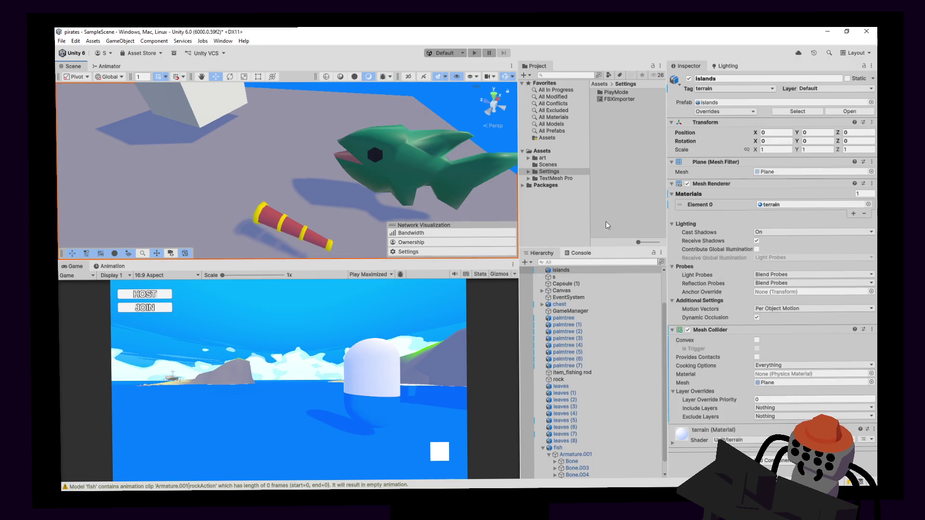
key("Down")
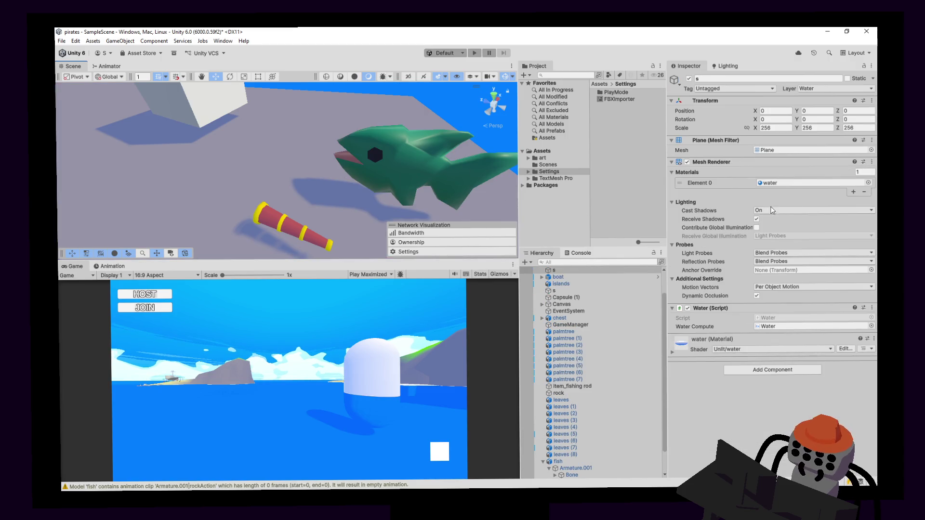
left_click(786, 153)
left_click(378, 146)
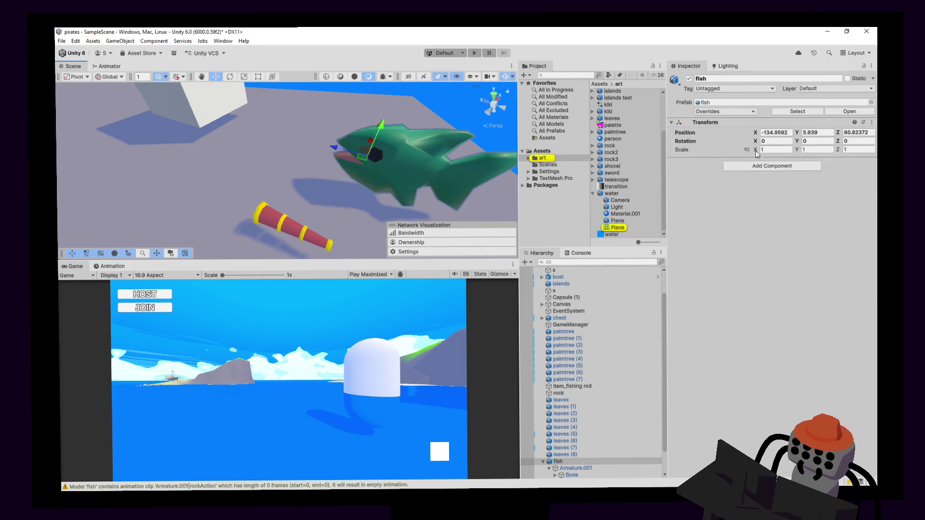
scroll(600, 356, "down", 2)
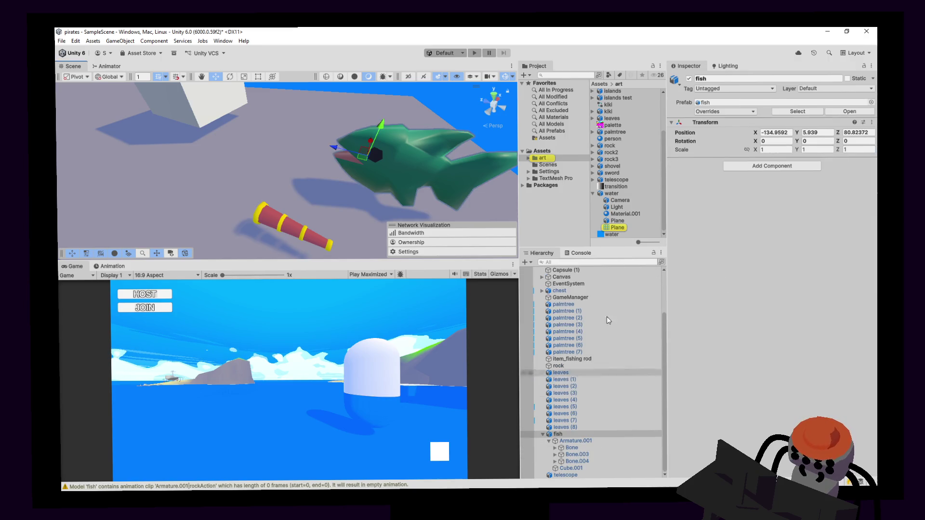
left_click(619, 191)
left_click(599, 194)
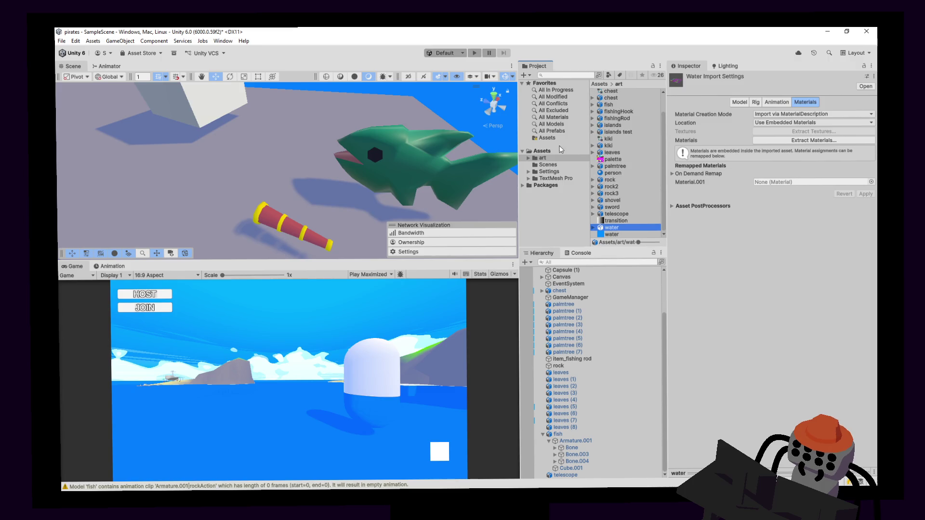
left_click(544, 158)
scroll(618, 127, "up", 2)
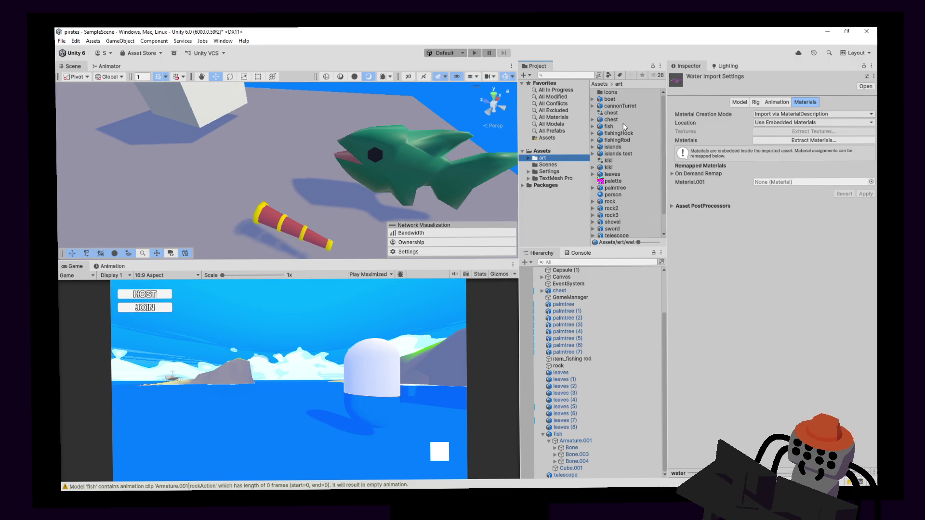
- Select all the models in the art folder, then narrow the selection to the rock model
left_click(610, 99)
left_click(617, 106, "ctrl")
left_click(611, 120, "ctrl")
left_click(615, 140, "ctrl")
left_click(622, 148, "ctrl")
left_click(621, 153, "ctrl")
scroll(623, 183, "down", 2)
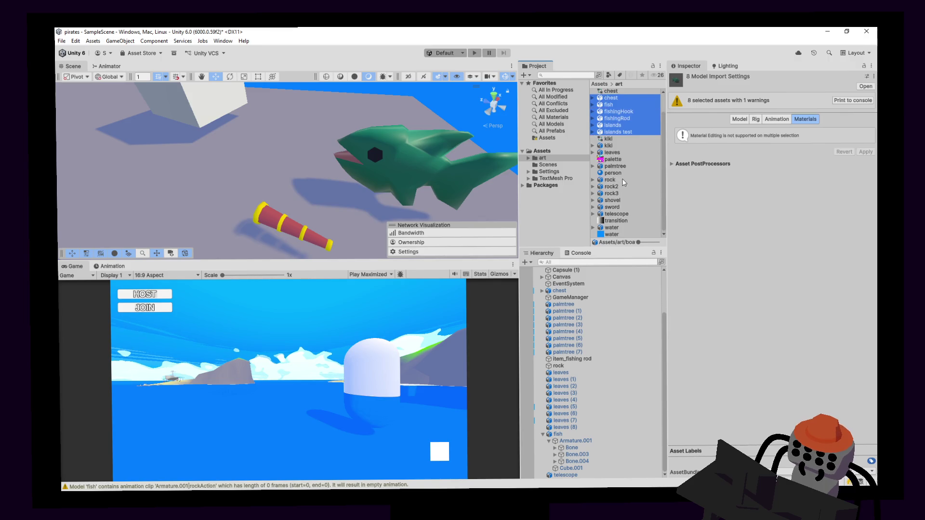
left_click(614, 152, "shift")
left_click(618, 166, "ctrl")
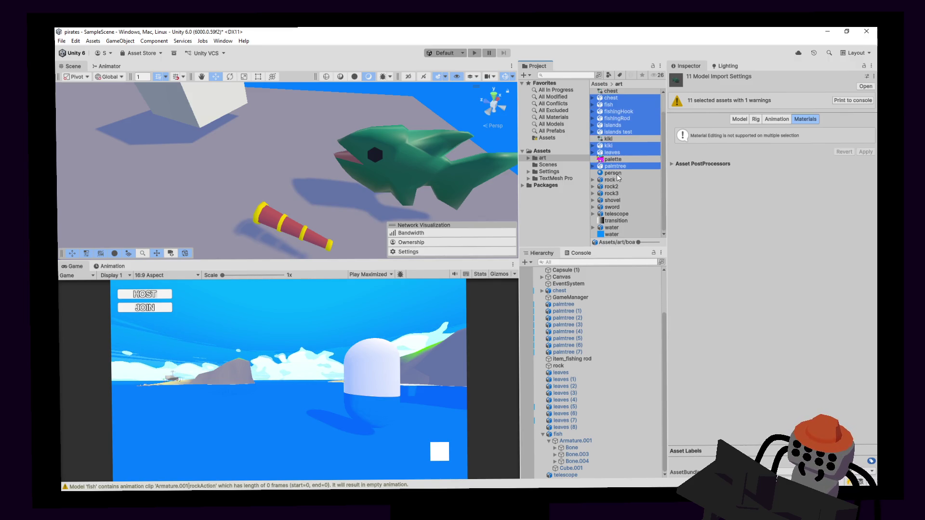
left_click(616, 186, "ctrl")
left_click(615, 193, "ctrl")
left_click(614, 207, "ctrl")
left_click(616, 215, "ctrl")
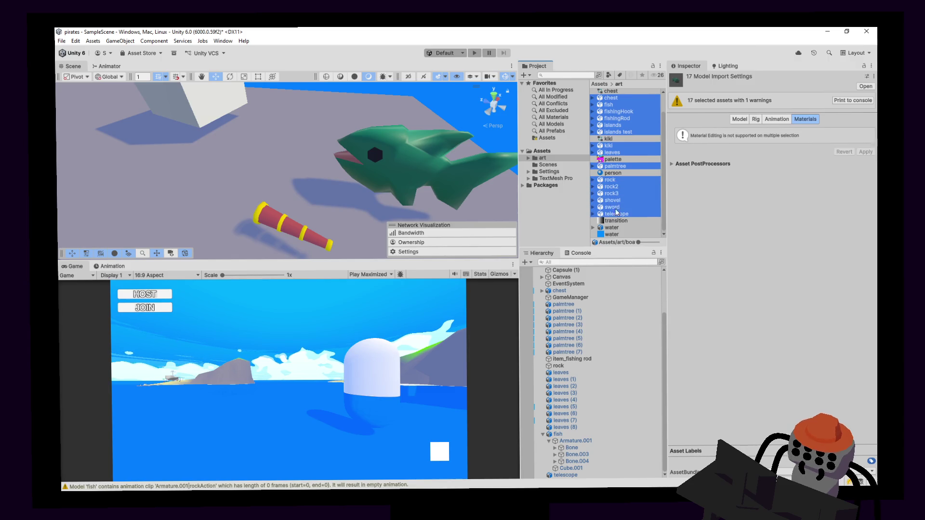
left_click(613, 228, "ctrl")
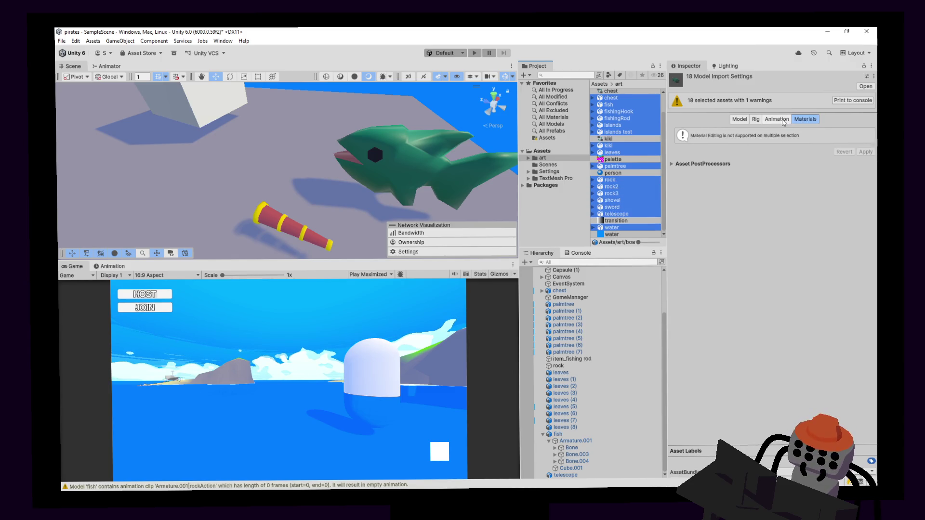
left_click(610, 179)
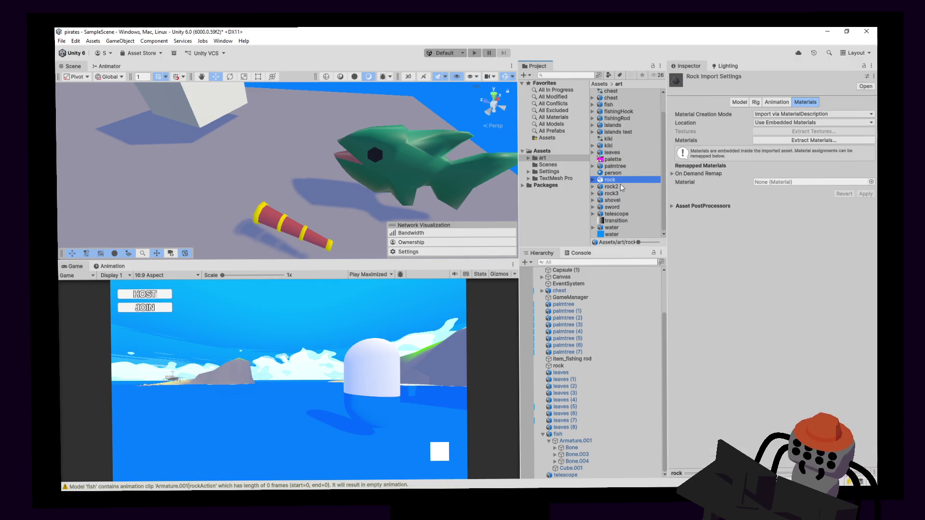
scroll(625, 141, "up", 2)
- Remap the fish model's material to 'default', apply it and switch back to Blender
left_click(622, 126)
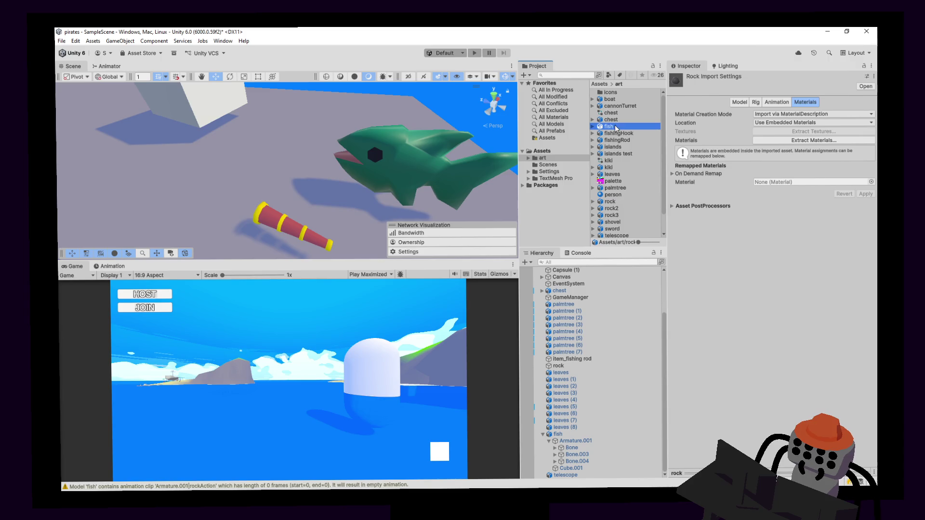
left_click(871, 183)
double_click(862, 198)
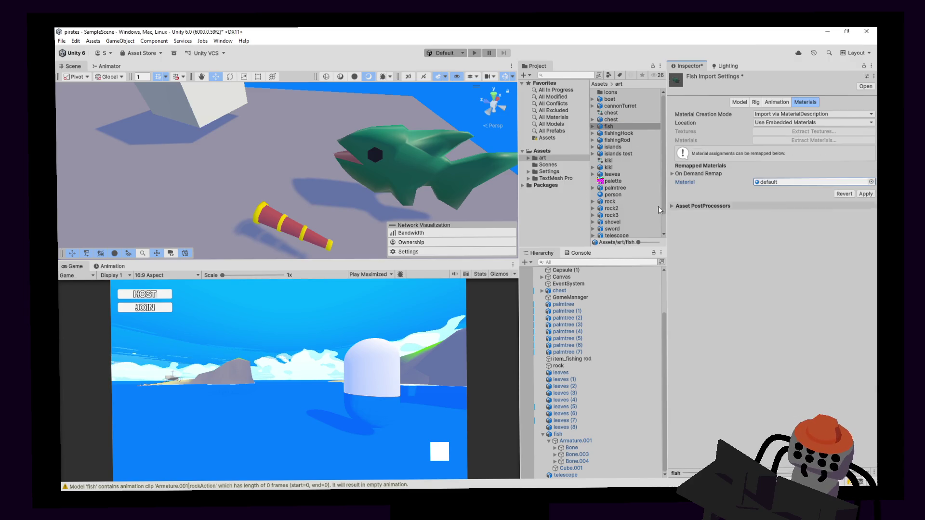
left_click(864, 194)
mouse_move(419, 164)
right_mouse_down()
mouse_move(191, 122)
mouse_move(428, 126)
mouse_move(441, 137)
right_mouse_up()
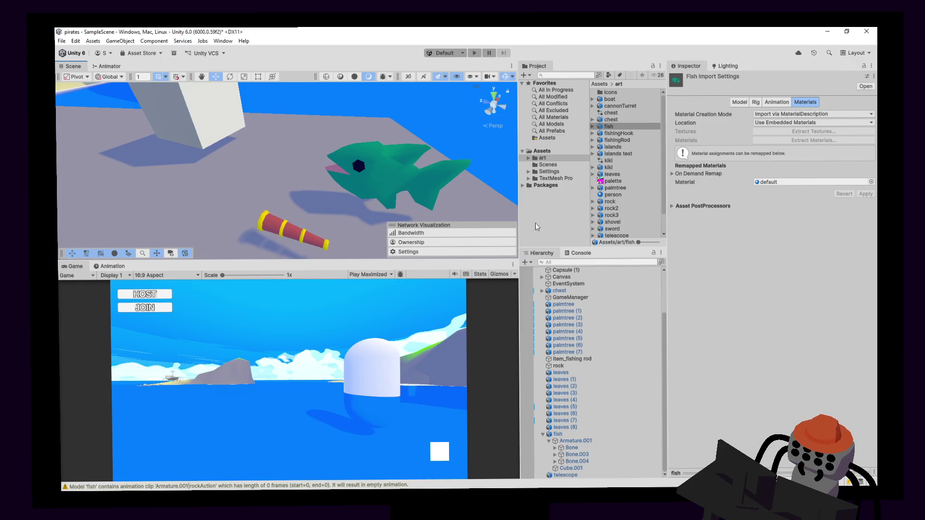
key("alt+Tab")
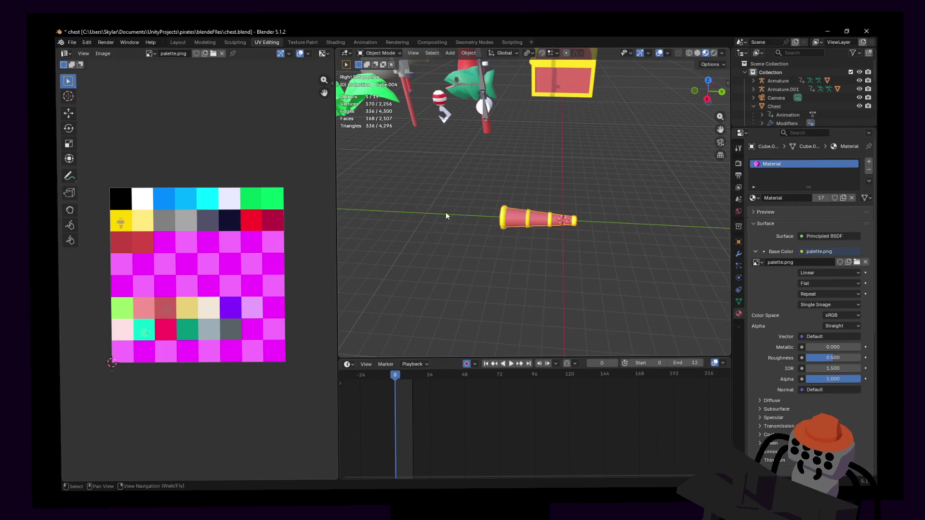
- Move the telescope to X -6 m, Y -3 m beside the other props and walk the view to it
key("g")
key("z")
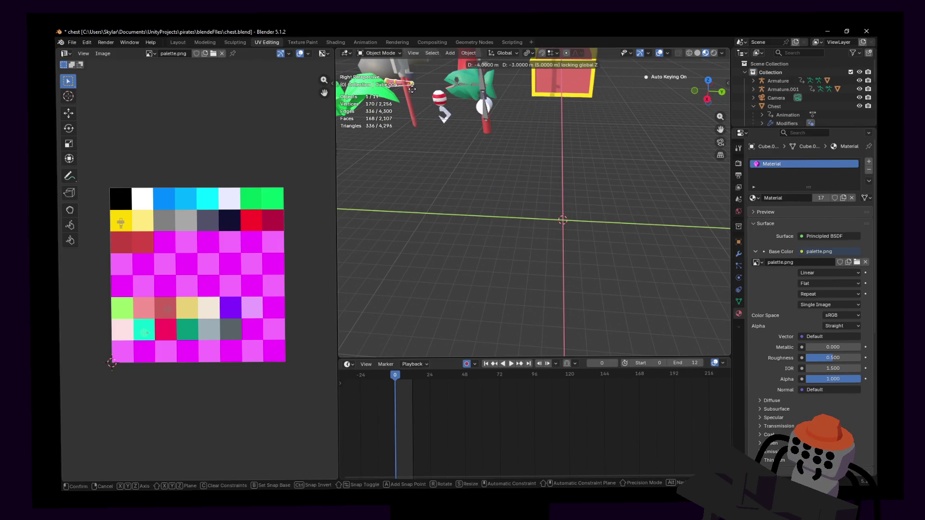
key("Return")
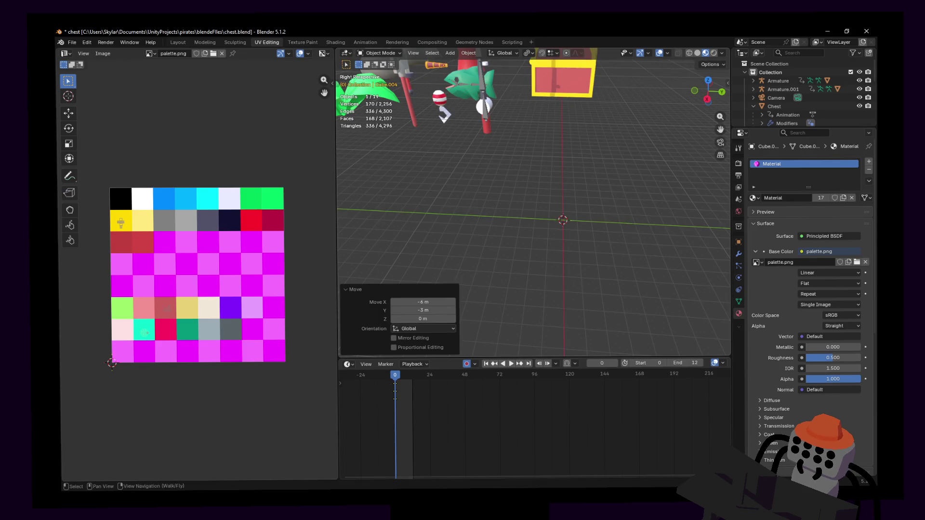
key("shift+grave")
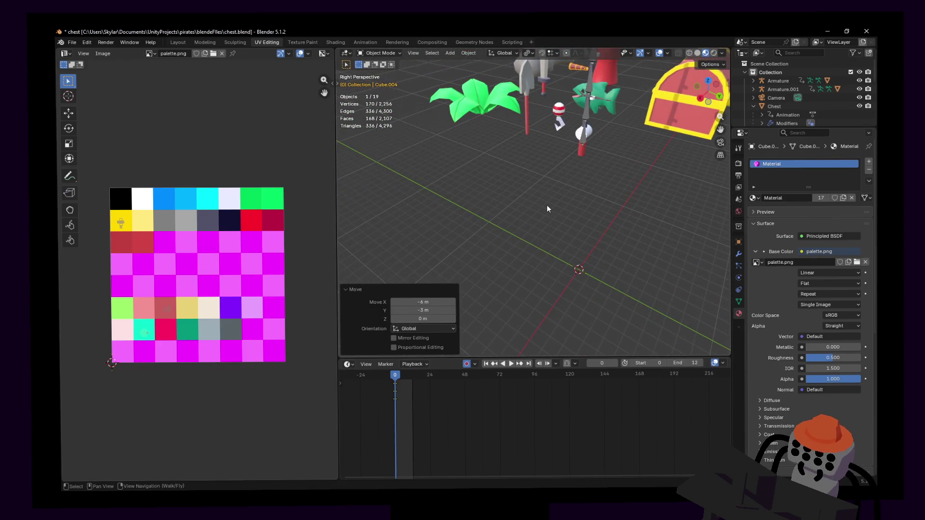
left_click(646, 186)
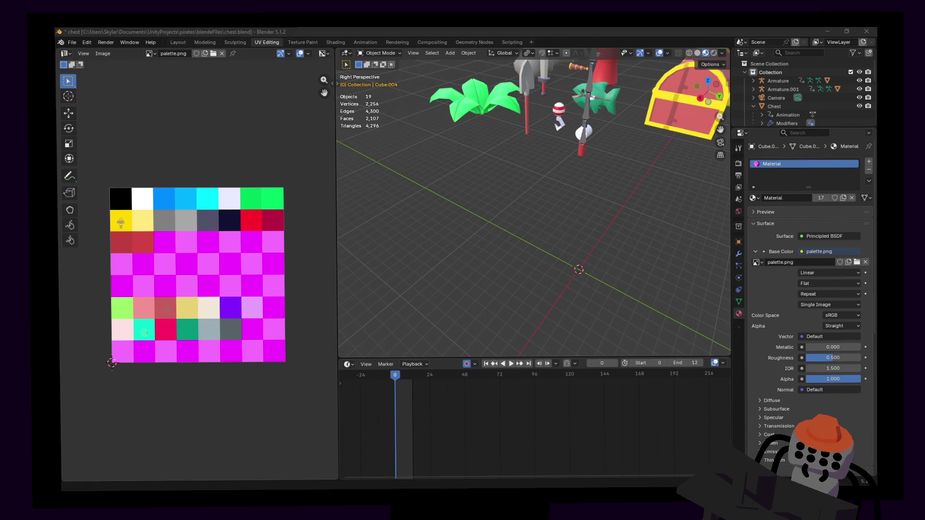
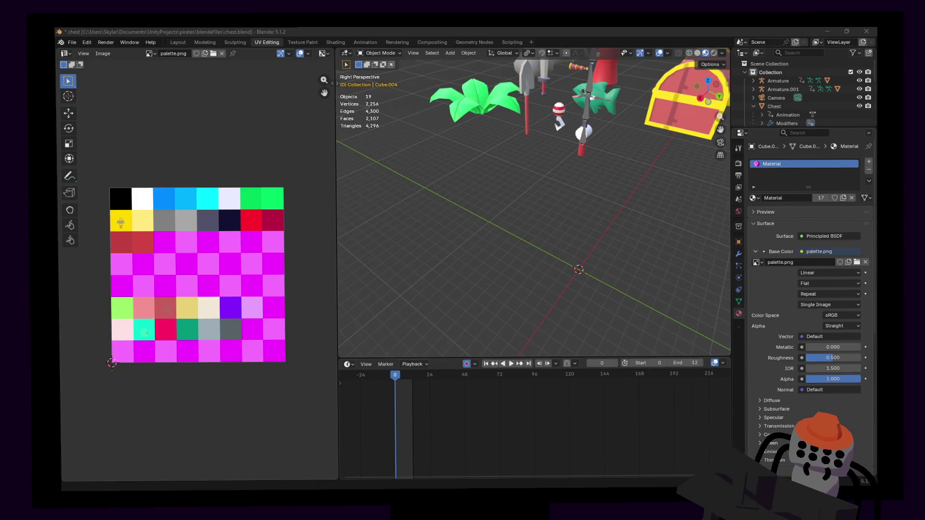
- Walk the view over to the chests and select the plain chest
key("shift+grave")
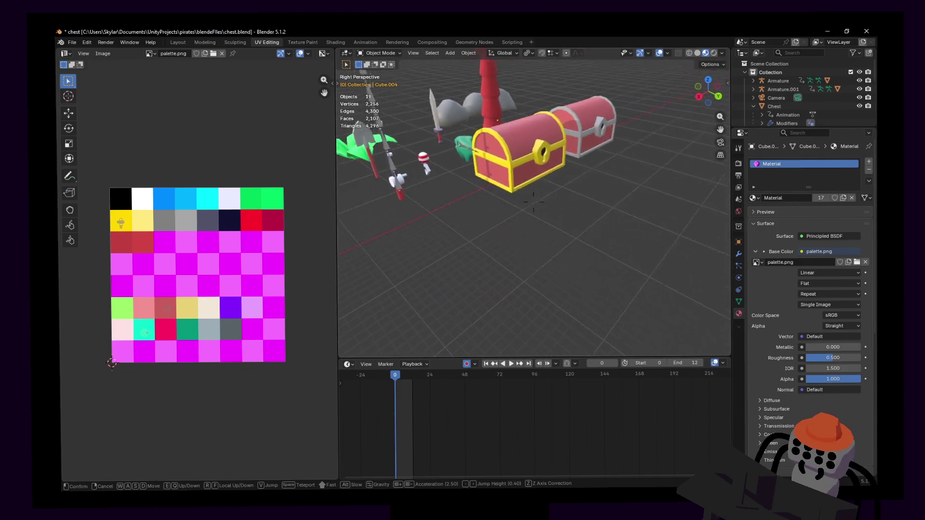
key("w")
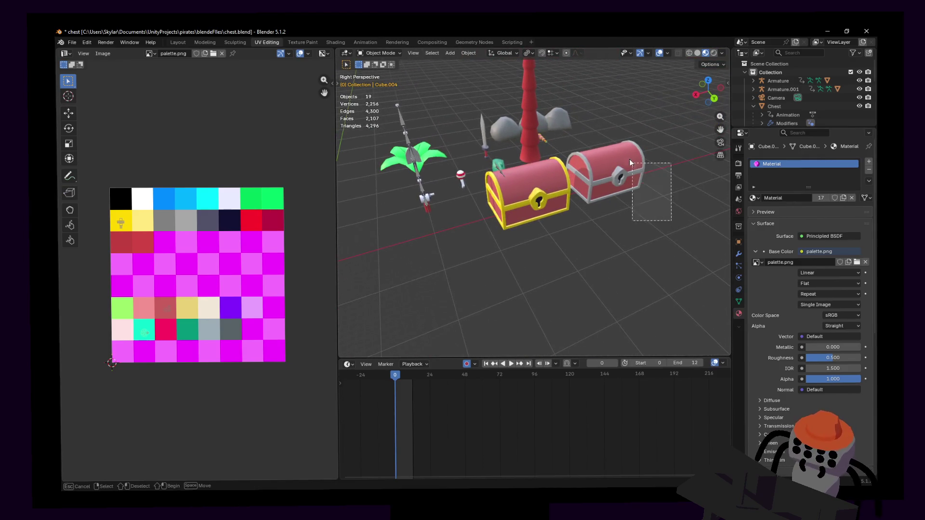
key("s")
left_click(575, 184)
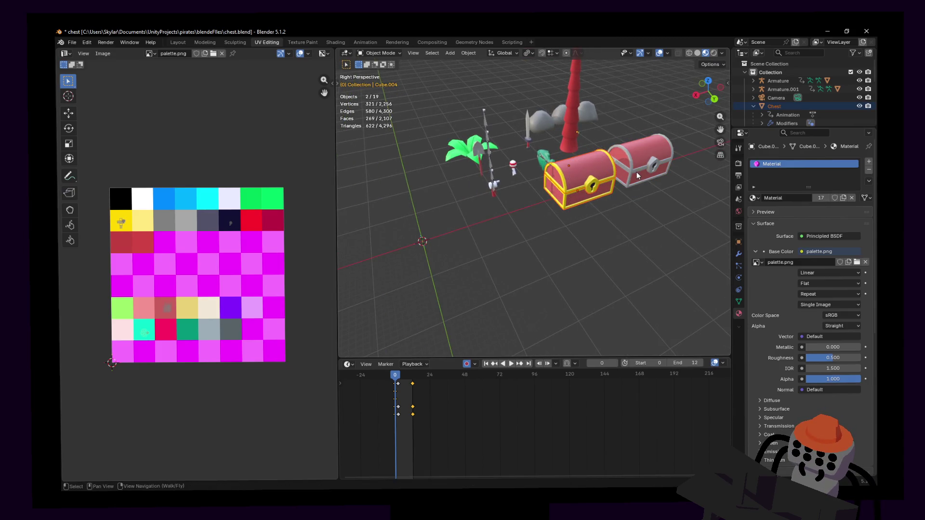
left_click(647, 144, "shift")
left_click(559, 186, "shift")
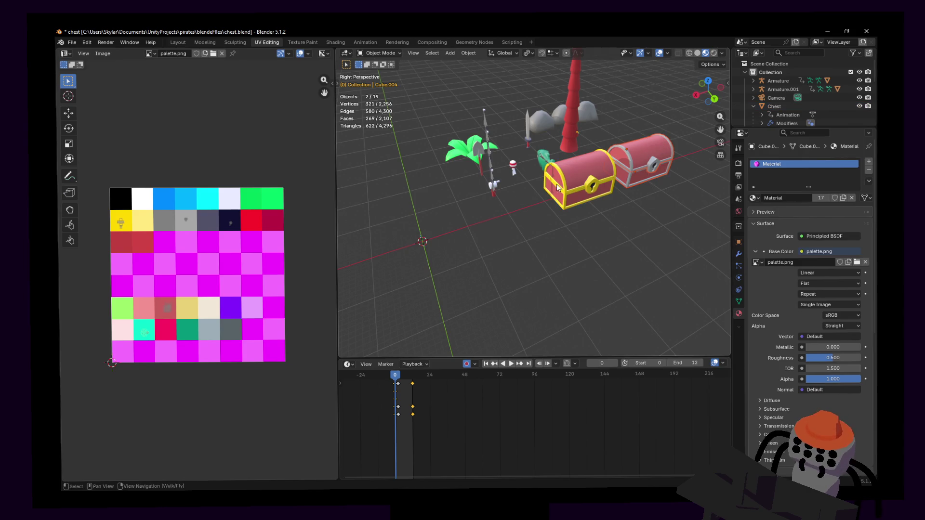
- Move the plain chest 6 m along X and confirm its new position
key("g")
key("x")
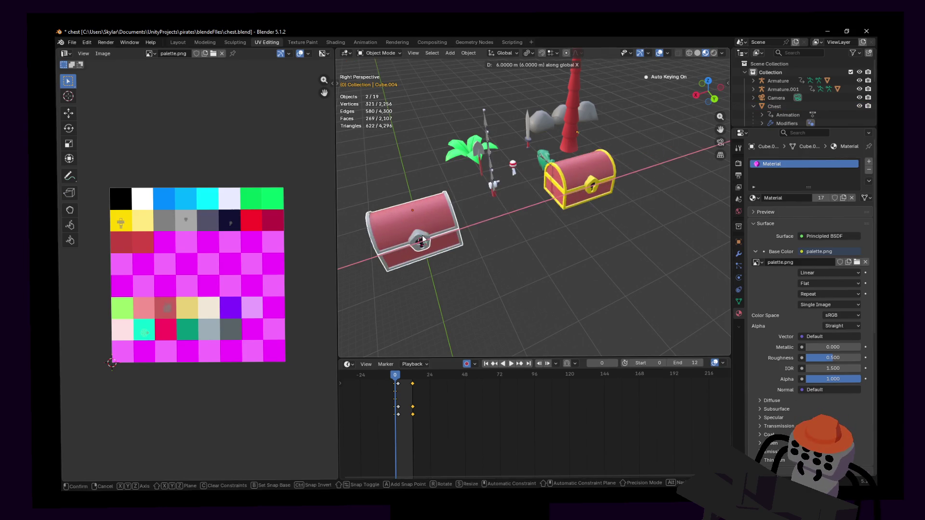
key("Return")
key("shift+grave")
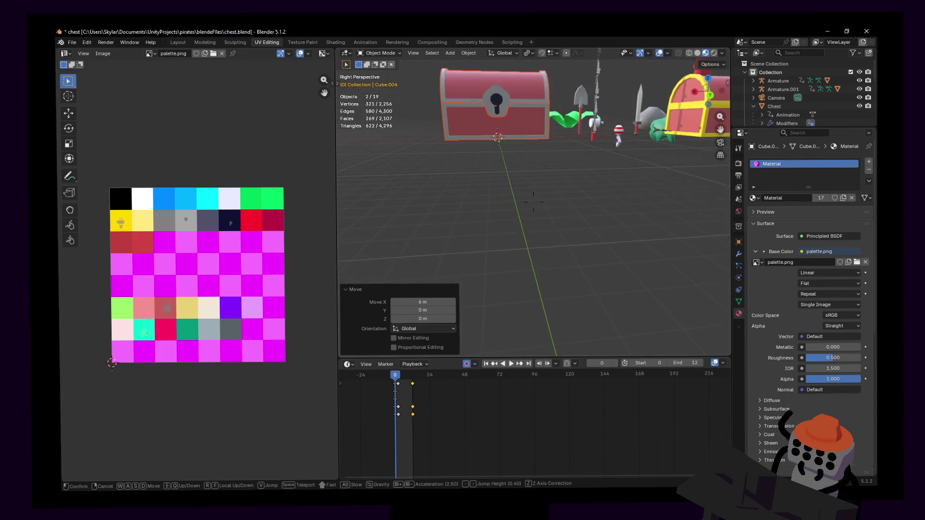
left_click(582, 206)
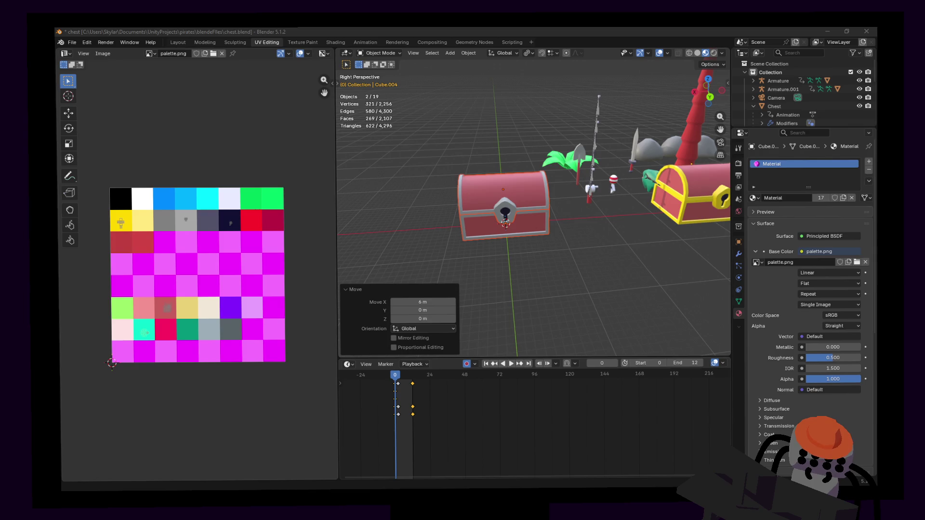
- Fly back to review both chests and select the chest in the scene
key("shift+grave")
key("s")
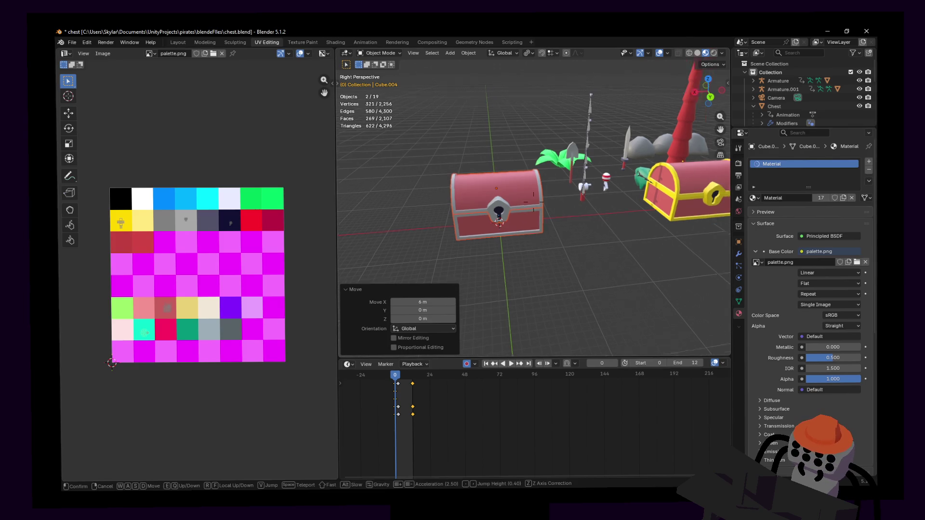
left_click(643, 221)
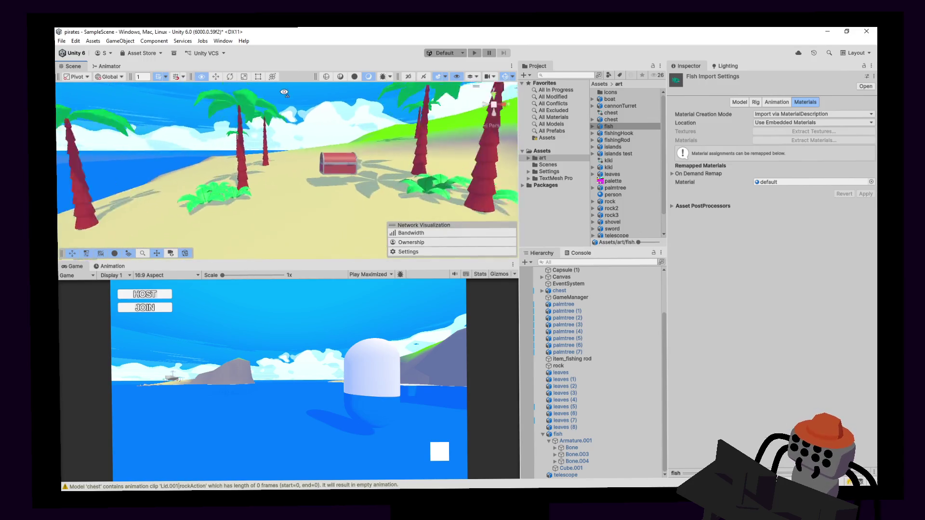
mouse_move(284, 93)
right_mouse_down()
mouse_move(423, 140)
mouse_move(356, 158)
right_mouse_up()
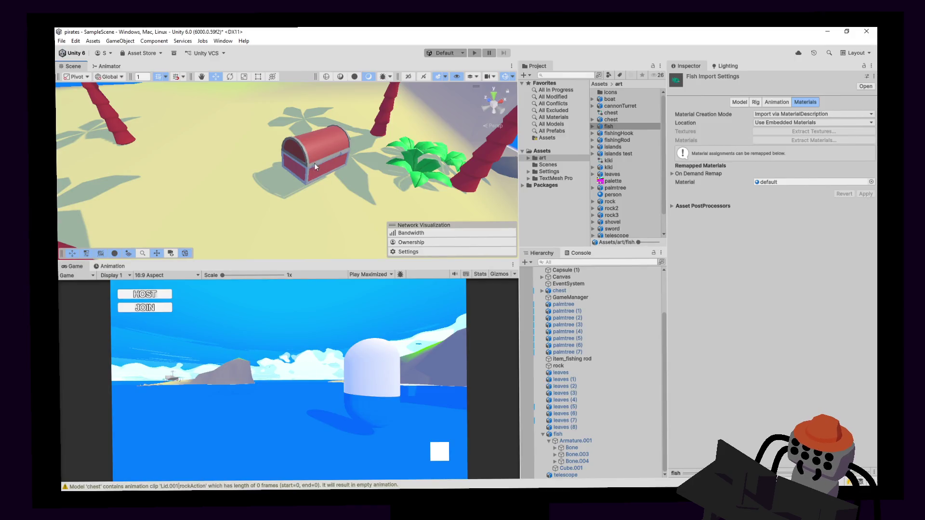
left_click(314, 163)
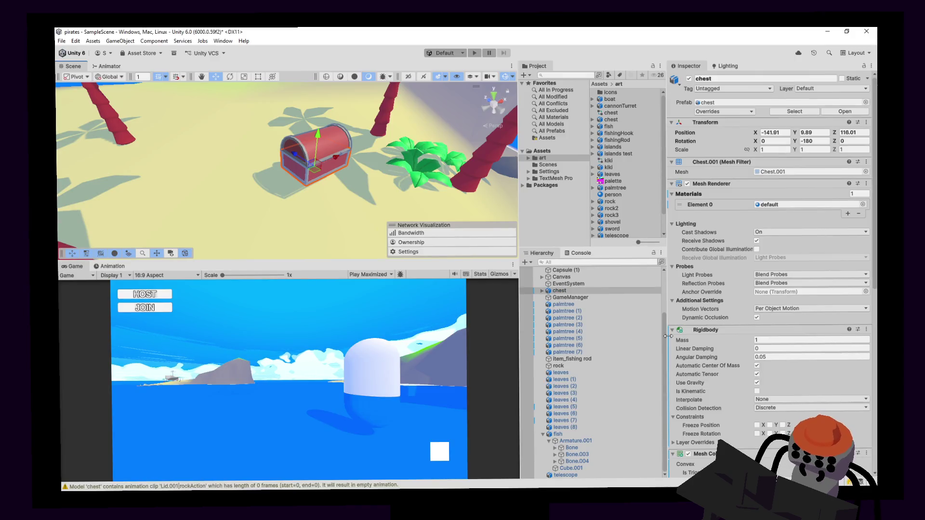
- Set the chest's Transform Rotation Y to 0 in the Inspector and return to Blender
left_click(820, 141)
type("0")
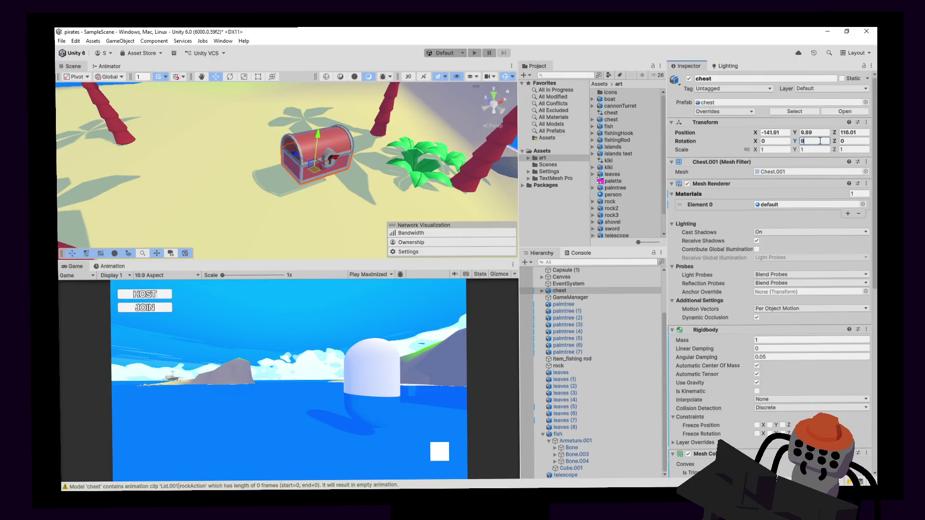
type("0")
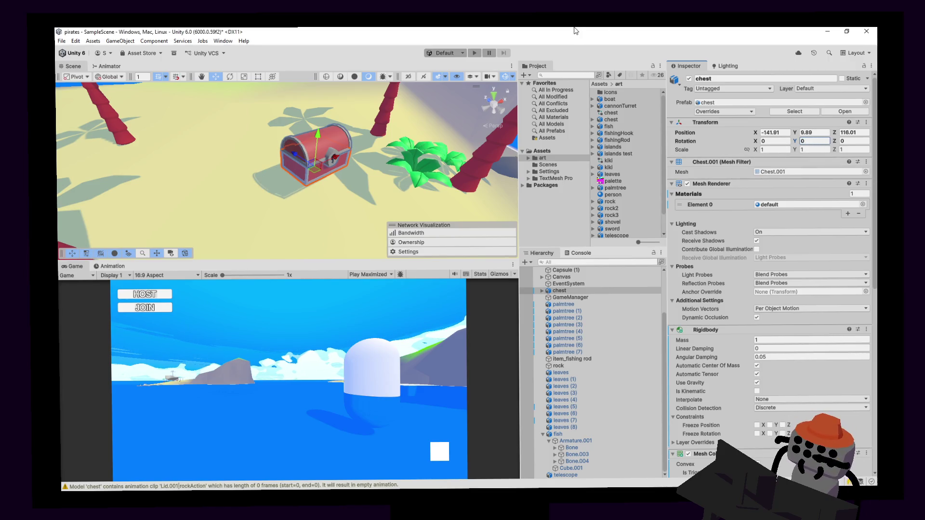
key("alt+Tab")
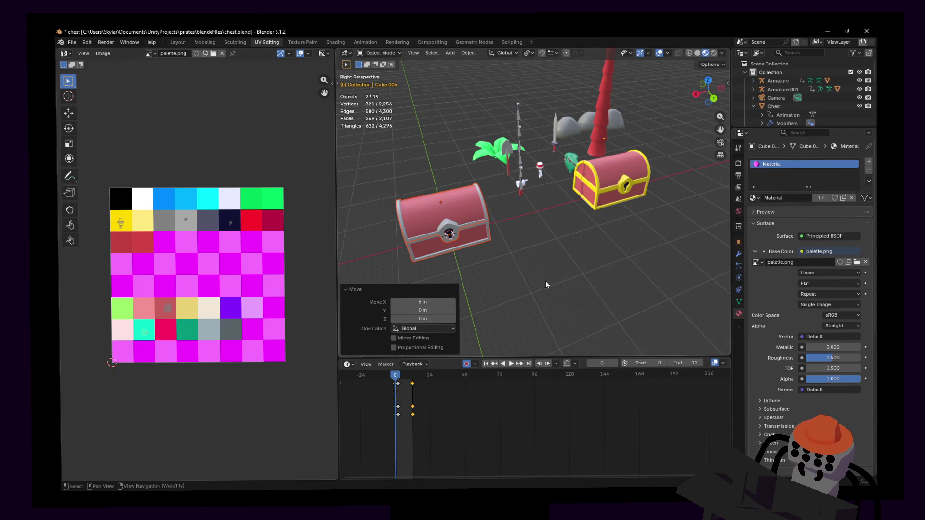
- Cancel the pending move and undo the plain chest's 6 m X offset
middle_click_drag(506, 217, 544, 261)
key("g")
key("Escape")
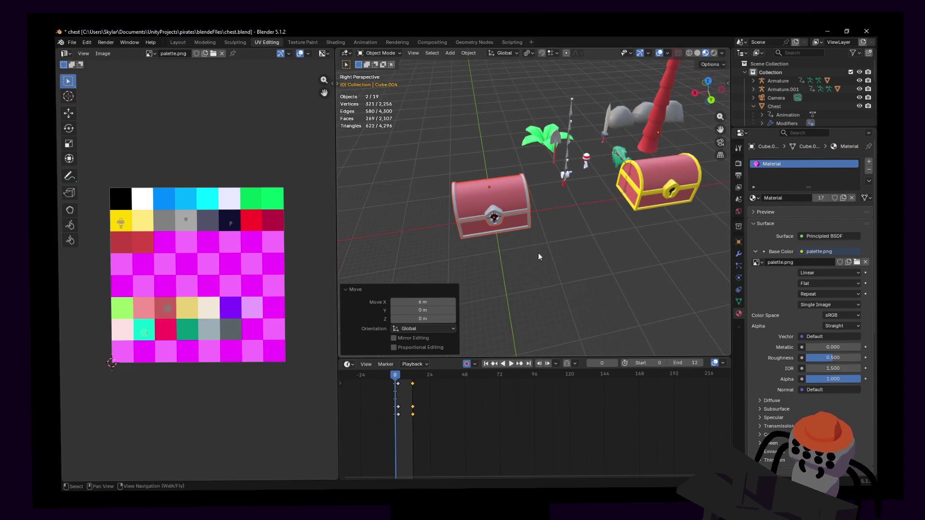
key("ctrl+z")
key("ctrl+z")
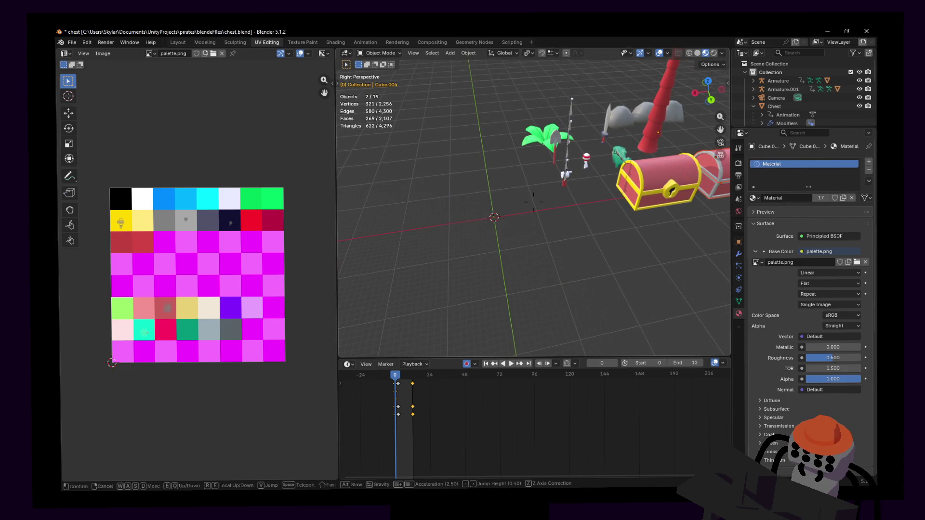
- Select the gold-trimmed chest and move it 4 m along X
middle_click_drag(543, 275, 587, 242)
left_click(579, 196)
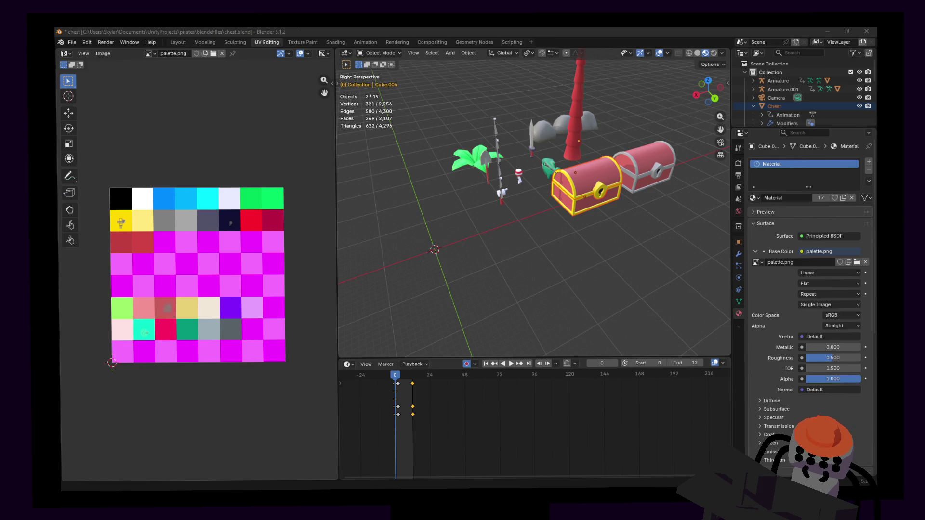
key("shift+grave")
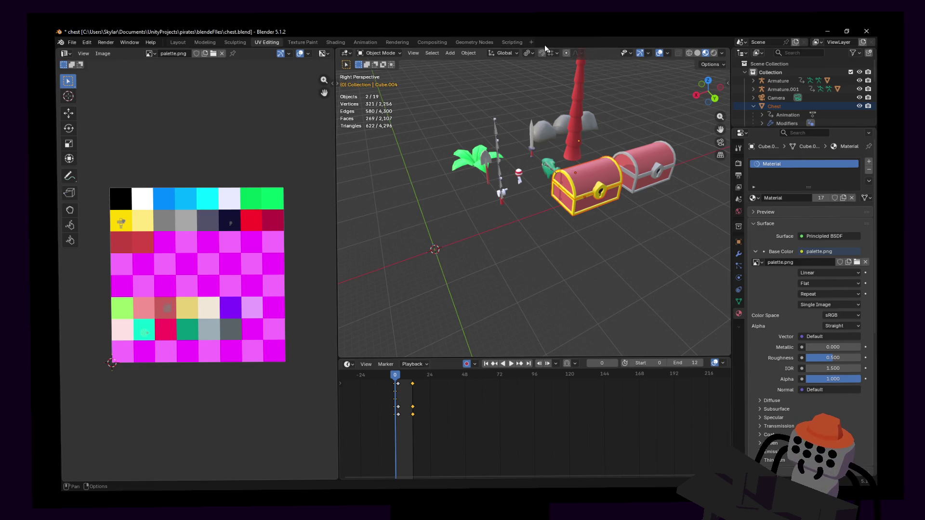
key("Return")
type("gx")
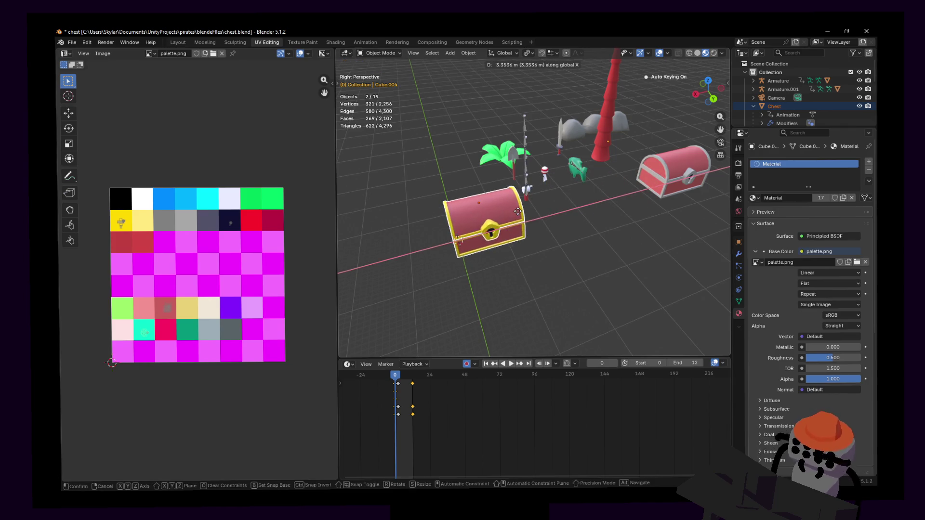
type("4")
key("Return")
scroll(535, 214, "up", 2)
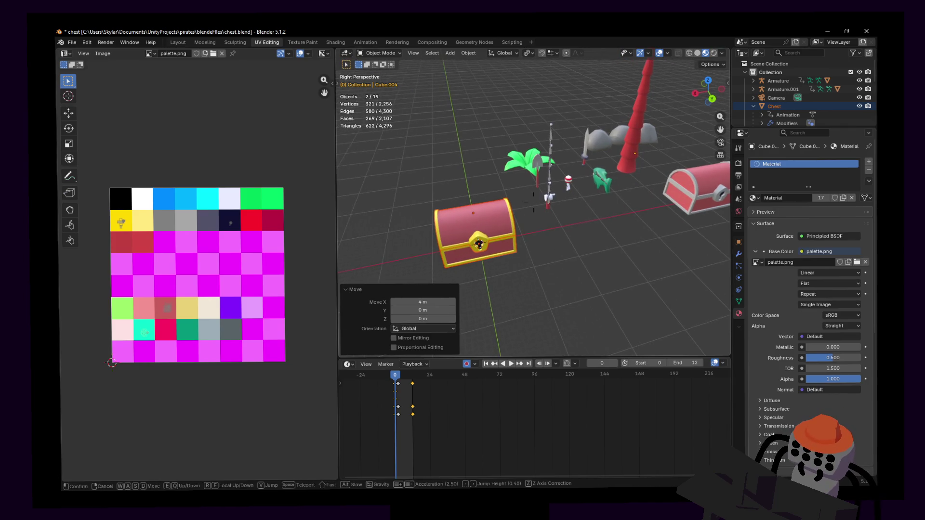
- Switch from Blender over to Unity
key("alt+Tab")
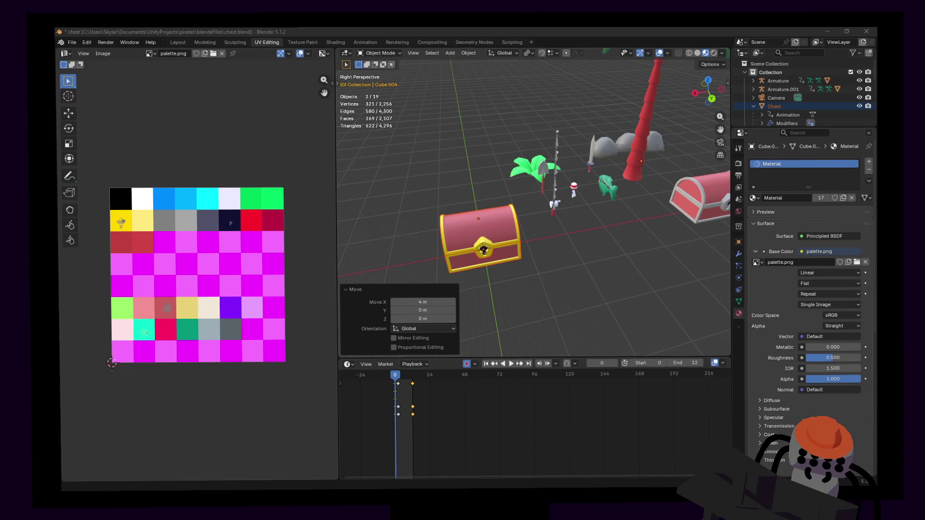
key("alt+Tab")
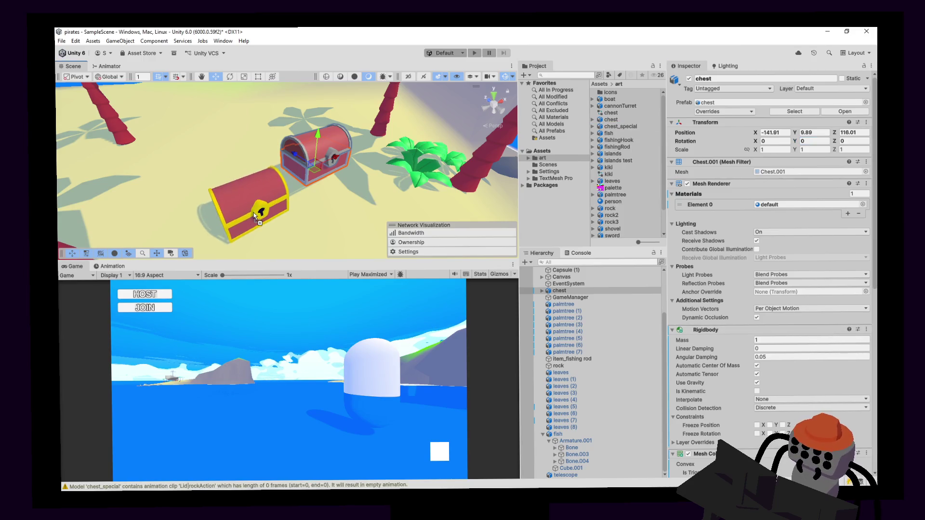
- Drag chest_special from the Project panel toward the Scene view without keeping it, then undo in Blender
left_click_drag(628, 128, 431, 232)
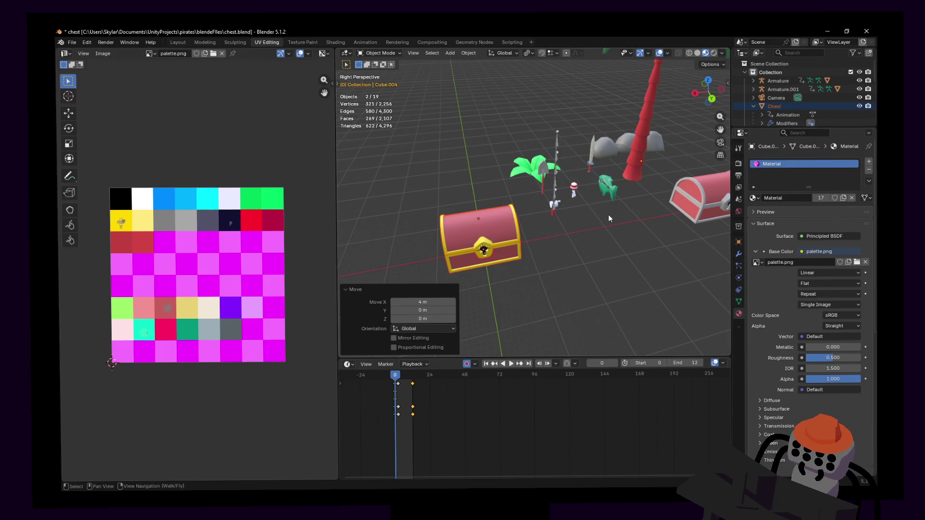
key("ctrl+z")
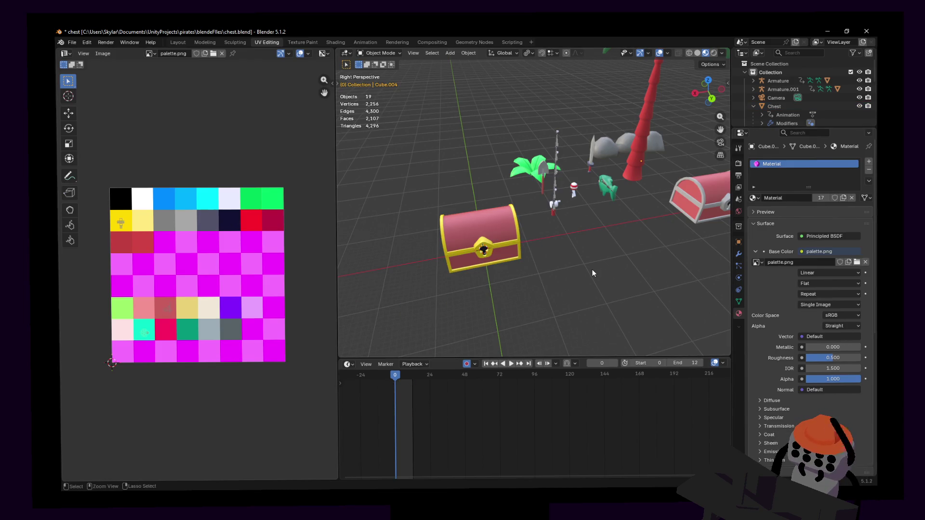
- Undo the gold chest's move and add a cylinder mesh at the origin (after discarding a mistaken cube)
key("ctrl+z")
key("shift+grave")
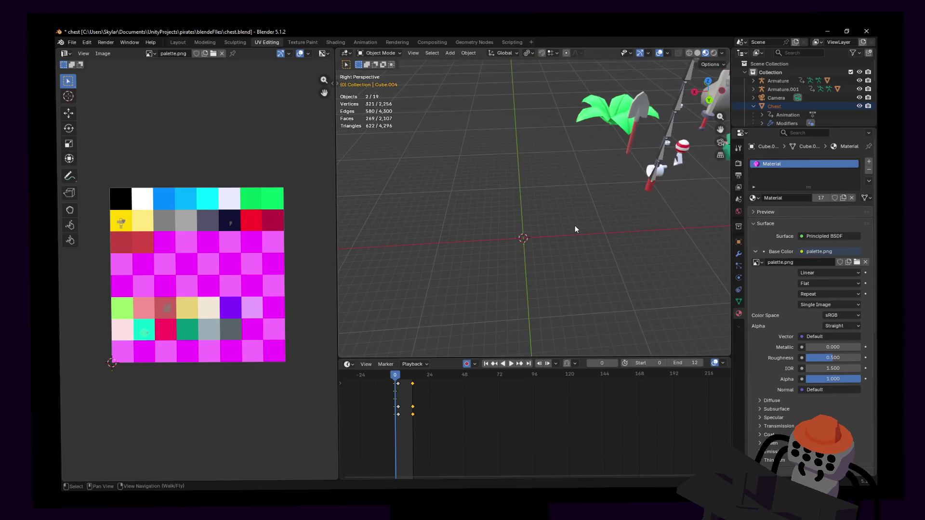
left_click(574, 226)
key("shift+a")
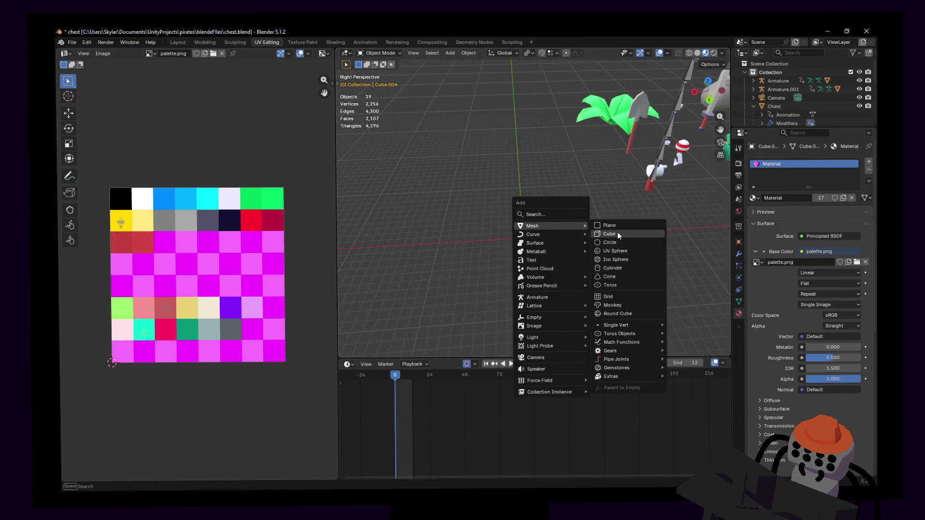
left_click(617, 232)
key("ctrl+z")
key("shift+a")
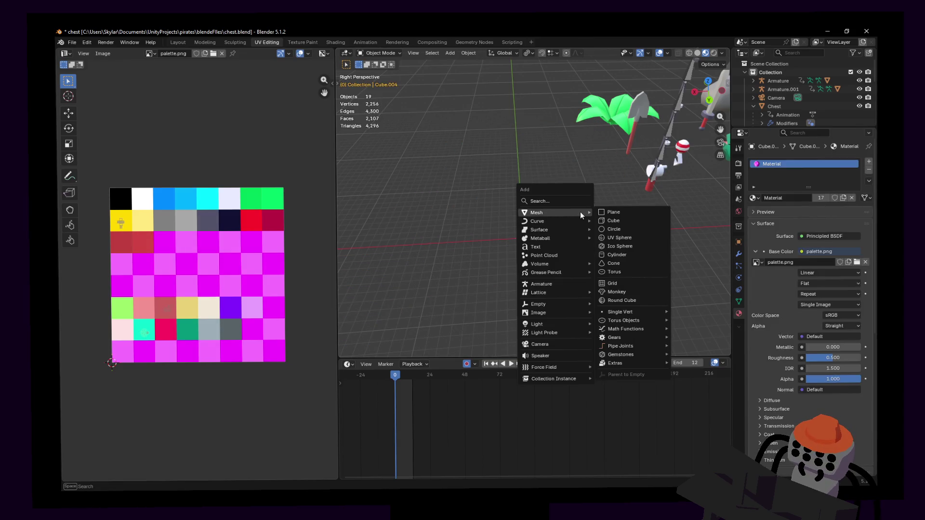
left_click(627, 256)
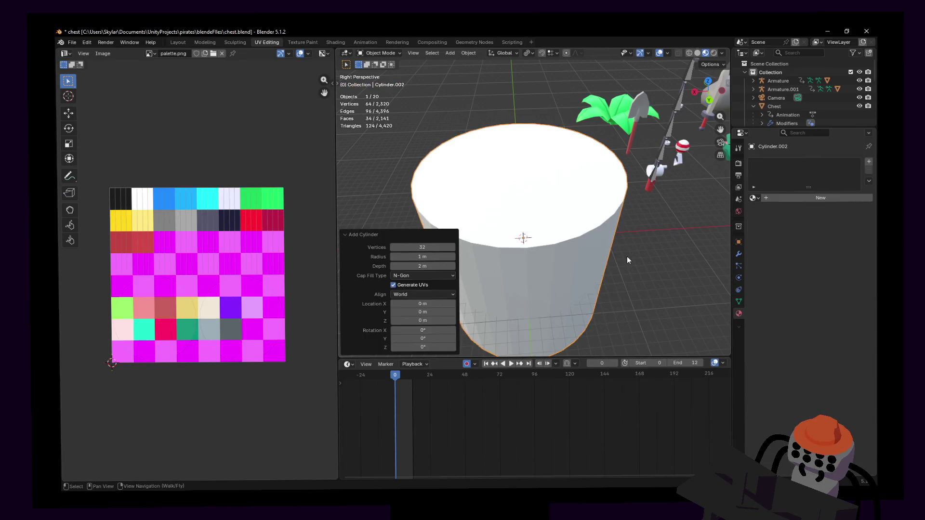
- Cancel a trial scale, select only the new cylinder and enter Edit Mode
key("shift+grave")
key("Escape")
key("s")
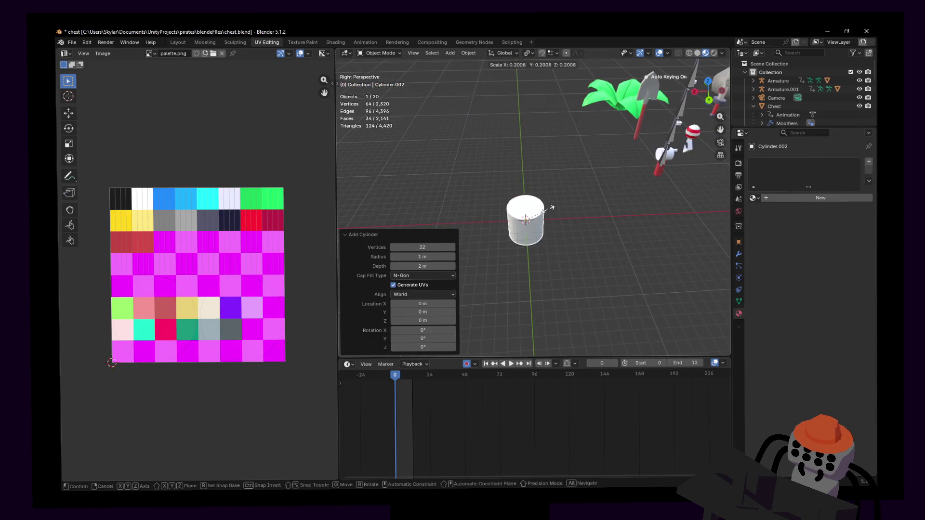
key("Escape")
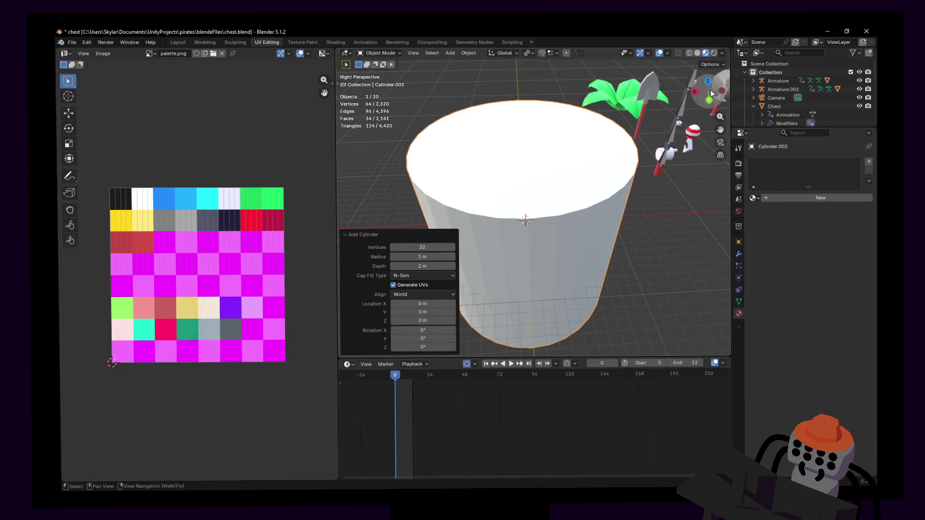
key("a")
left_click(565, 166)
key("Tab")
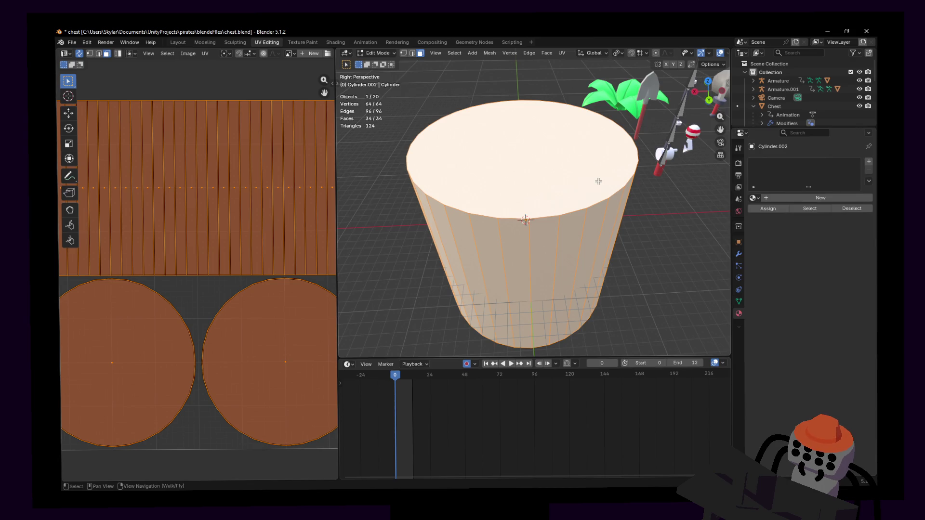
- From the top orthographic view, scale the cylinder to half its size
key("s")
key("Escape")
left_click(704, 101)
scroll(588, 166, "down", 2)
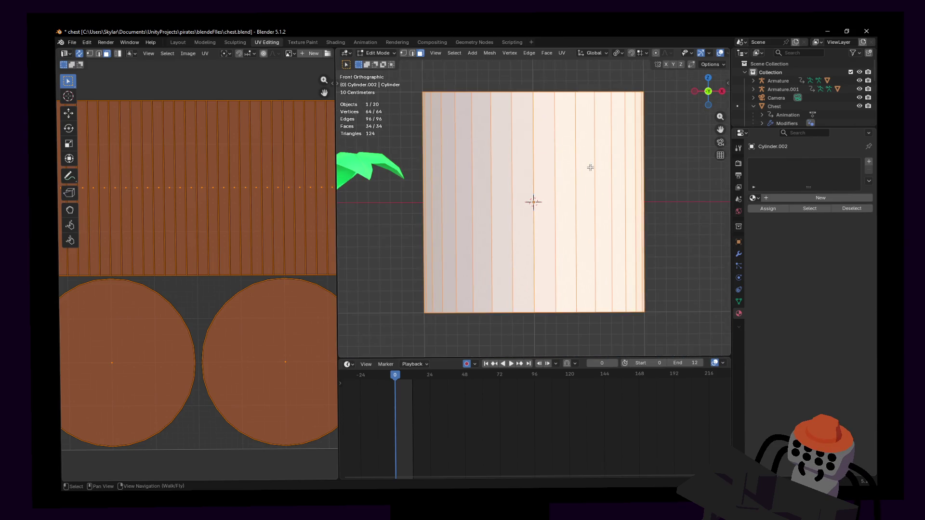
left_click(707, 77)
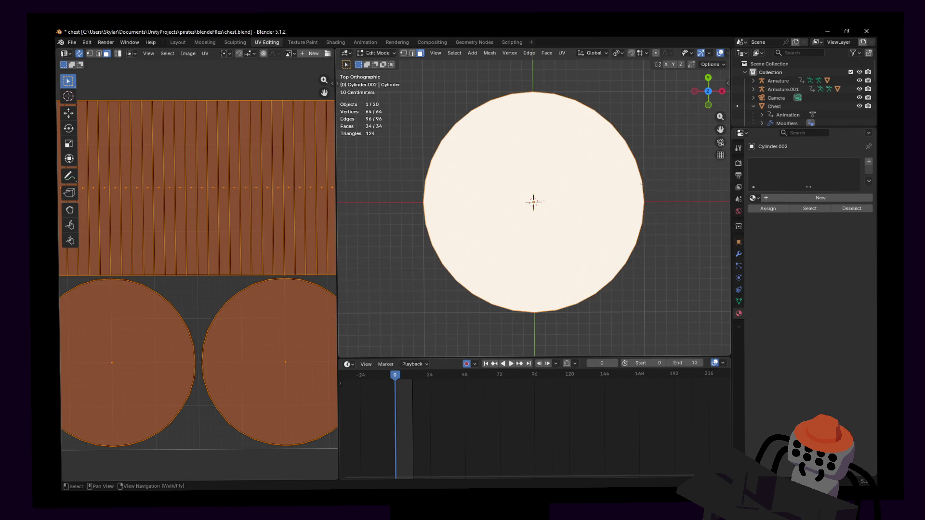
key("s")
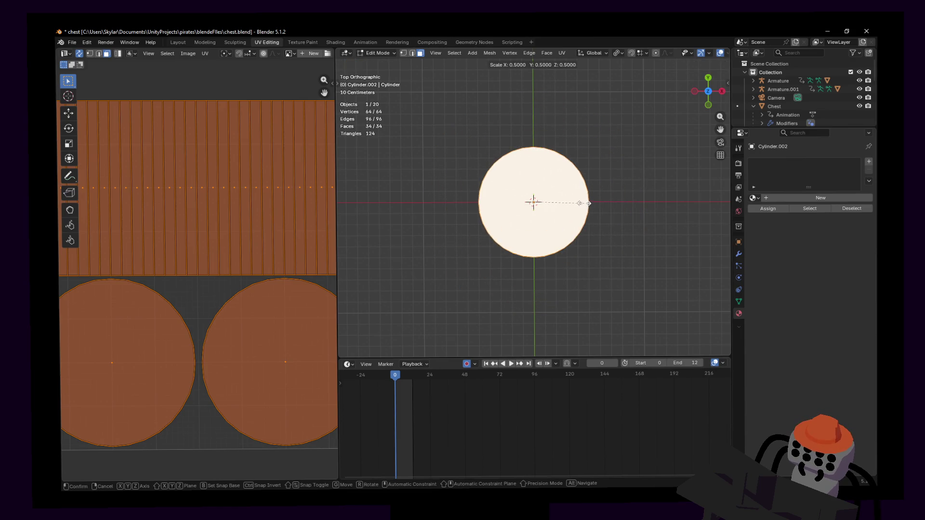
left_click(585, 201)
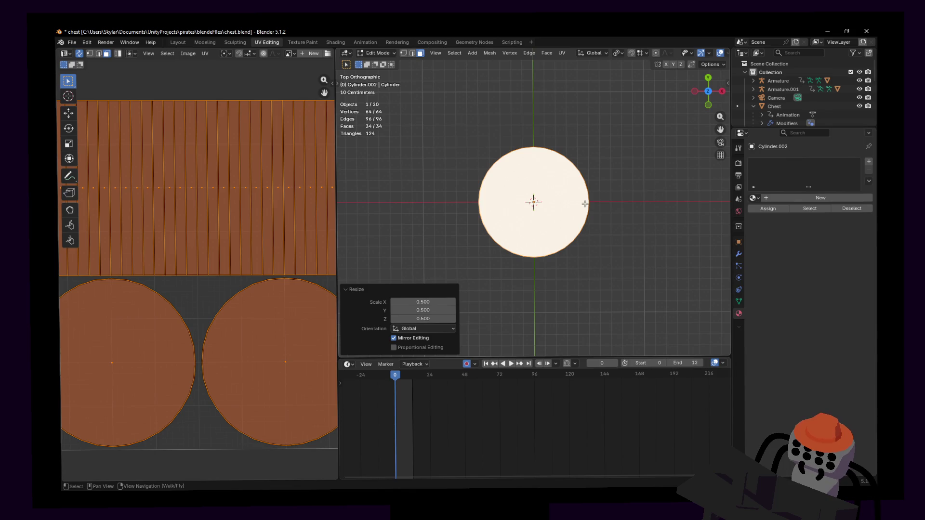
- Flatten the cylinder along Z to 0.2 of its height
key("shift+grave")
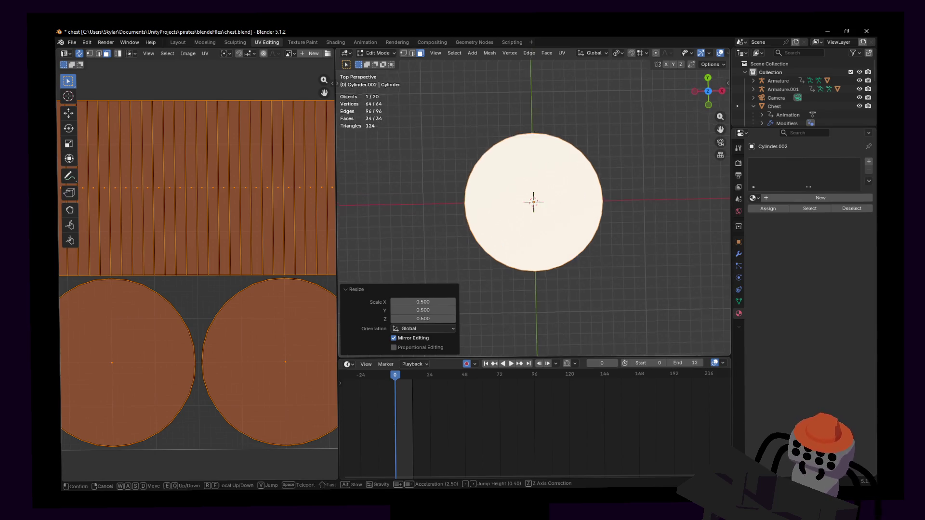
key("s")
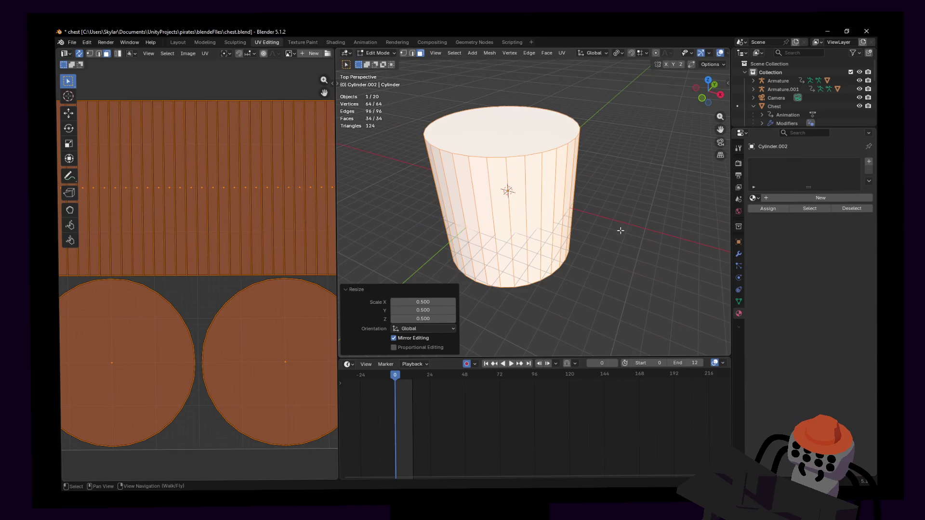
left_click(533, 202)
key("s")
key("z")
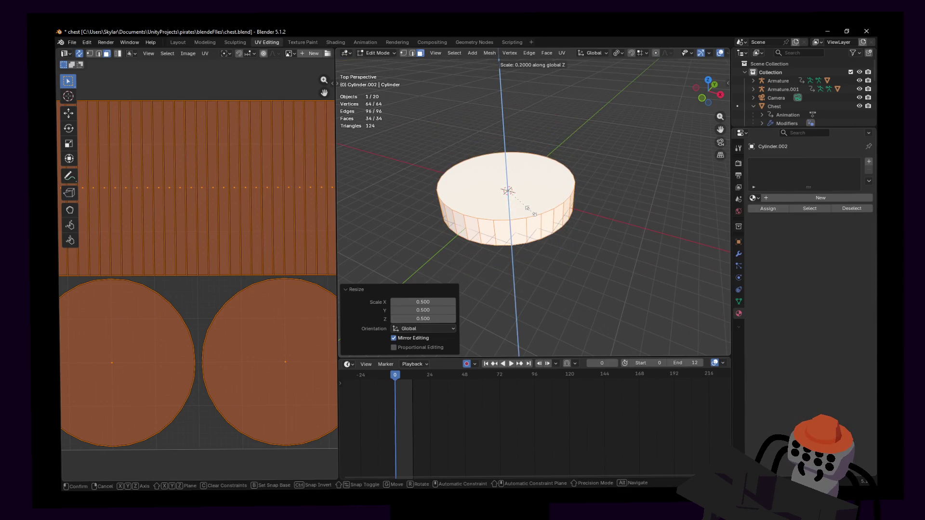
type("0.2")
key("Return")
- Inset the top face into a thin rim and extrude the inner face down into a recess
key("shift+grave")
key("w")
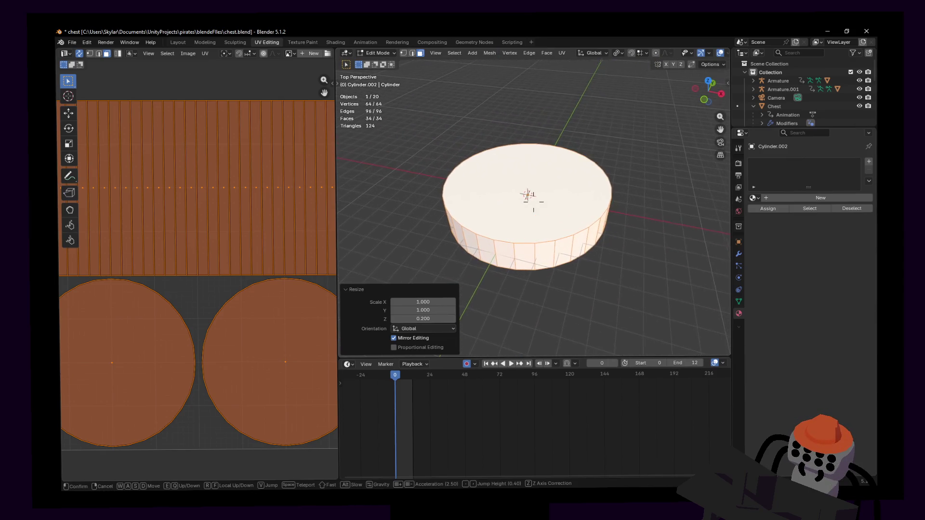
left_click(575, 201)
left_click(575, 200)
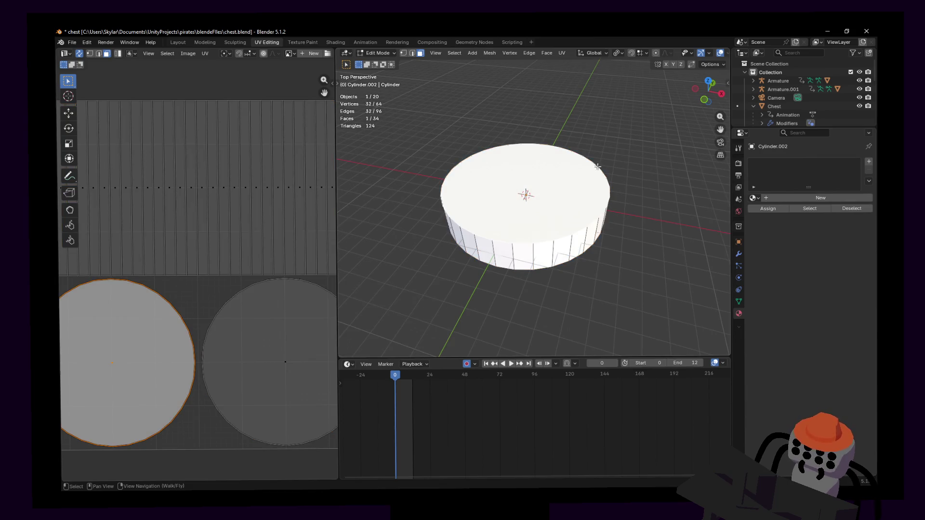
key("i")
left_click(612, 144)
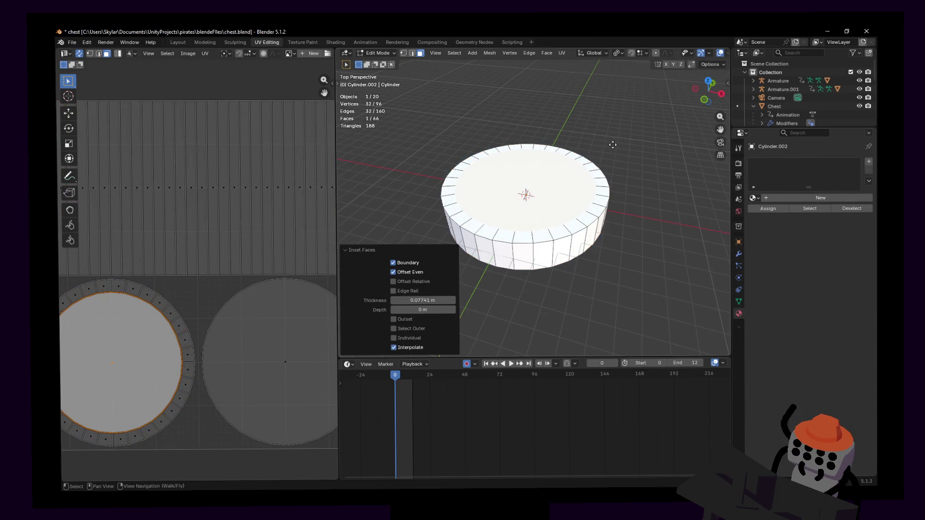
key("e")
key("z")
left_click(611, 155)
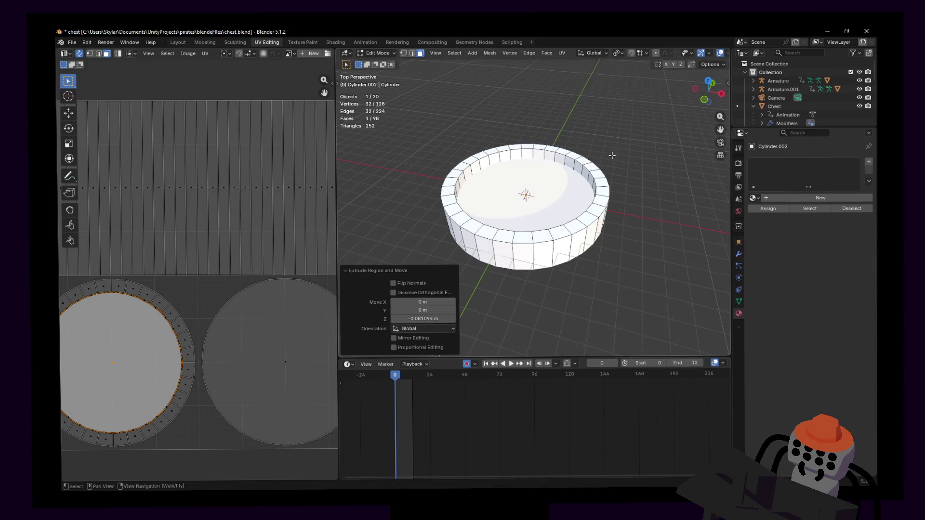
- Inspect the sunken dish from above and return to Object Mode
middle_click_drag(611, 155, 592, 174)
key("shift+grave")
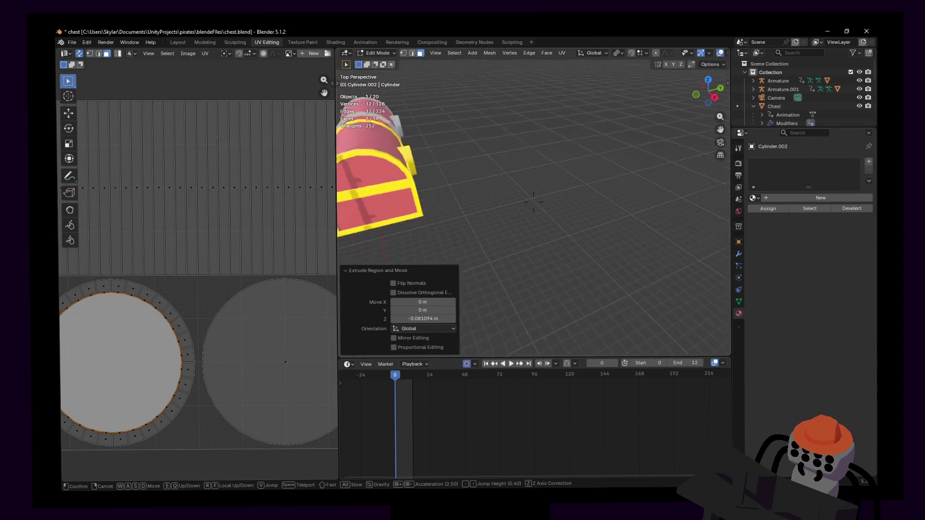
key("Escape")
middle_click_drag(592, 174, 602, 181)
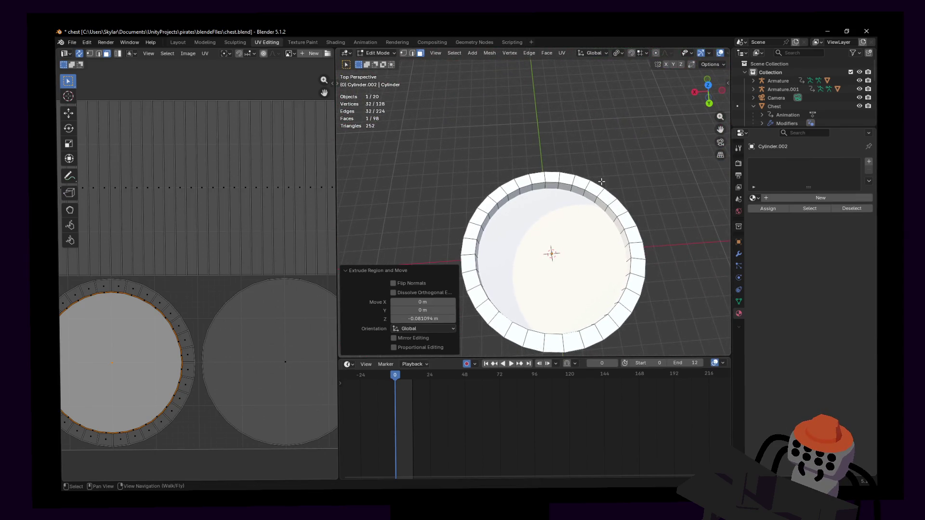
key("Tab")
scroll(567, 185, "down", 2)
middle_click_drag(567, 185, 520, 211)
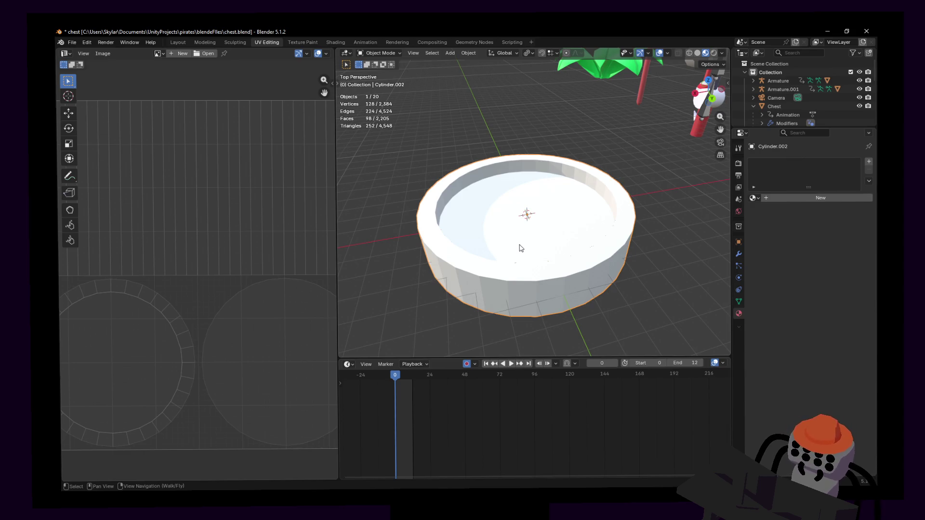
- Give the dish Shade Auto Smooth and re-enter Edit Mode
right_click(519, 248)
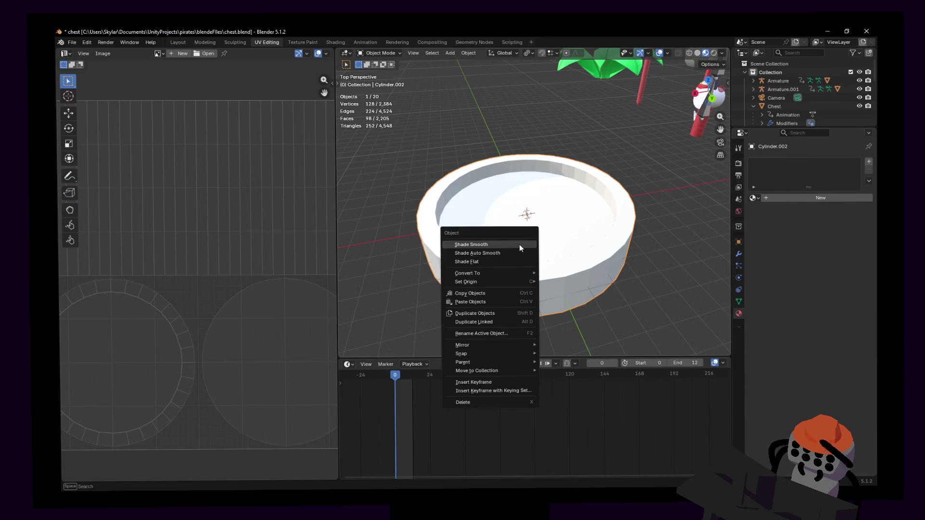
left_click(517, 247)
right_click(563, 217)
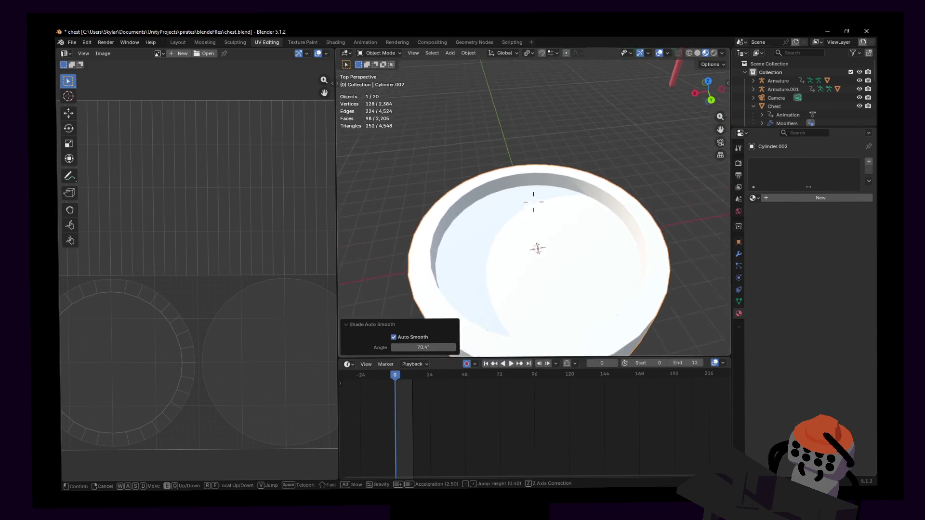
key("Tab")
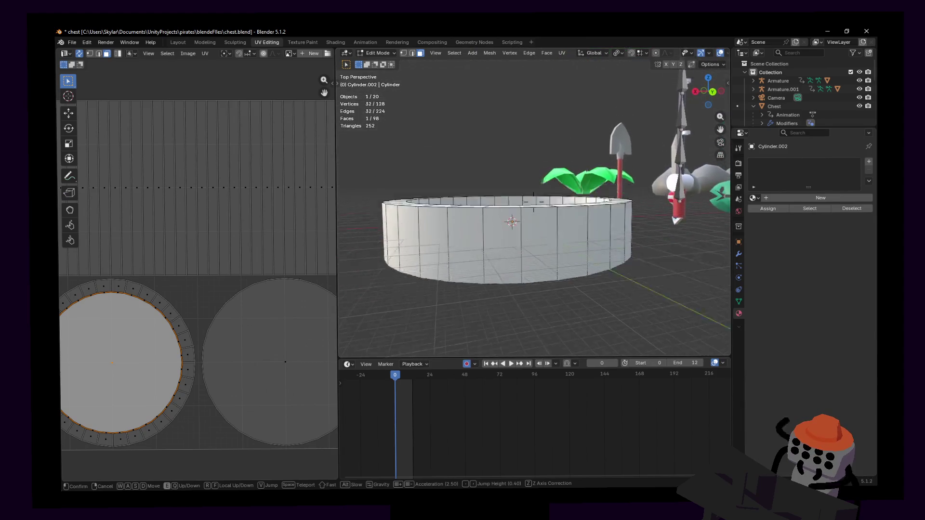
- Rise above the ring and select a single face on its wall
key("s")
left_click(443, 259)
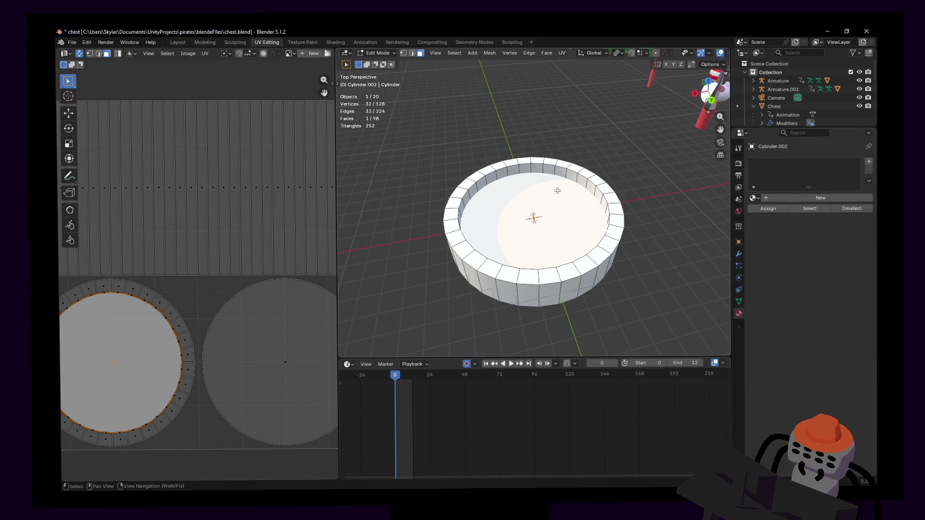
left_click(560, 192)
right_click(533, 203)
left_click(533, 203)
- Duplicate a wall face, abandon its extrusion, and delete the stray duplicate
key("shift+d")
key("y")
left_click(506, 204)
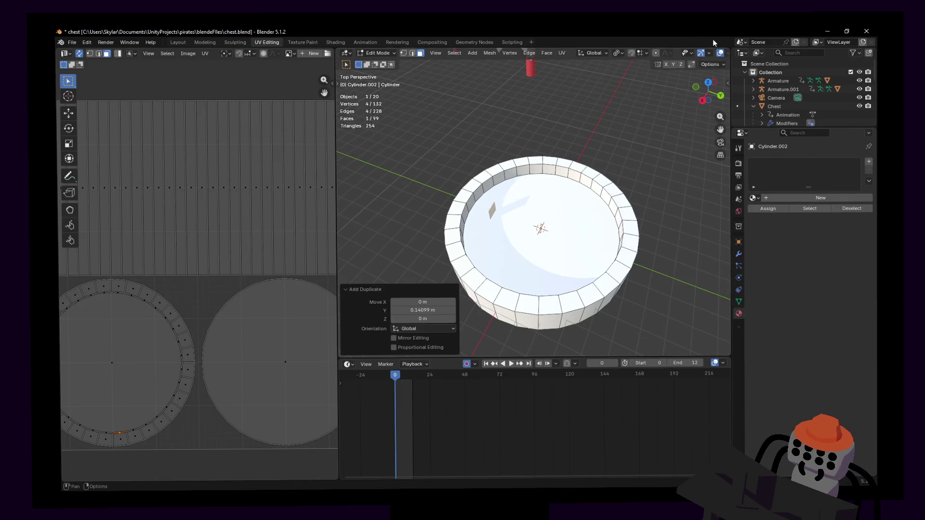
left_click(708, 84)
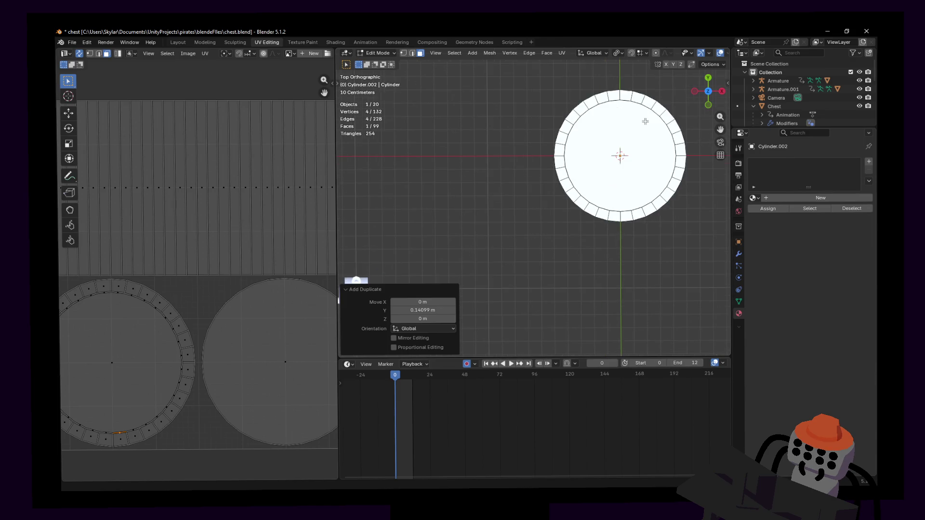
key("e")
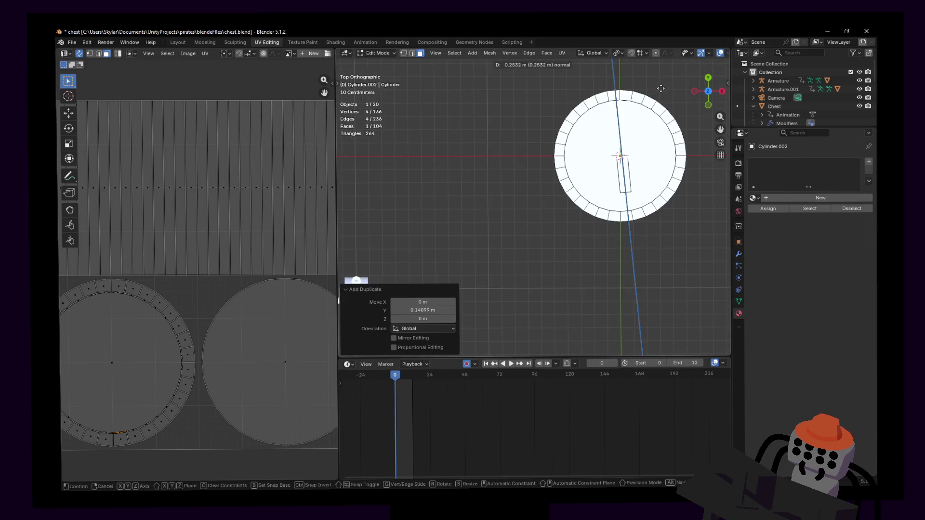
key("Escape")
key("x")
left_click(651, 121)
middle_click_drag(650, 121, 663, 109)
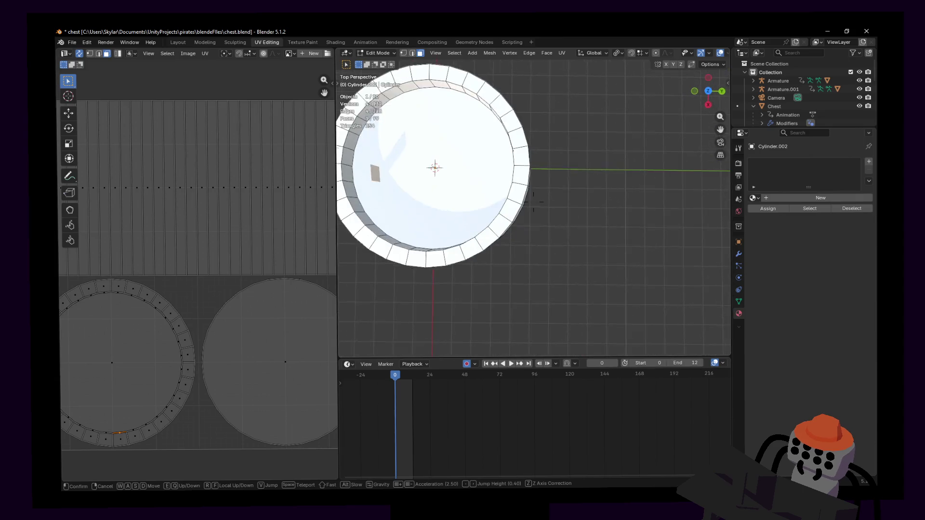
key("x")
left_click(663, 109)
left_click(560, 131)
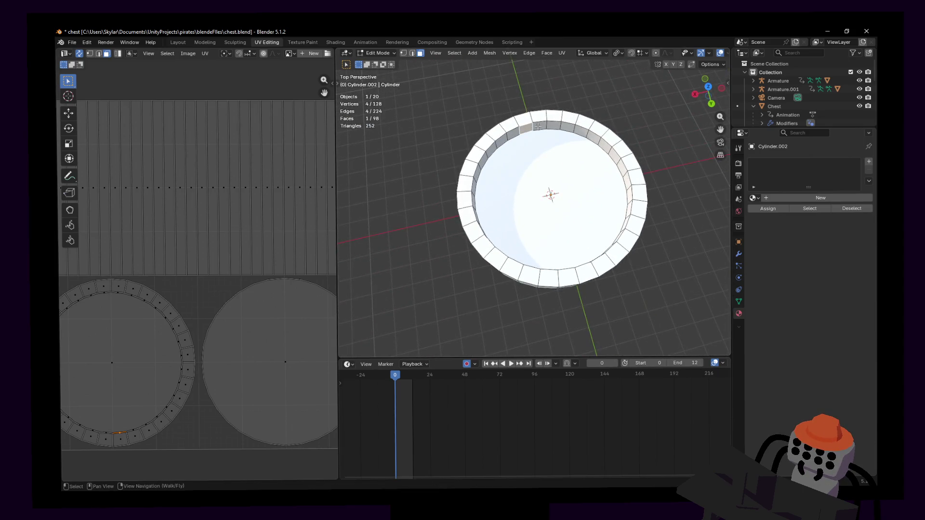
- Copy two inner wall faces and shift them along Y to the centre of the dish
left_click(526, 128, "shift")
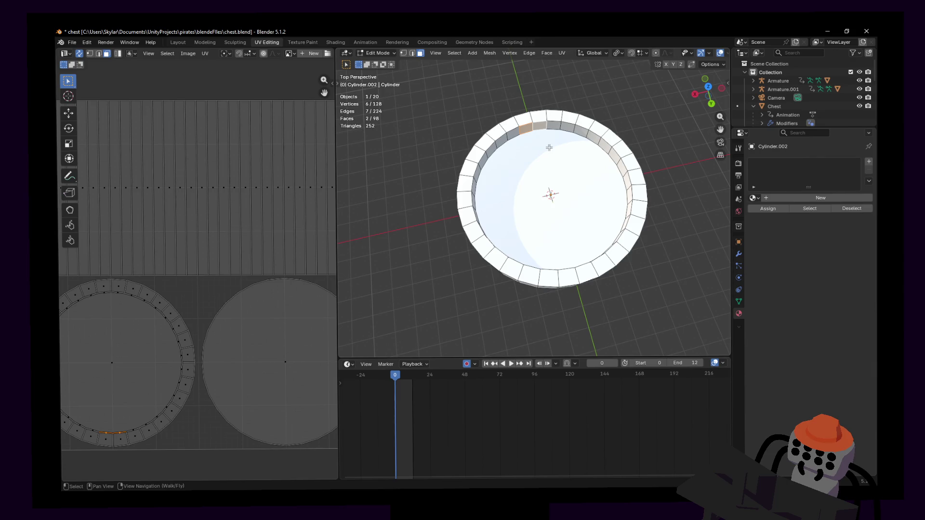
key("s")
key("Escape")
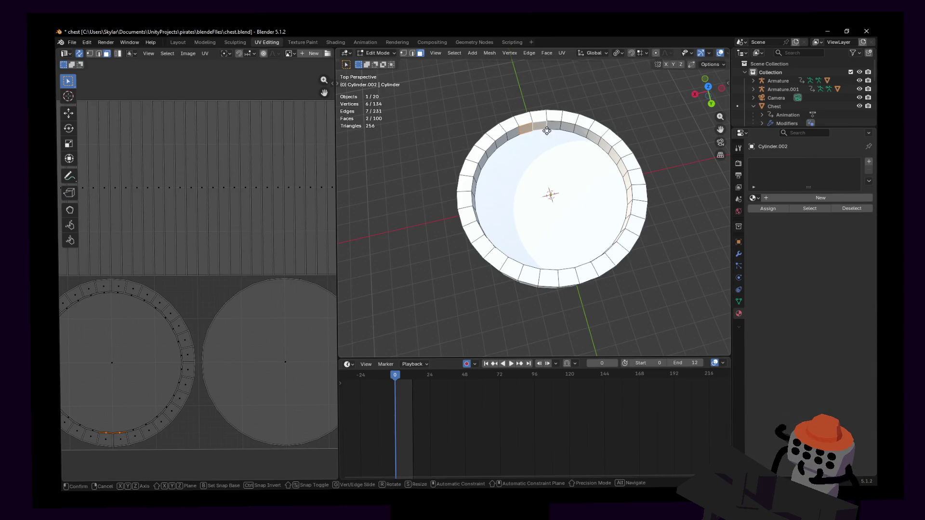
key("e")
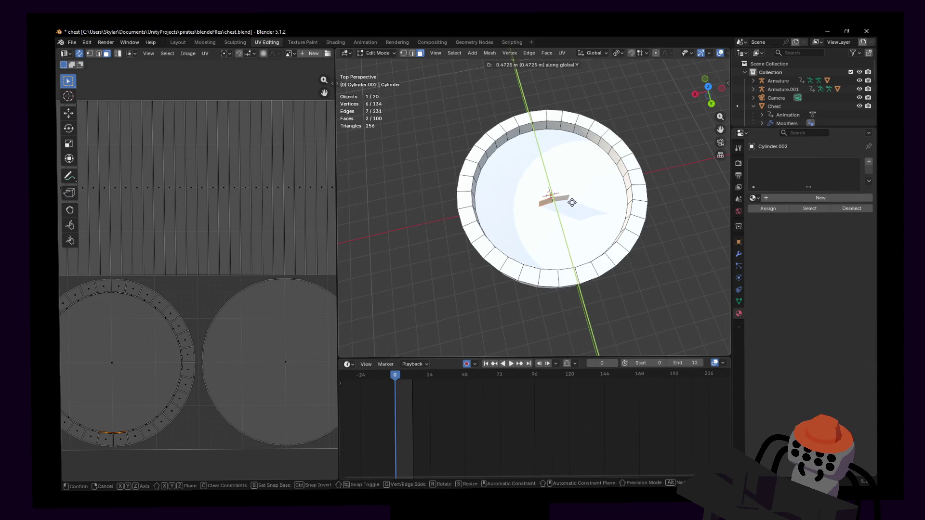
left_click(572, 202)
key("g")
key("z")
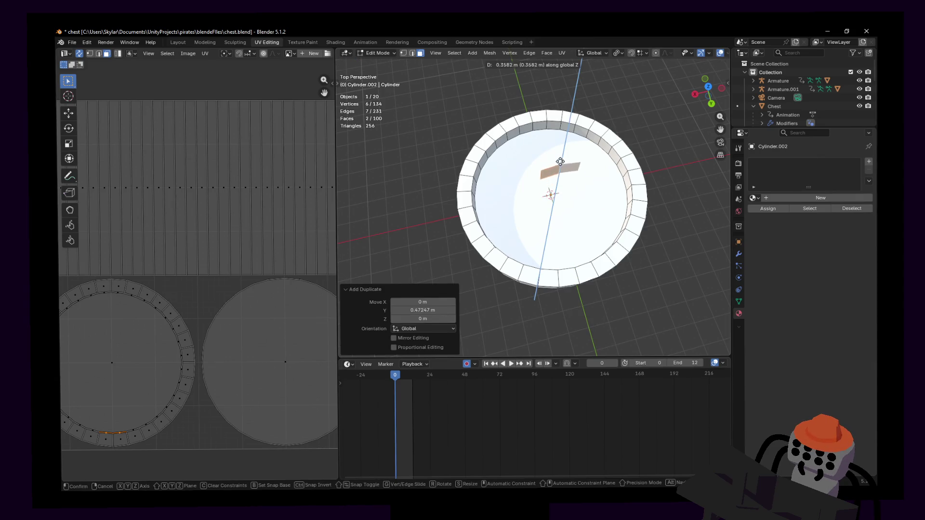
key("y")
key("Escape")
- Extrude the copied faces upward about 0.38 m into a plank-like block and check it from the top view
key("e")
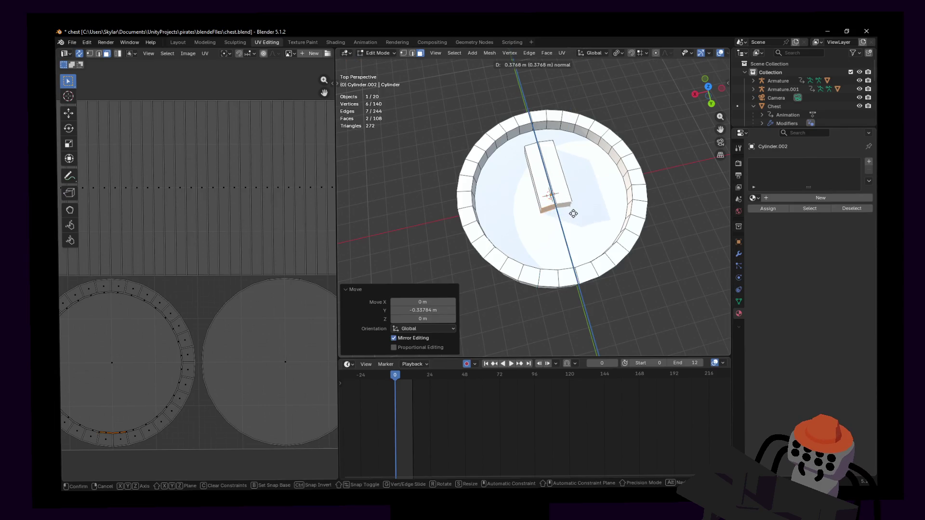
left_click(556, 199)
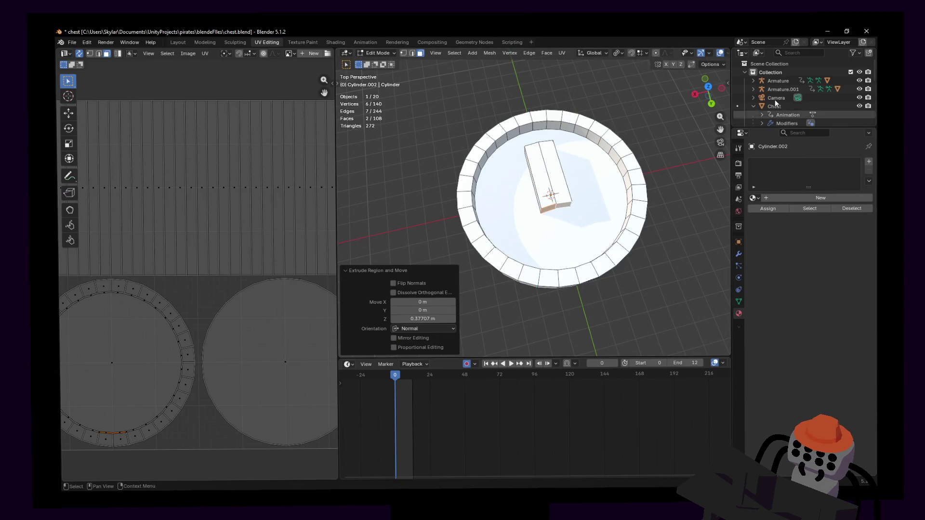
left_click_drag(699, 107, 708, 90)
left_click(709, 90)
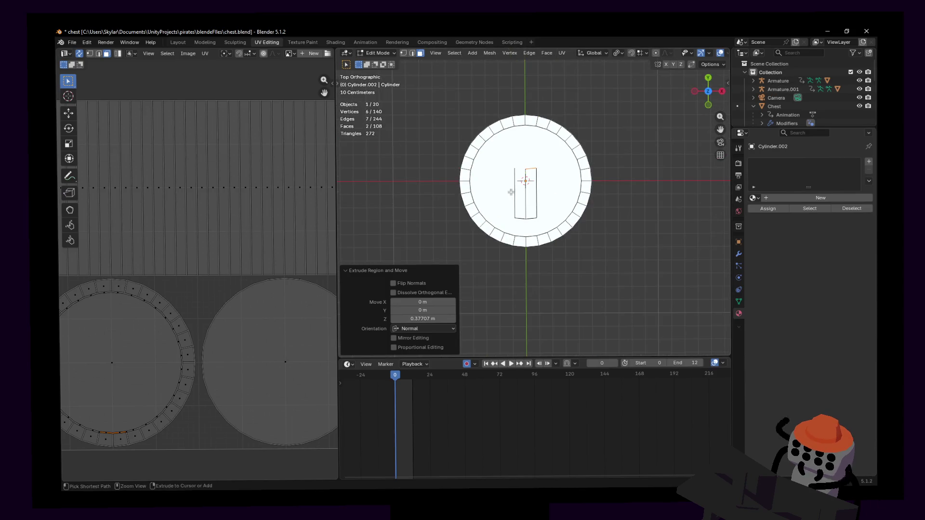
- Add an edge loop across the block and pull its top-right corner vertex outward
key("ctrl+r")
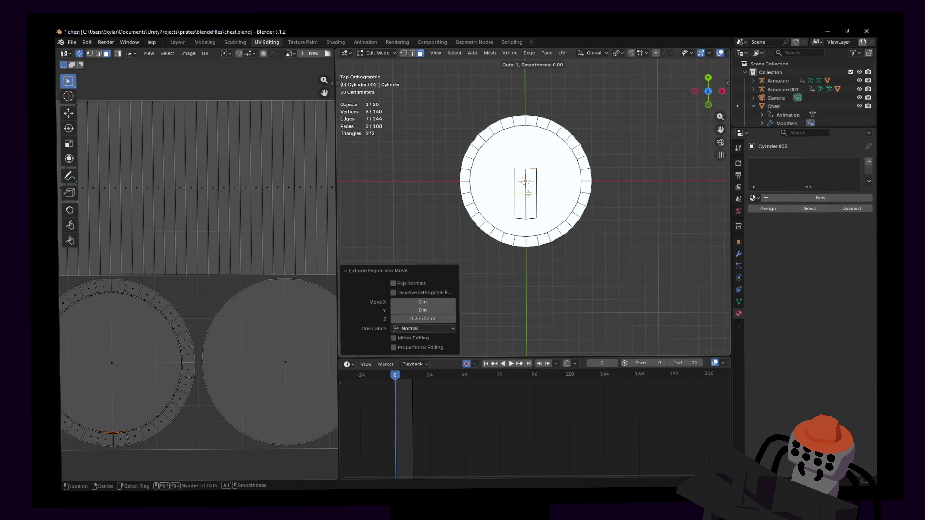
left_click(529, 194)
scroll(551, 154, "up", 2)
scroll(550, 153, "up", 3)
key("b")
left_click_drag(524, 148, 523, 148)
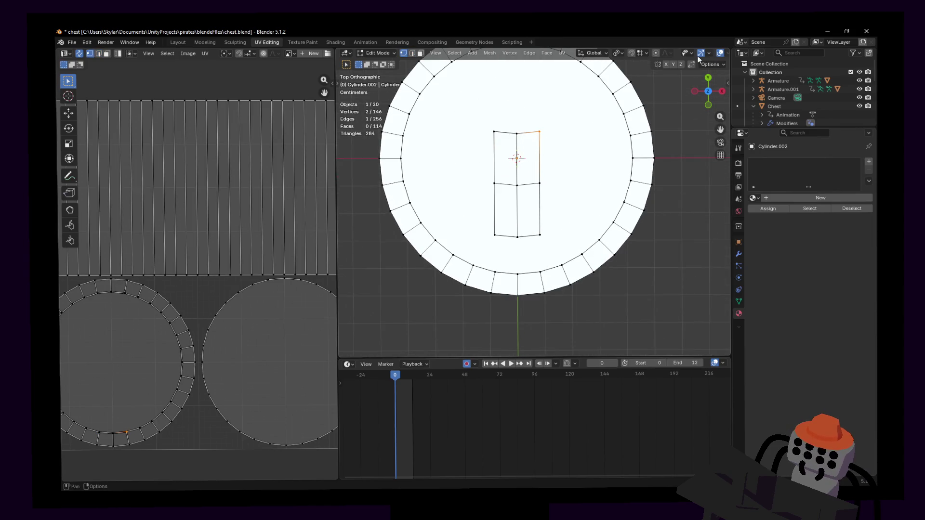
key("g")
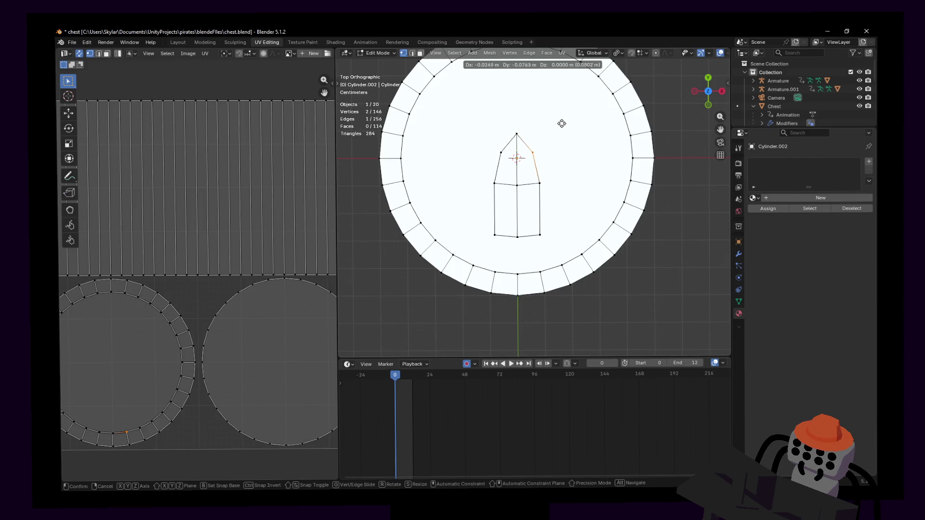
left_click(561, 109)
- Reposition the piece's top section and lower-right face along Z and Y toward a pointed outline
key("b")
left_click_drag(549, 191, 479, 126)
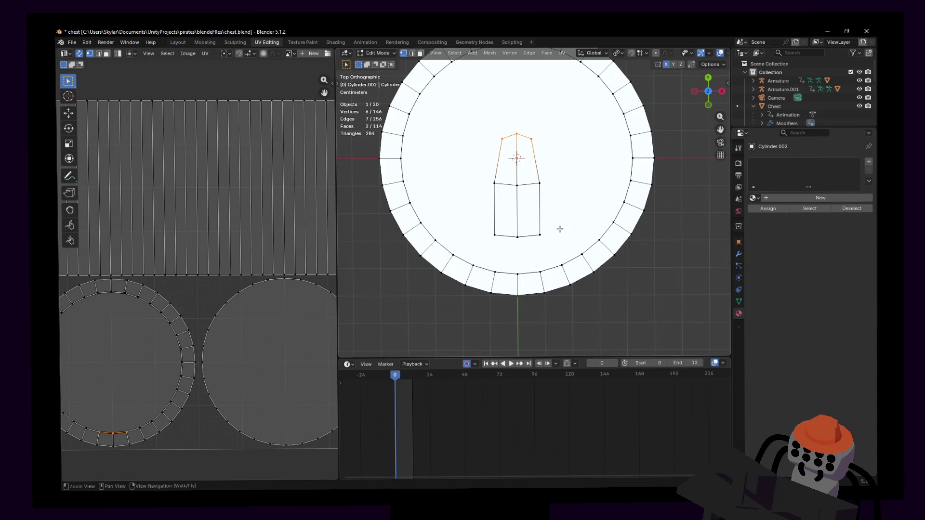
left_click_drag(547, 227, 524, 239)
key("g")
key("z")
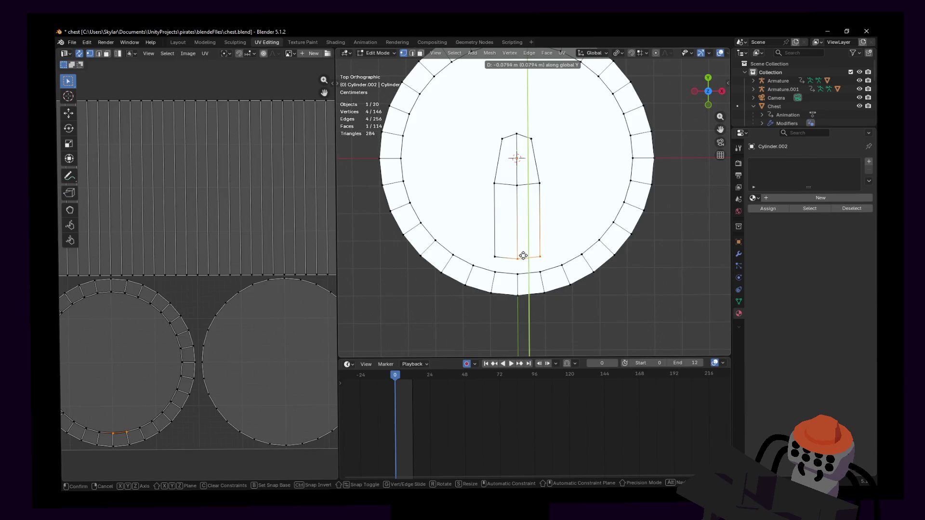
left_click(524, 257)
key("g")
key("z")
right_click(536, 201)
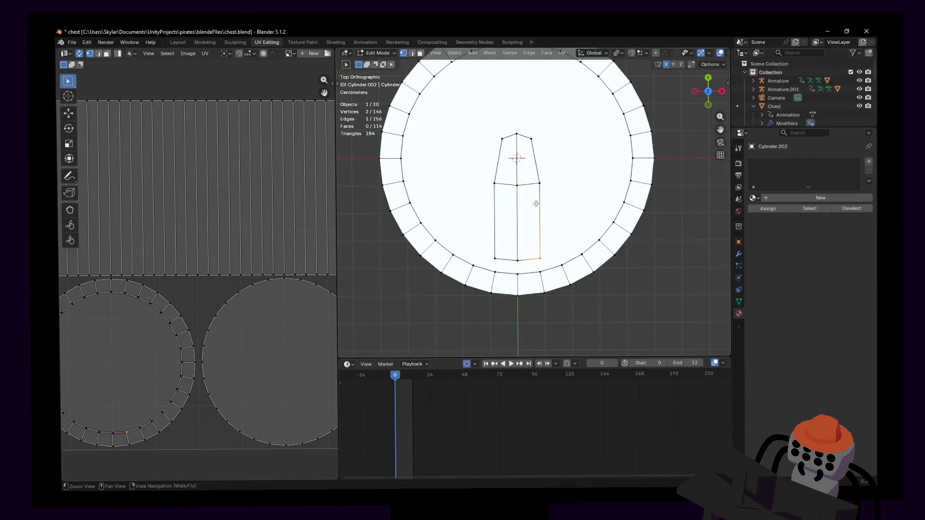
key("g")
key("y")
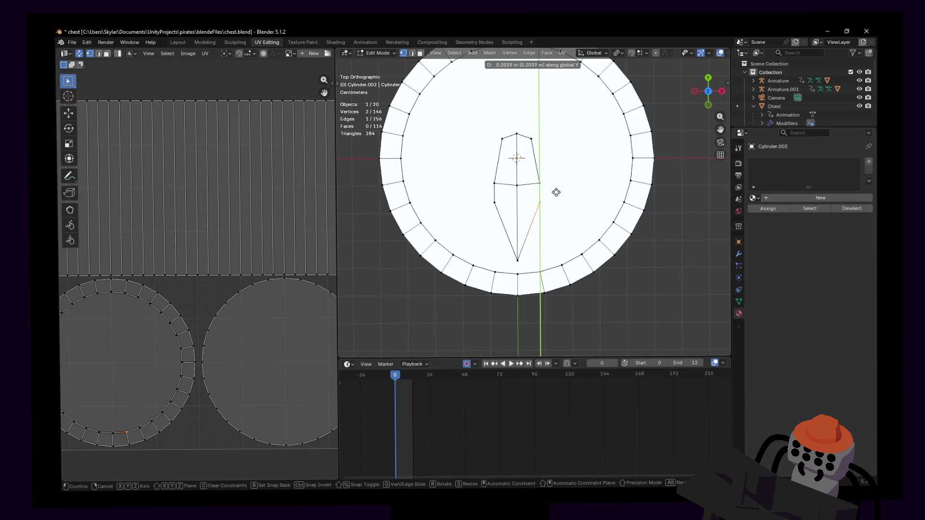
left_click(556, 197)
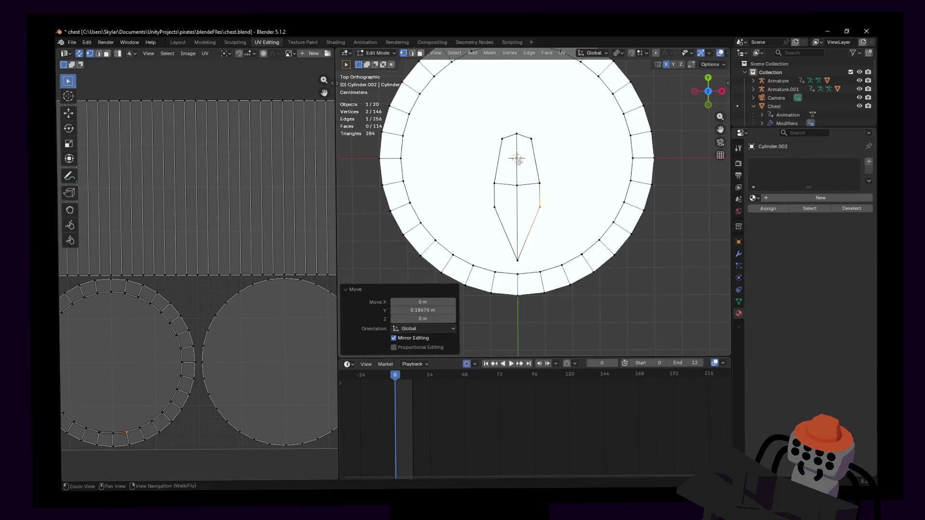
- Slide the edge loop around the piece's middle along Y to form the kite's wide waist
middle_click_drag(479, 192, 492, 219, "shift")
left_click(491, 219, "alt")
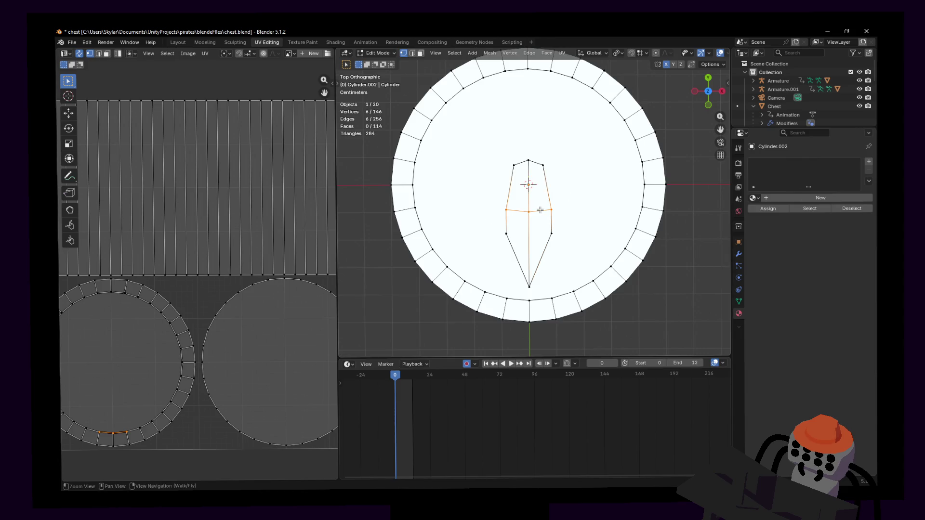
key("g")
key("y")
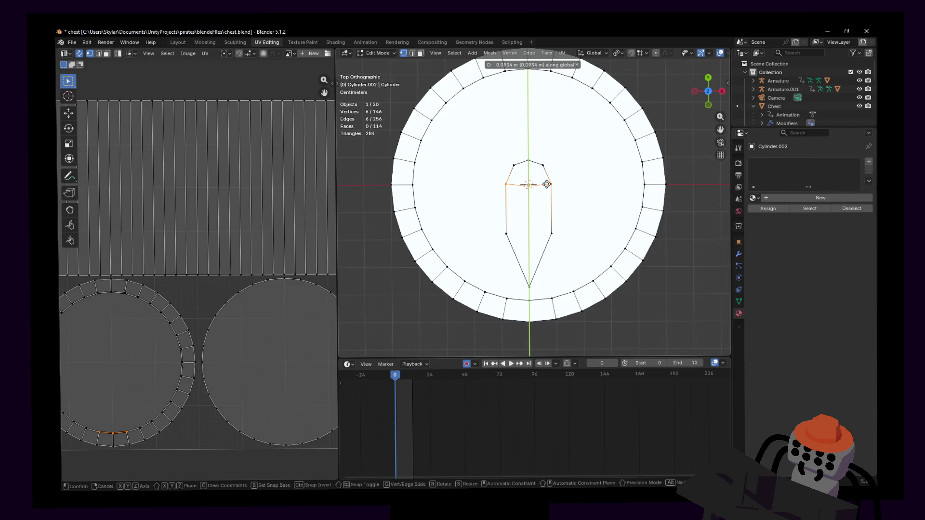
left_click(547, 184)
- Scale the lower vertices and widen the lower edges along X
left_click_drag(568, 208, 490, 247)
key("s")
left_click(602, 198)
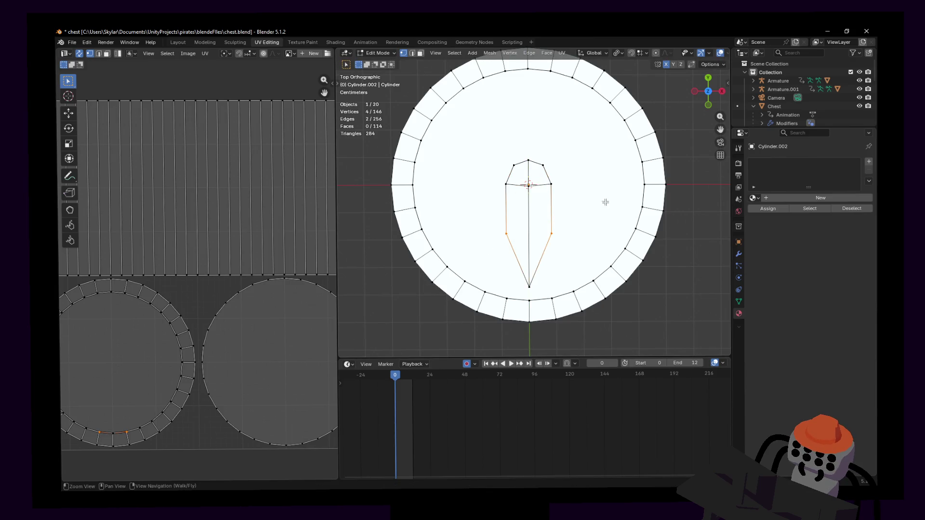
key("s")
key("x")
key("Escape")
left_click(621, 54)
key("s")
key("x")
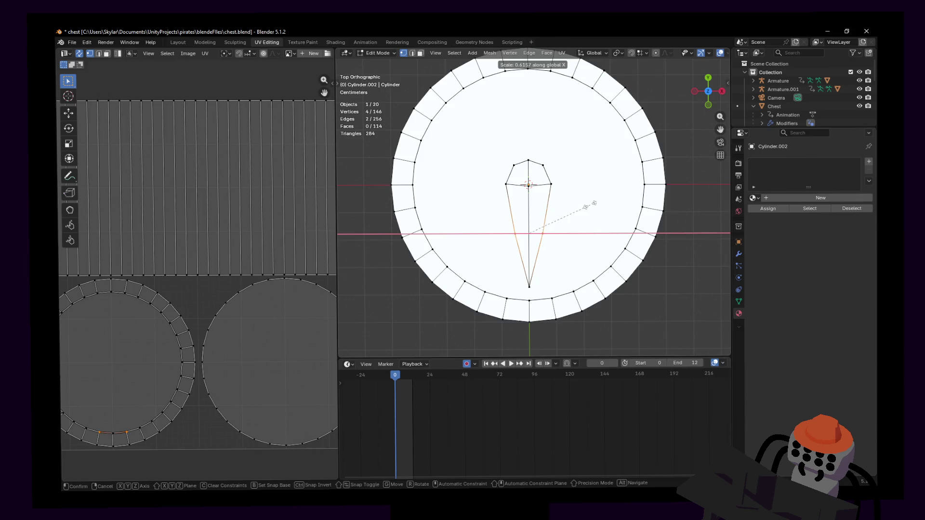
left_click(598, 205)
left_click(542, 161)
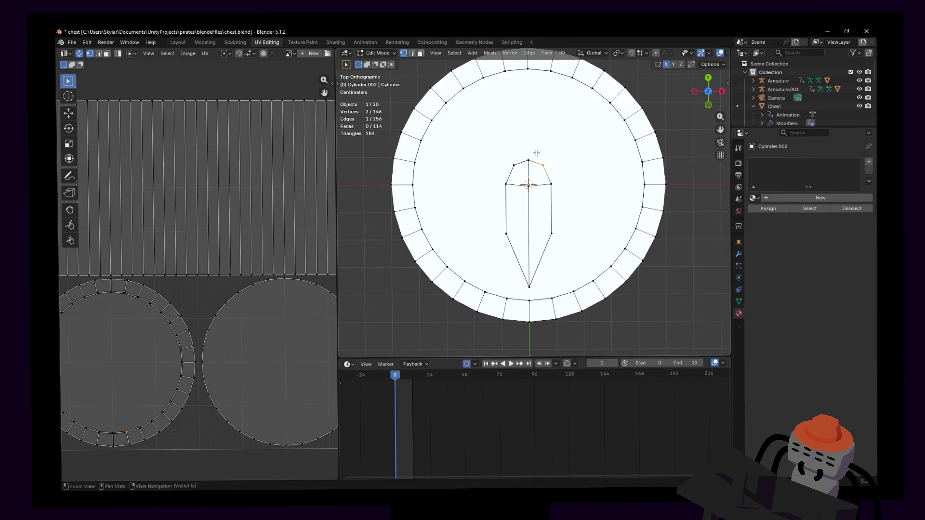
key("x")
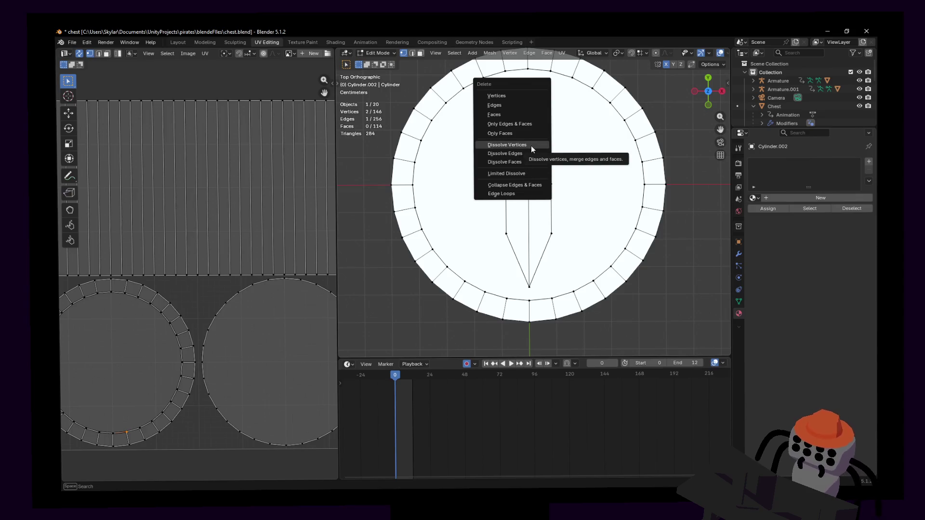
- Dissolve the selected vertices and add a Mirror modifier with Bisect X enabled
left_click(531, 145)
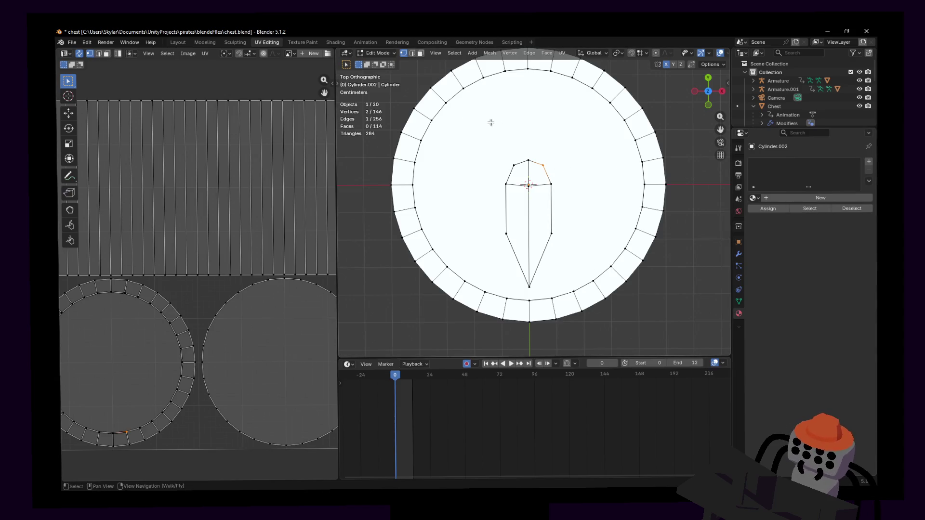
left_click(739, 253)
left_click(828, 161)
type("mirror")
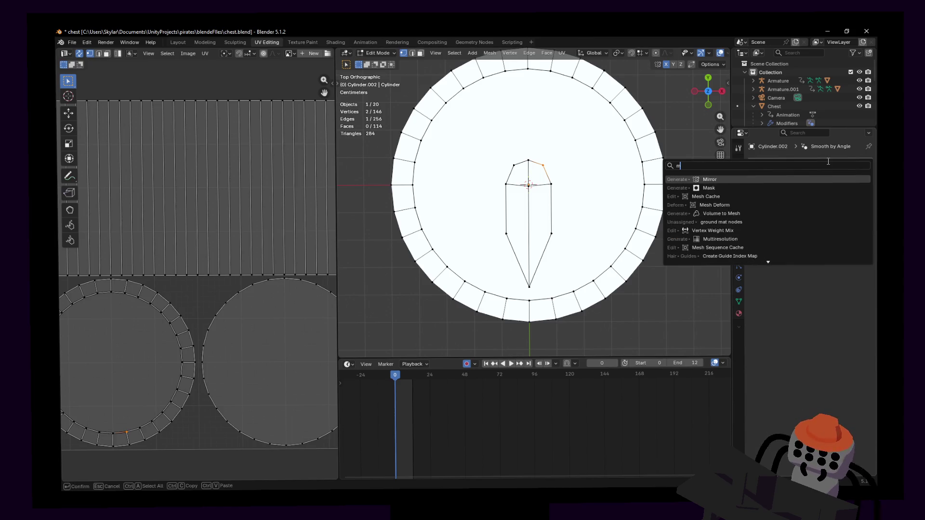
key("Return")
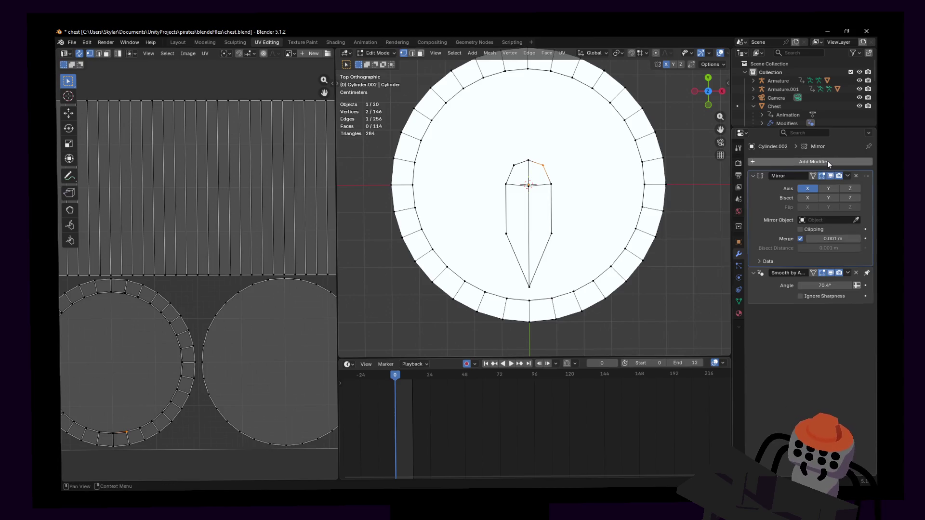
left_click(807, 197)
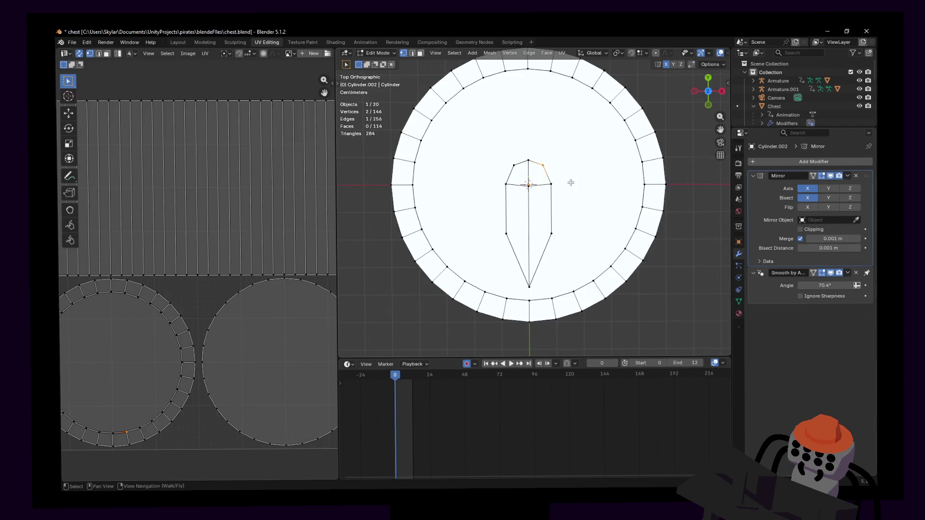
middle_click_drag(568, 152, 563, 158, "shift")
- Undo a mistaken vertex dissolve, then dissolve the piece's unneeded edges in edge-select mode
key("x")
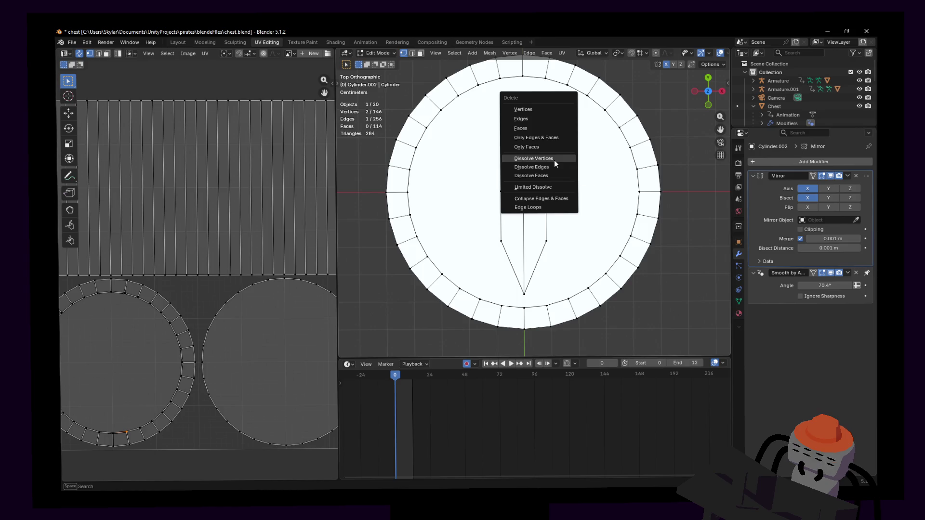
left_click(555, 160)
key("ctrl+z")
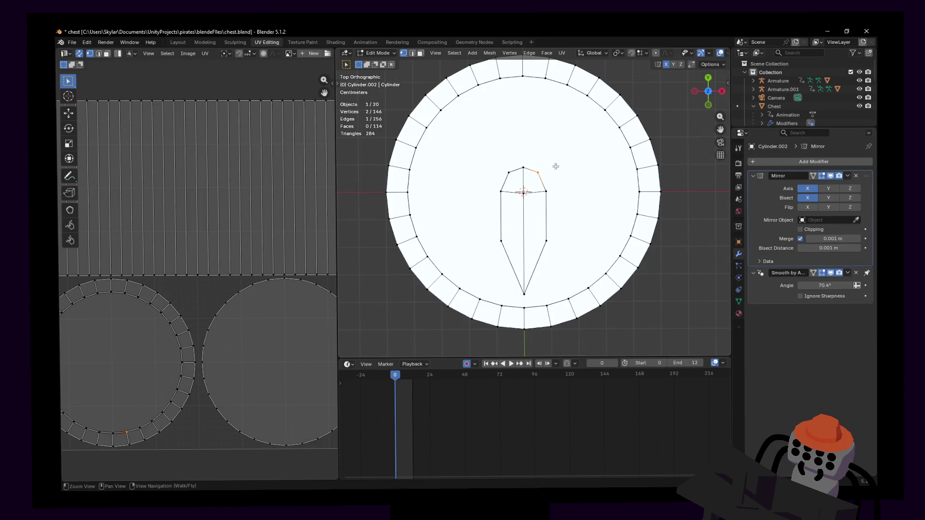
scroll(556, 166, "up", 2)
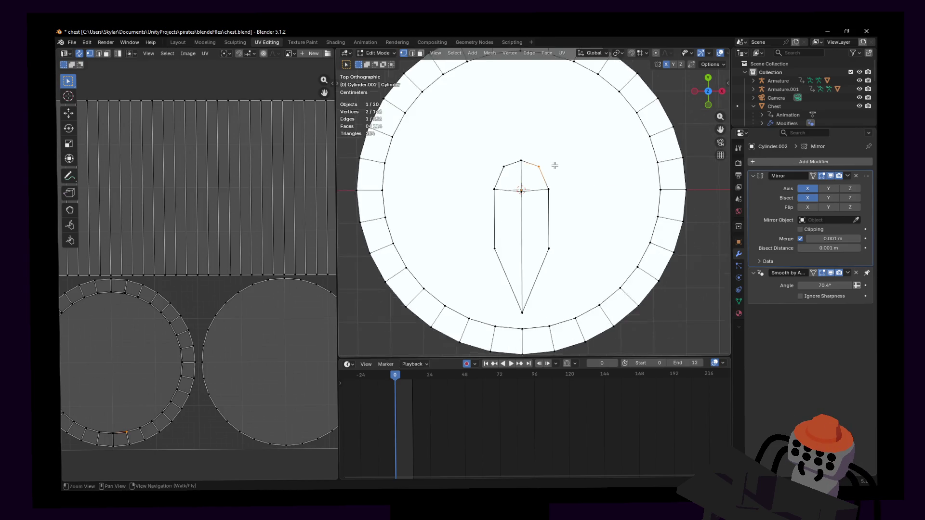
scroll(553, 166, "up", 1)
mouse_move(580, 155)
middle_mouse_down("shift")
mouse_move(573, 186)
mouse_move(599, 166)
mouse_move(546, 159)
middle_mouse_up("shift")
key("b")
key("Escape")
scroll(530, 201, "up", 4)
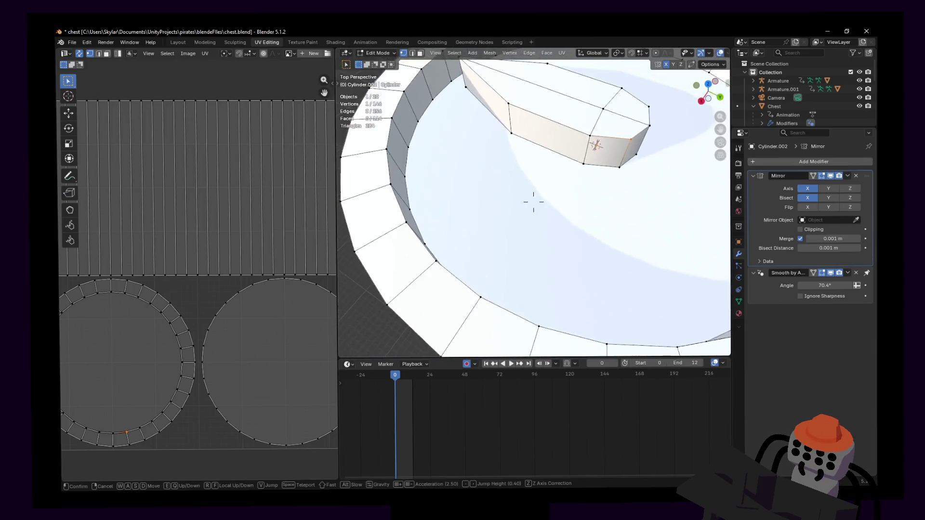
key("2")
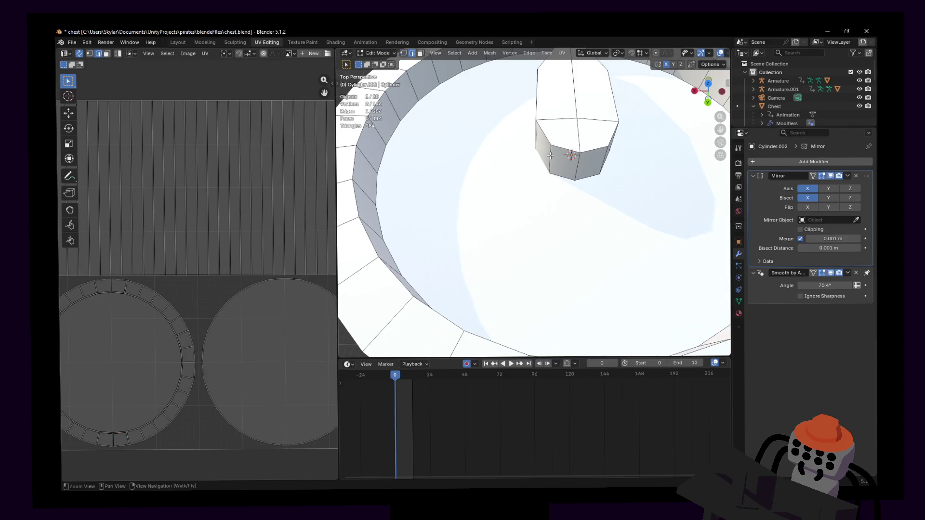
middle_click_drag(586, 168, 517, 173)
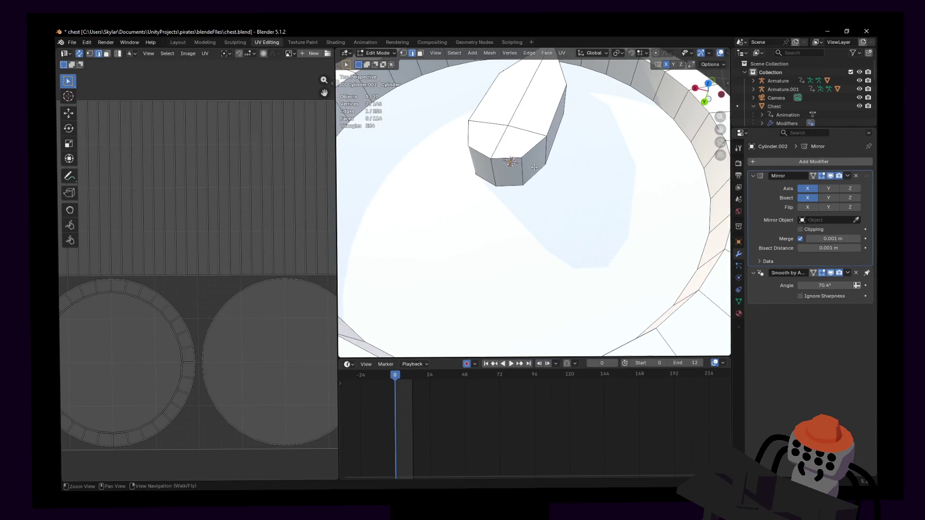
key("x")
left_click(555, 151)
- Dissolve the remaining stray edges while orbiting, ending in top orthographic X-ray view
key("shift+grave")
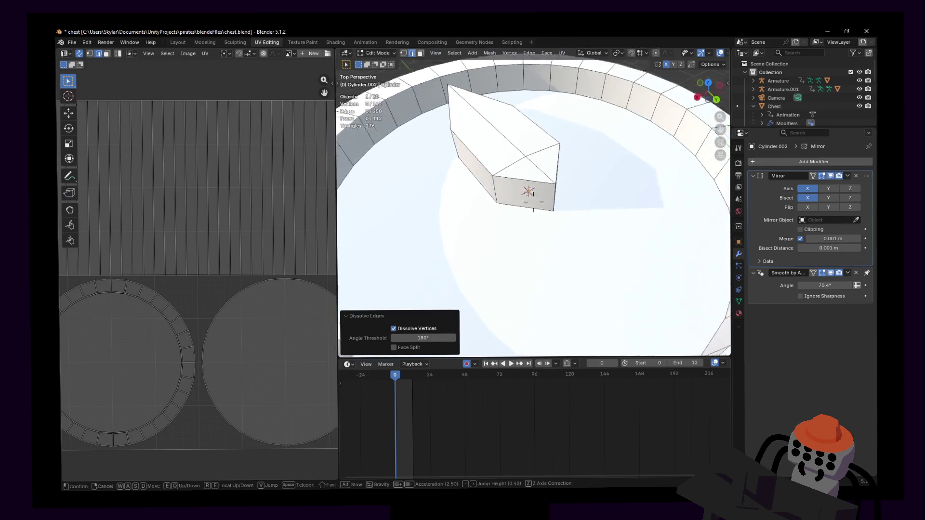
key("s")
left_click(624, 167)
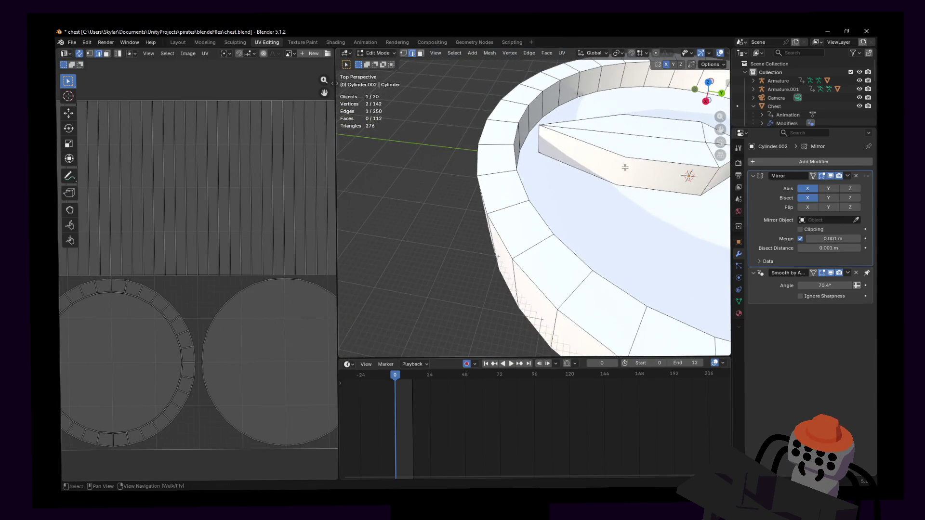
middle_click_drag(624, 167, 522, 182)
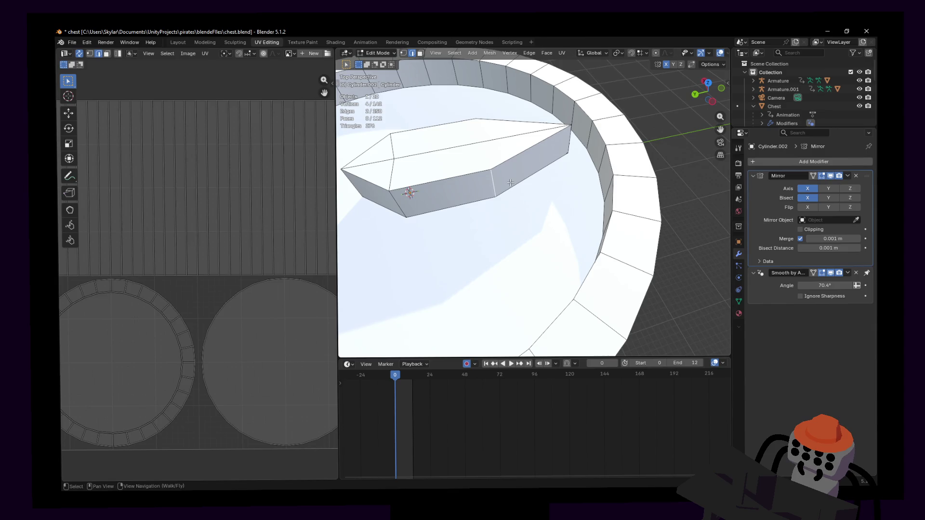
key("x")
left_click(512, 180)
key("shift+grave")
key("s")
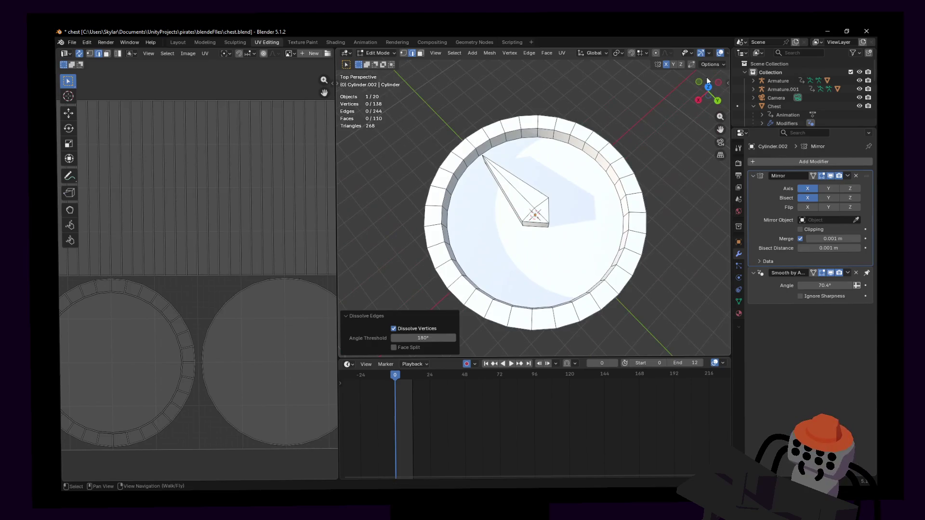
left_click(711, 90)
key("KP_7")
scroll(535, 217, "up", 5)
scroll(534, 217, "up", 3)
key("alt+z")
- Scale the kite's middle vertices to 0 along Y so its widest points sit at one height
left_click_drag(593, 206, 472, 233)
key("s")
key("Escape")
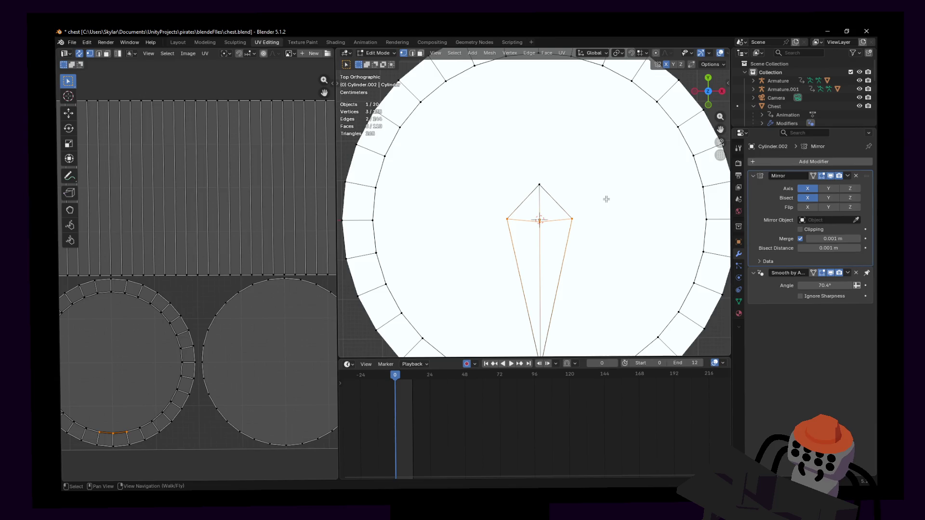
key("s")
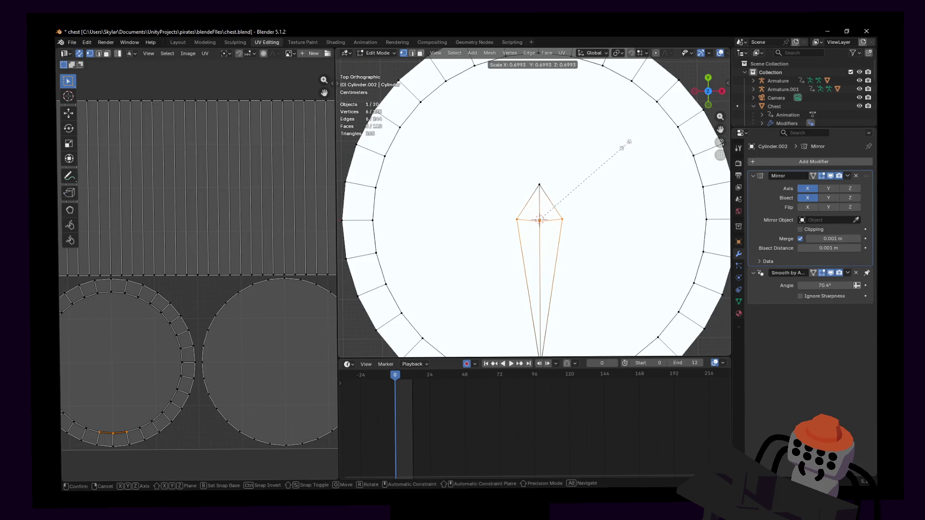
key("Escape")
key("s")
key("y")
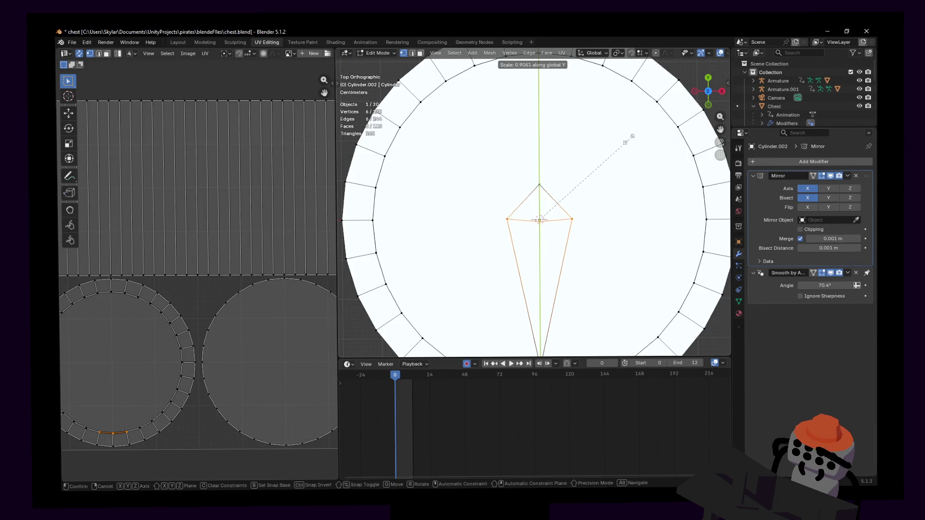
left_click(562, 214)
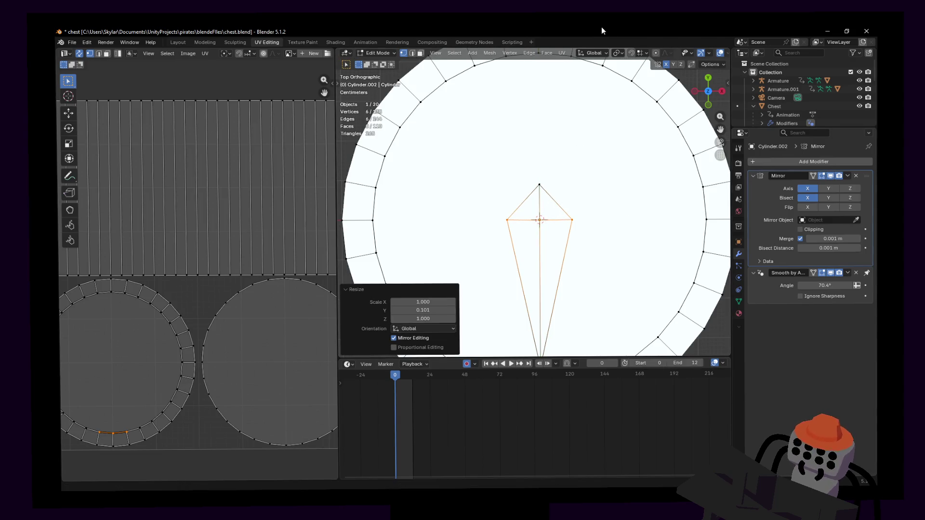
left_click(423, 309)
type("0")
key("Return")
scroll(497, 242, "down", 3)
- With vertex snapping on, move those vertices down along Y onto the red X axis
middle_click_drag(502, 234, 498, 253, "shift")
key("g")
key("y")
key("y")
key("y")
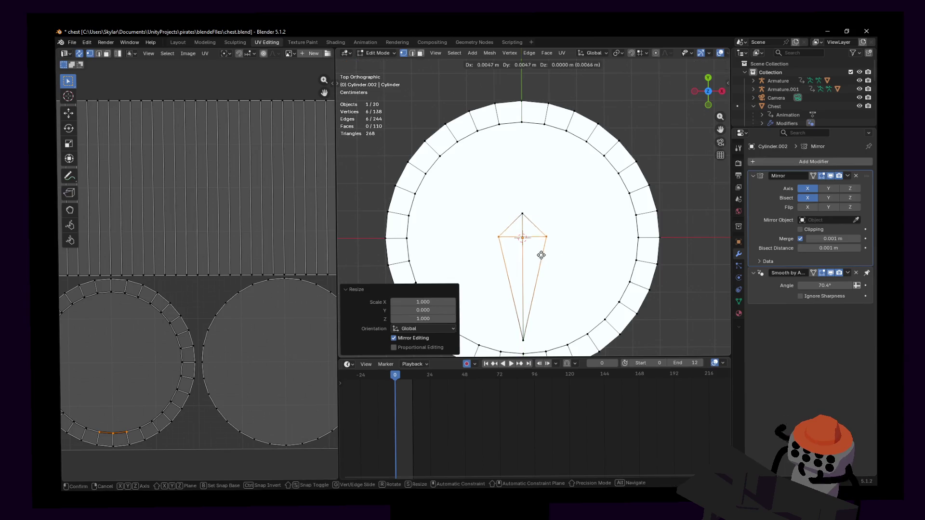
key("y")
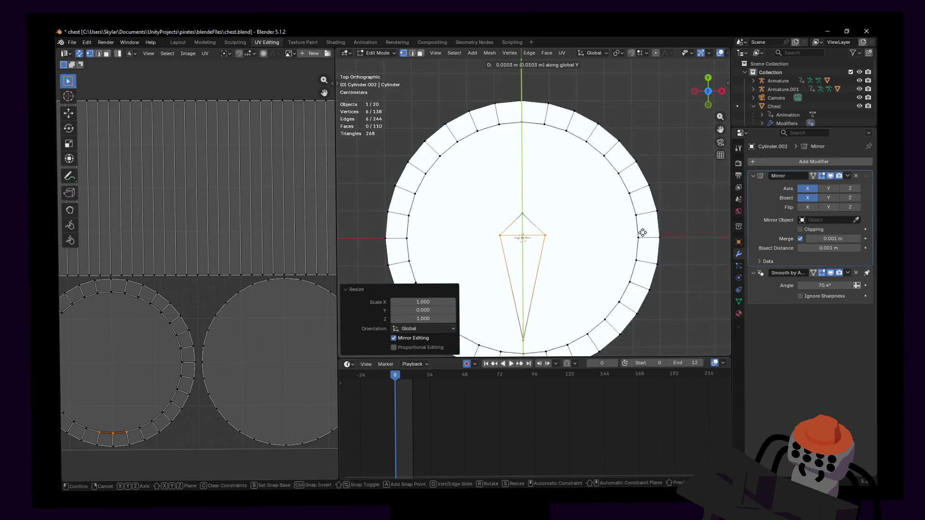
right_click(640, 237)
left_click(640, 53)
left_click(627, 116)
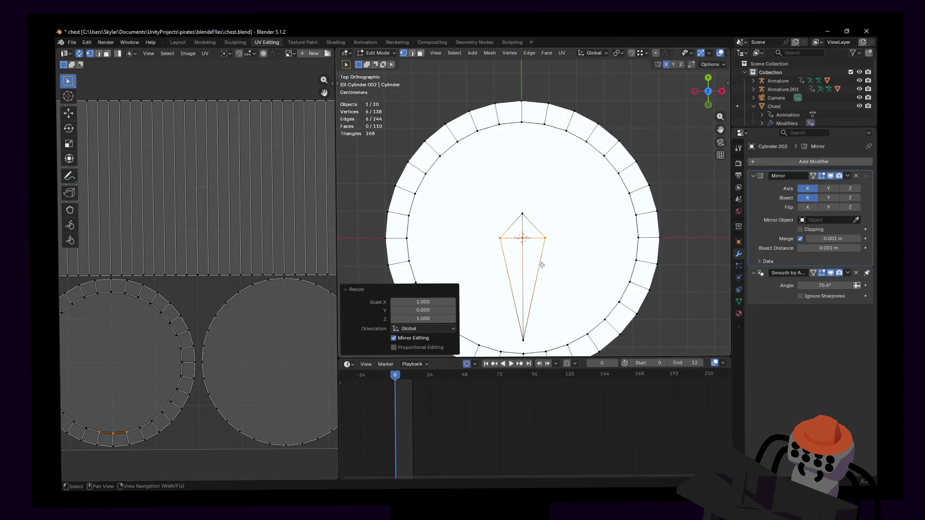
key("g")
key("y")
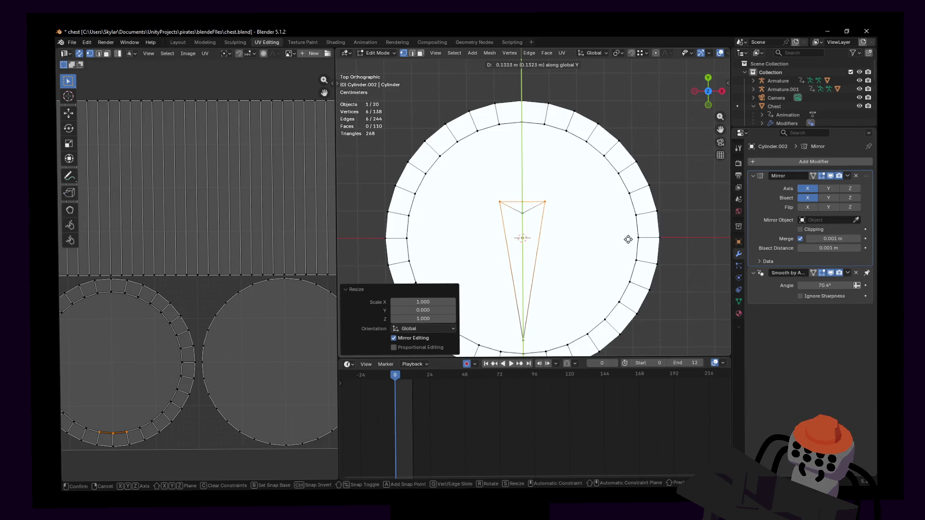
left_click(595, 245)
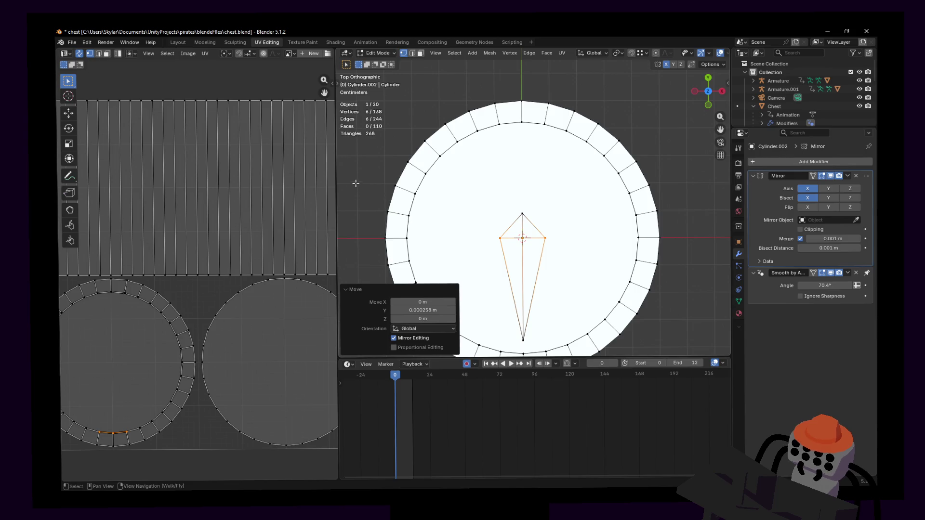
left_click_drag(556, 184, 509, 223)
- Move the needle's tip vertex into its new position
key("g")
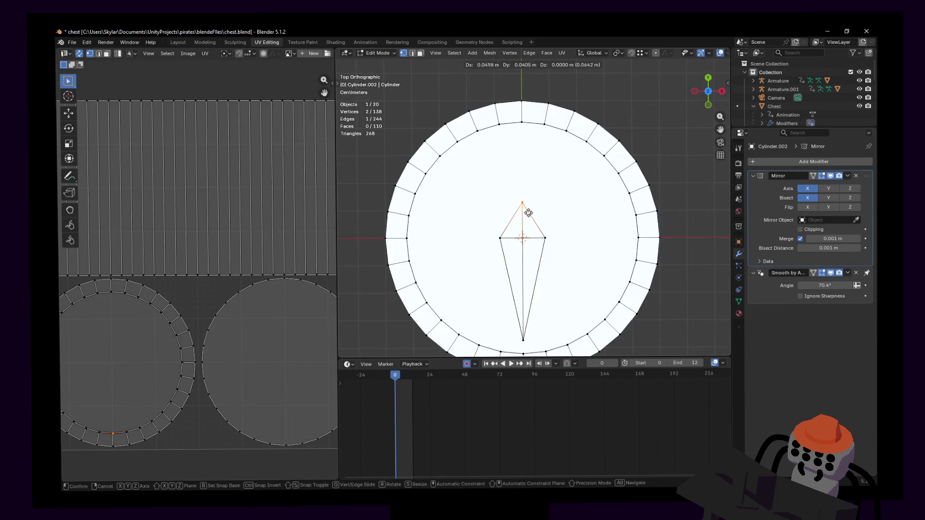
left_click(578, 219)
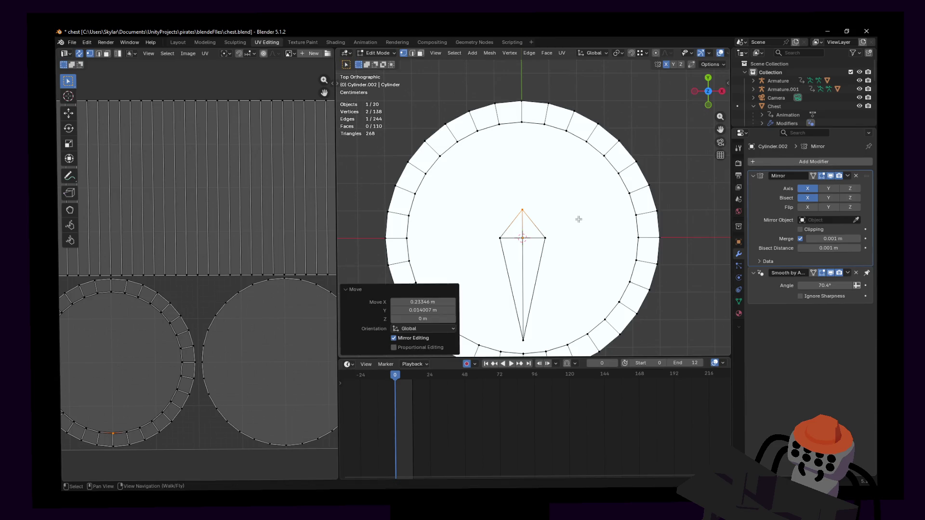
key("shift+grave")
key("s")
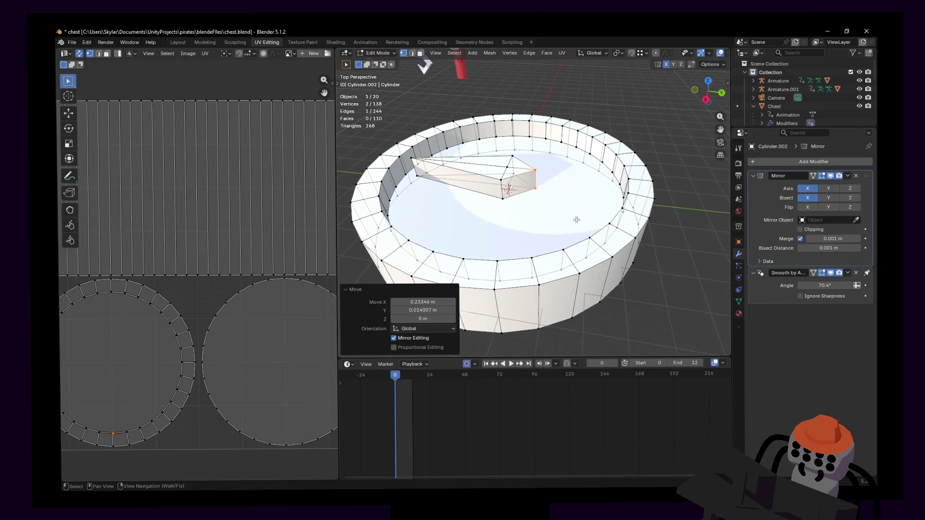
left_click(531, 204)
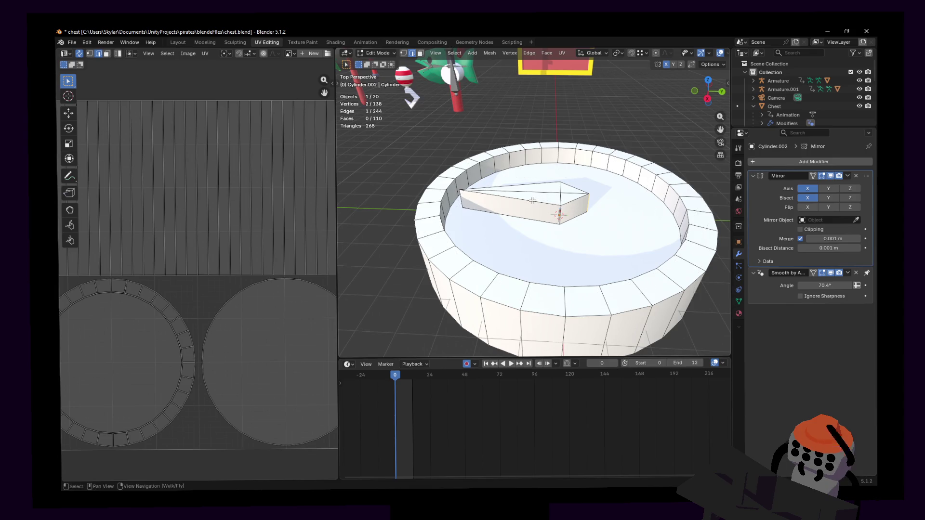
- Lower the edge loop around the needle along Z
left_click(534, 203, "alt")
key("g")
key("z")
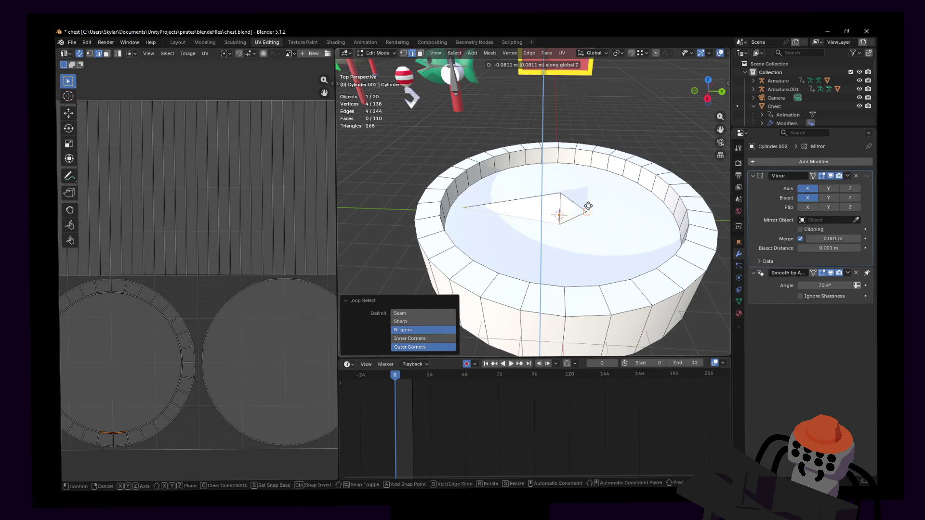
left_click(588, 207)
key("shift+grave")
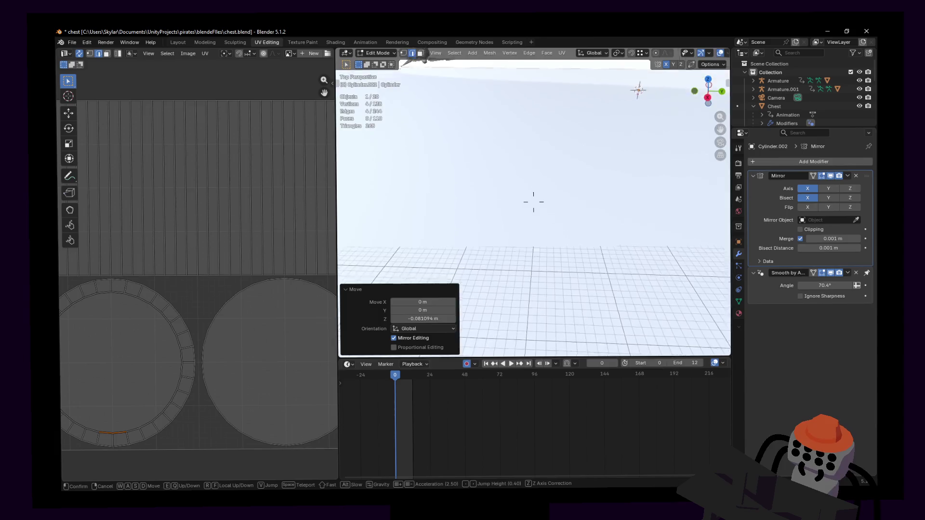
left_click(602, 248)
scroll(564, 228, "up", 2)
scroll(563, 227, "down", 2)
- Select the whole linked needle mesh and merge its overlapping vertices By Distance
left_click(567, 213)
key("l")
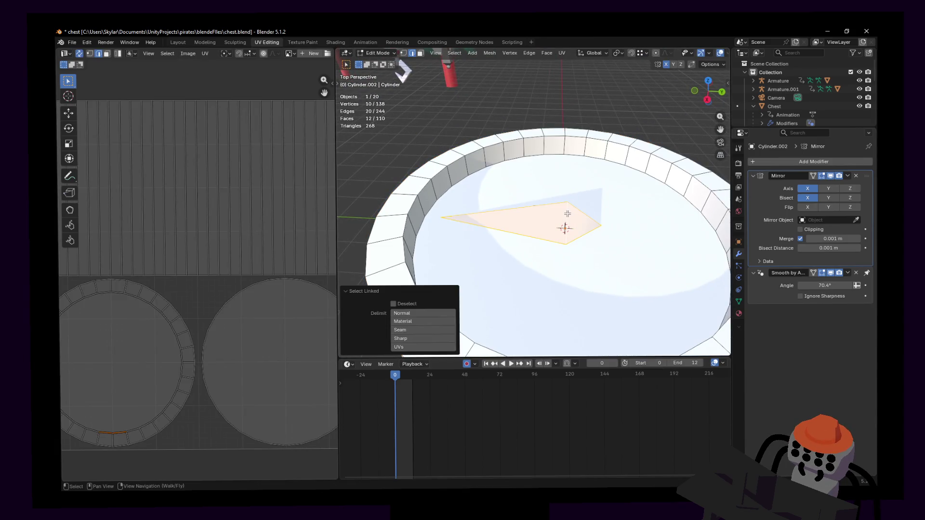
key("shift+grave")
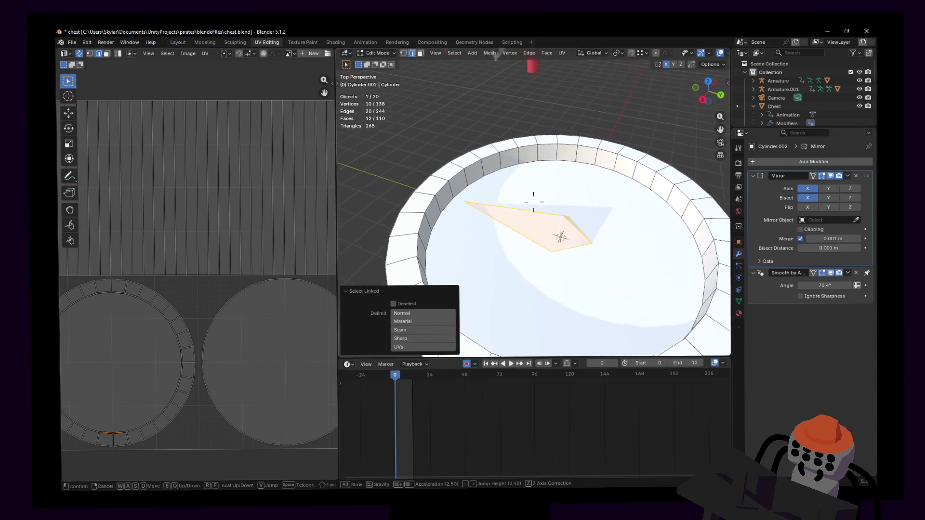
left_click(577, 205)
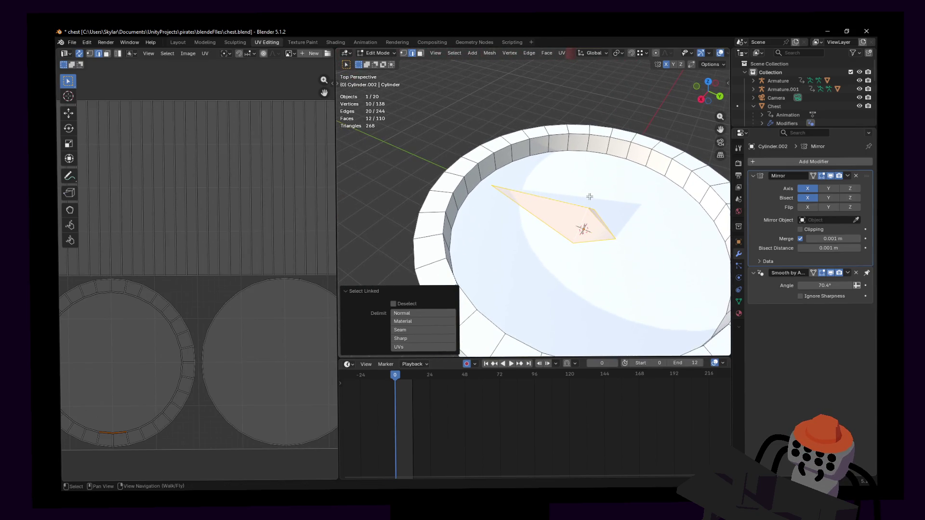
key("ctrl+Tab")
left_click(591, 195)
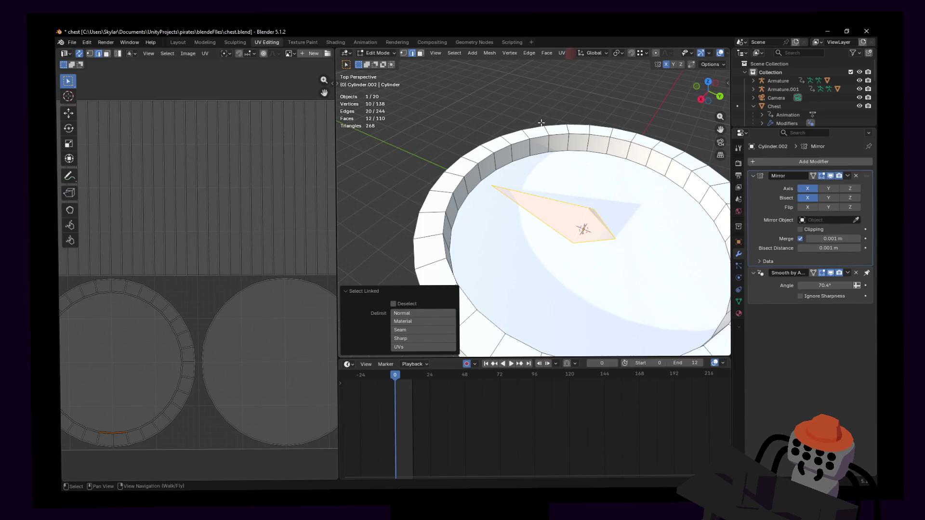
key("m")
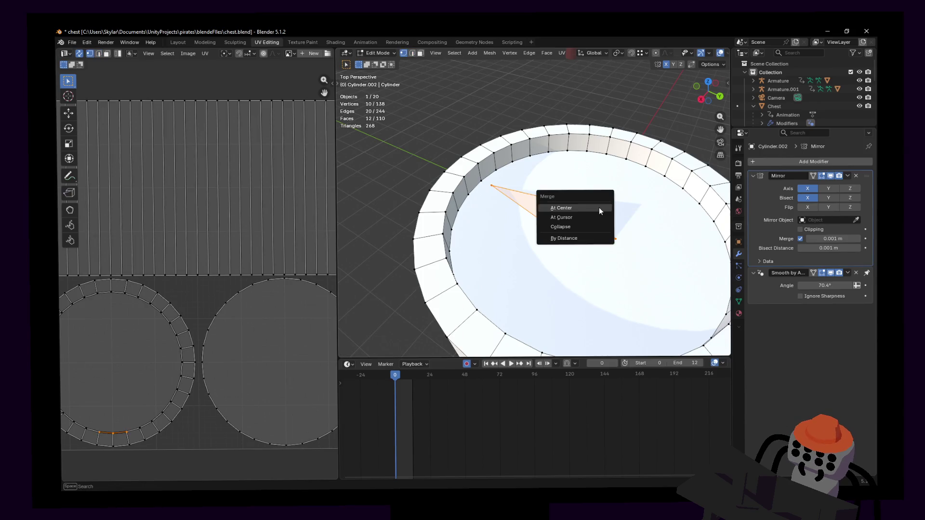
left_click(584, 238)
- Raise the needle along Z into a wedge and return to Object Mode
middle_click_drag(527, 242, 519, 231)
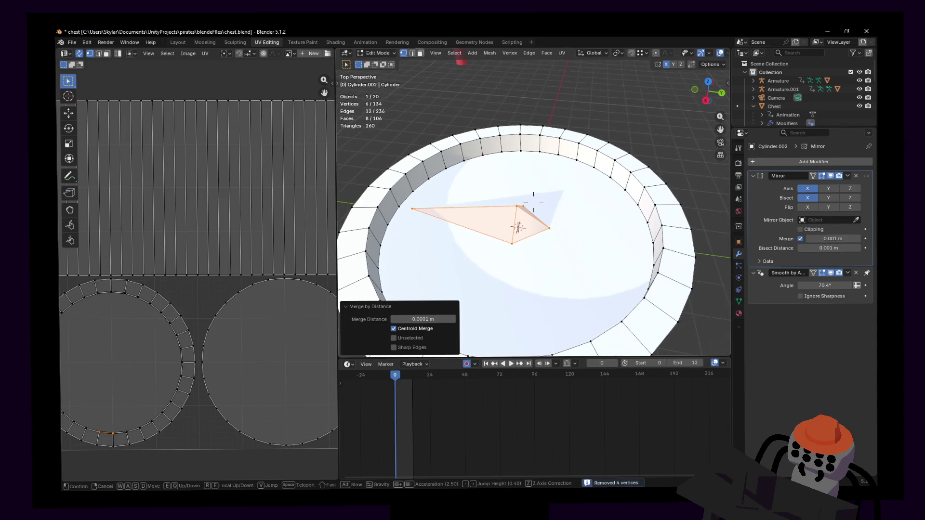
key("g")
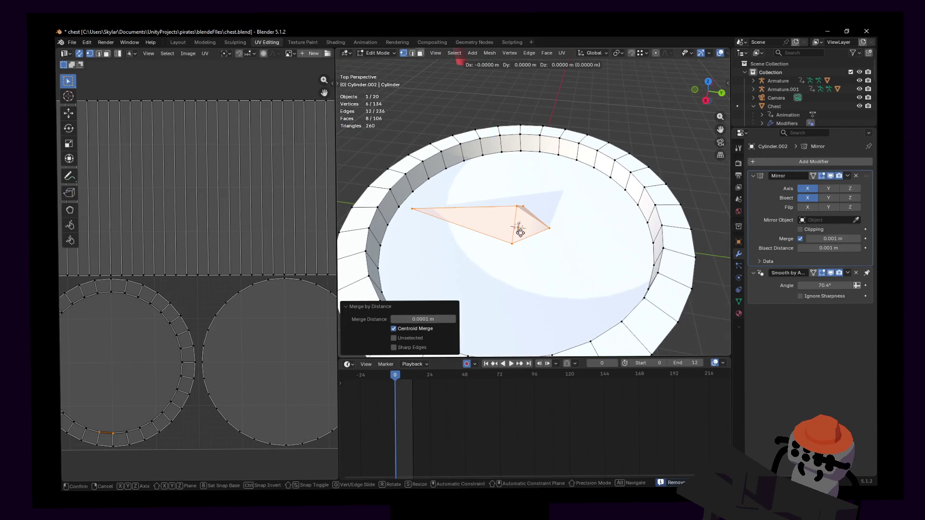
key("z")
left_click(536, 229)
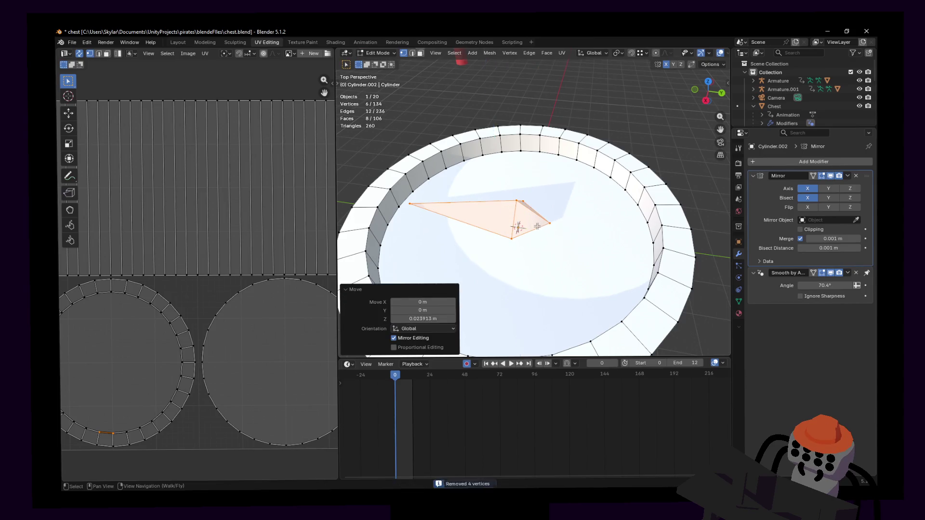
key("Tab")
key("shift+grave")
key("w")
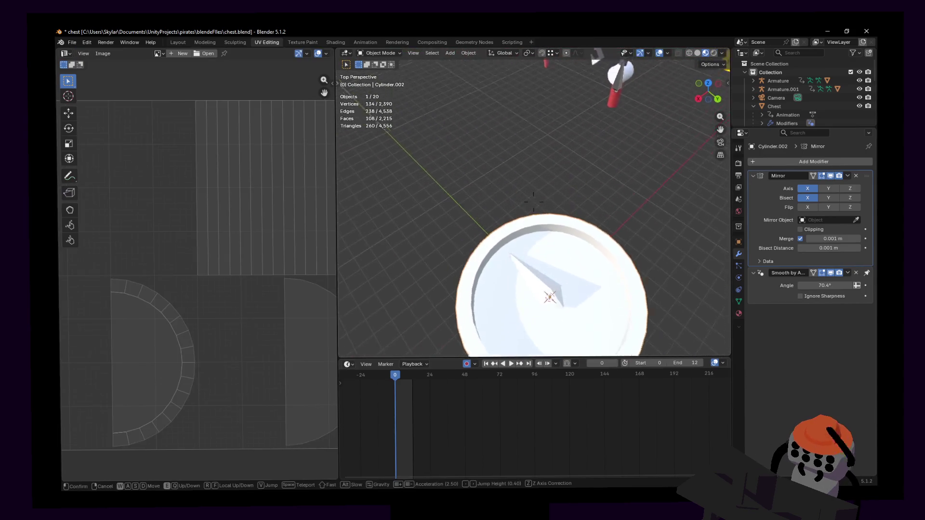
- Give the whole compass a new material textured with palette.png
key("a")
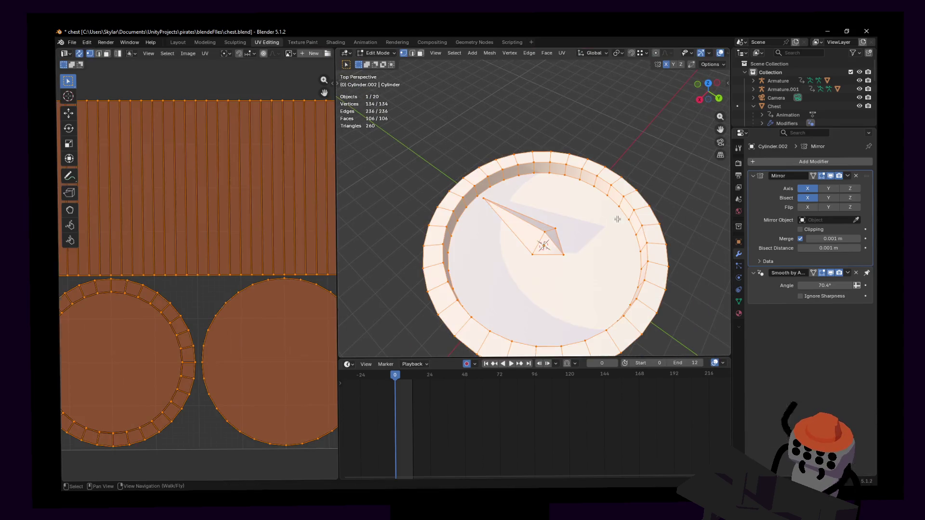
key("u")
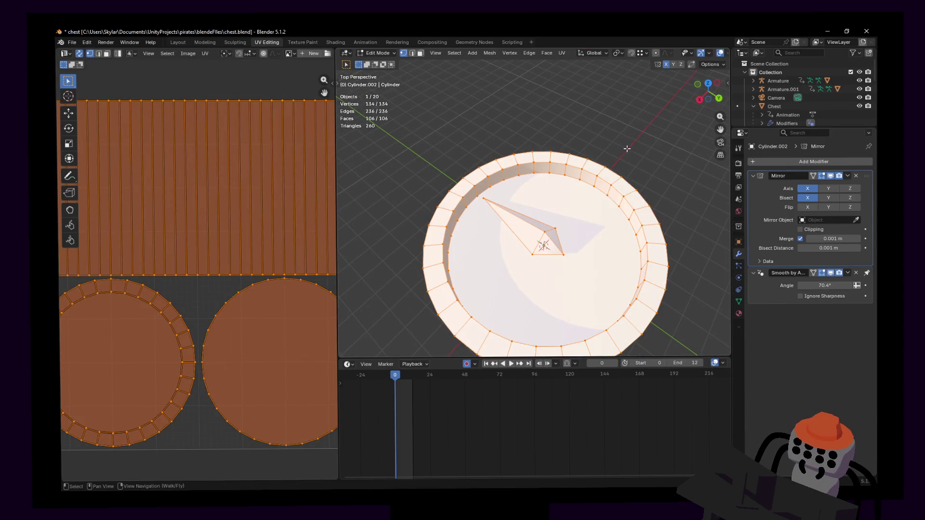
key("Tab")
left_click(738, 313)
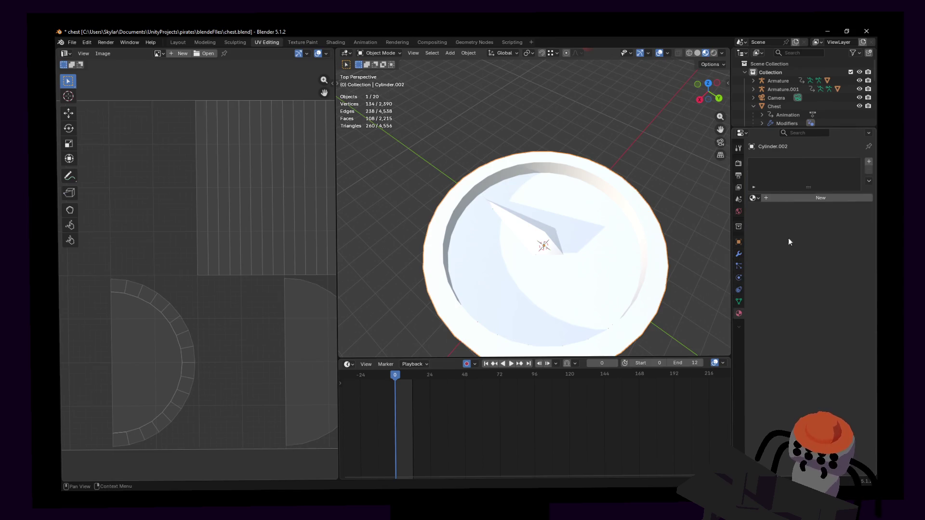
left_click(751, 199)
left_click(786, 209)
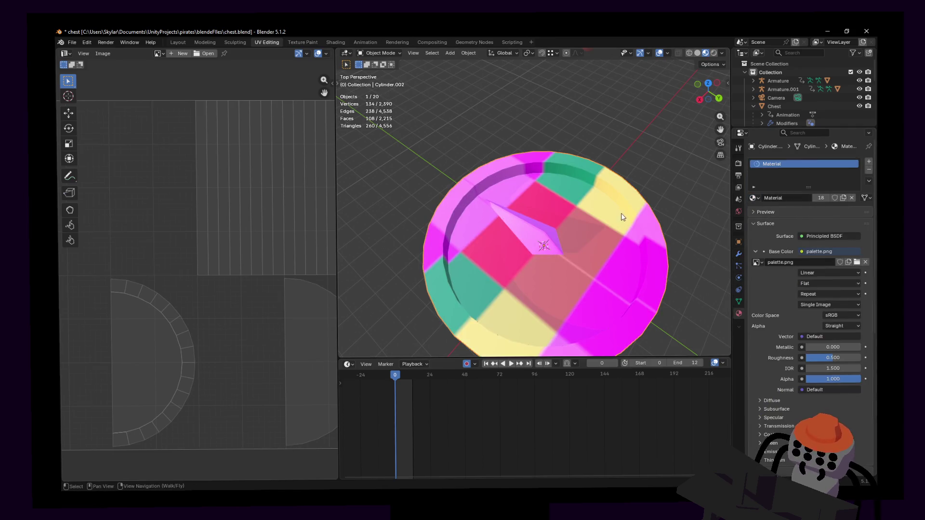
- Shrink all UVs into one cluster and place it on the dark grey palette tile
middle_click_drag(636, 246, 644, 187)
key("Tab")
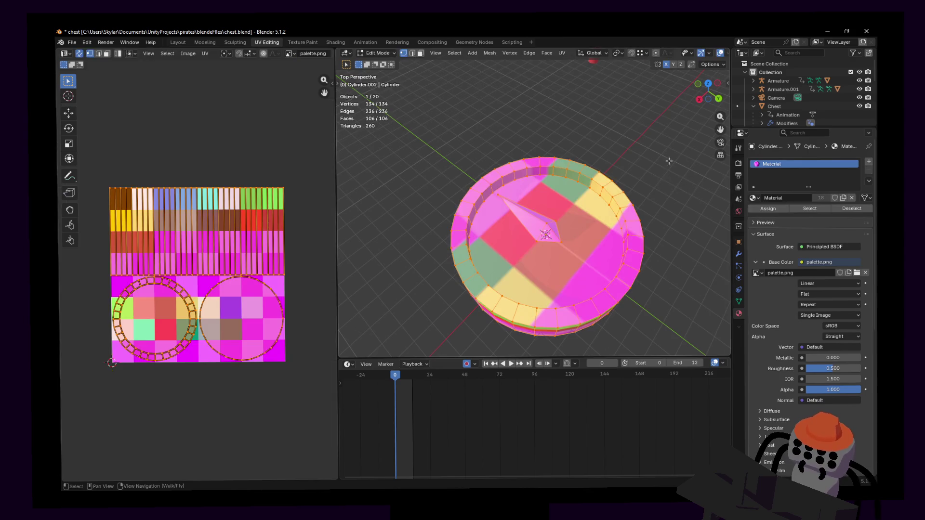
key("s")
left_click(208, 268)
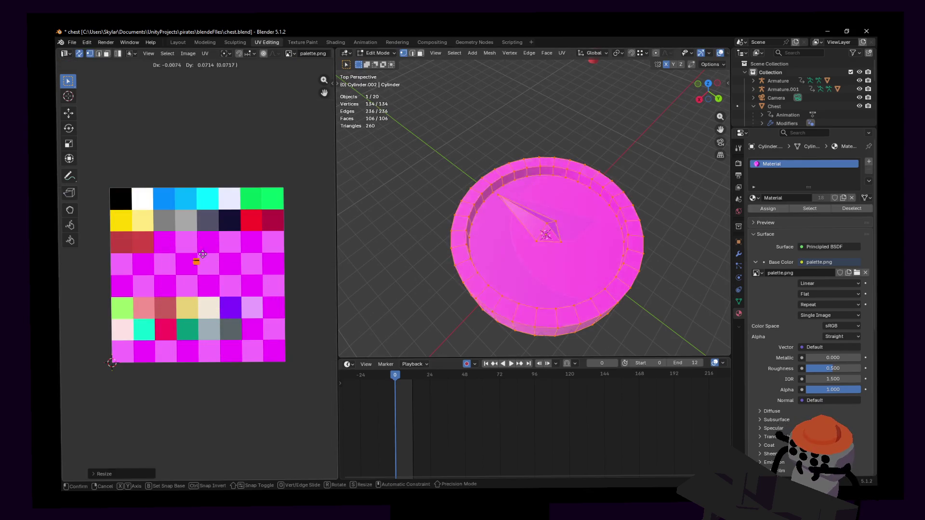
key("g")
left_click(215, 220)
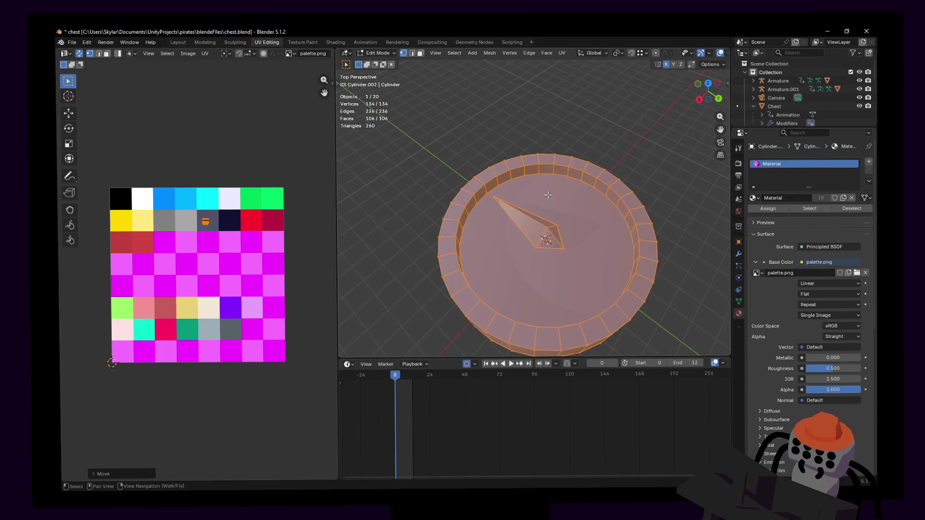
- Unwrap the dish's top face and place its tiny UV island on the light grey tile
key("3")
left_click(580, 207)
key("u")
left_click(599, 140)
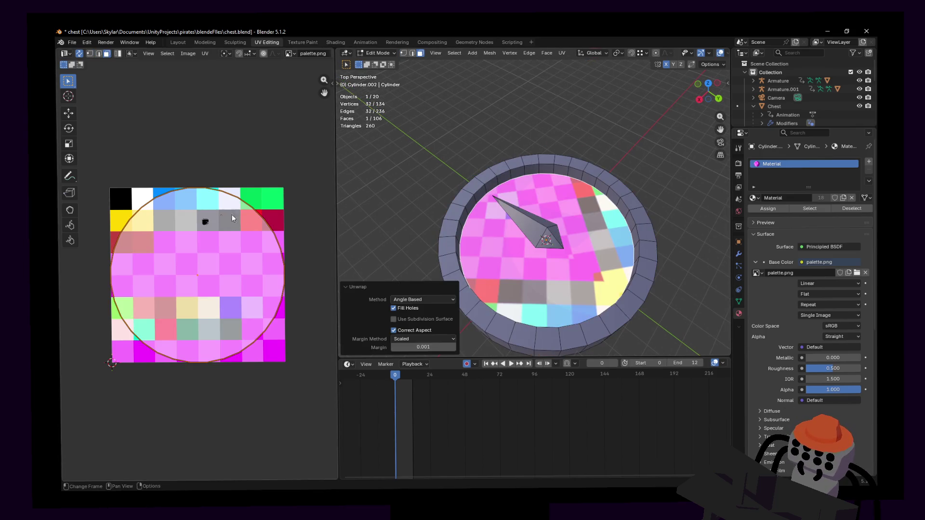
key("s")
left_click(201, 275)
key("g")
left_click(186, 220)
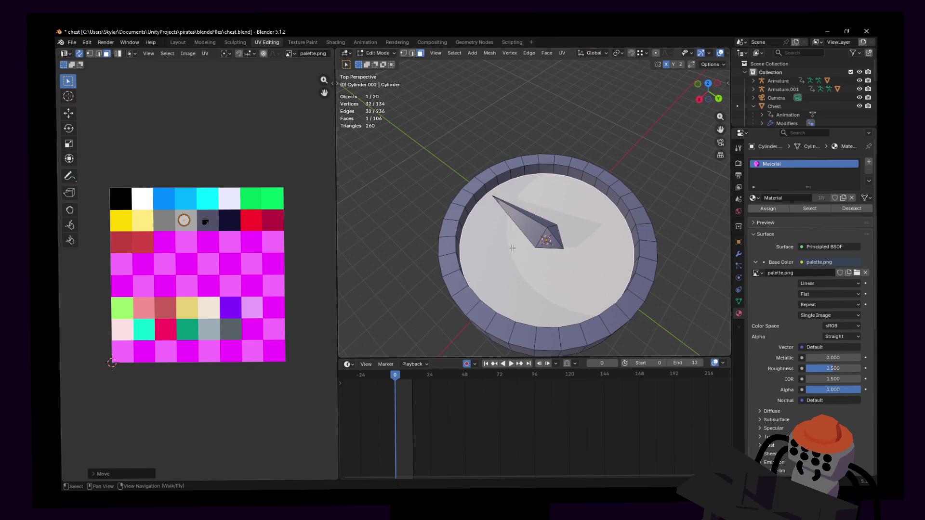
- Move the needle's UVs onto the red tile and return to Object Mode
key("alt+a")
key("l")
key("g")
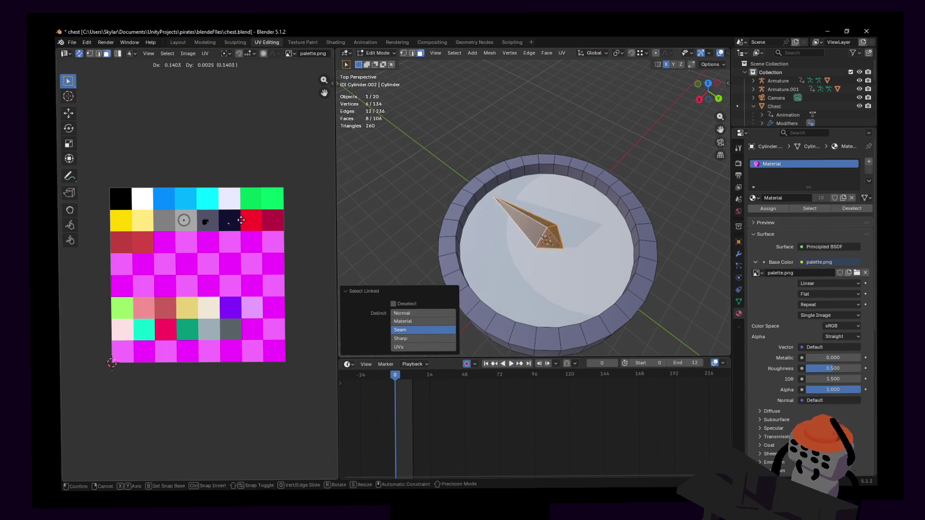
left_click(247, 214)
key("Tab")
- Fly and orbit around the compass to check the colours from above
key("shift+grave")
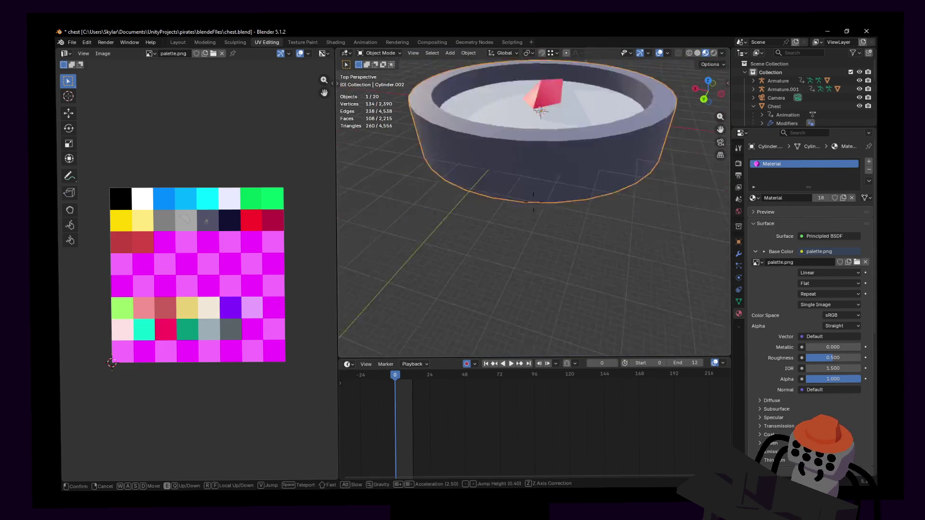
key("Return")
key("r")
left_click(456, 176)
middle_click_drag(457, 175, 541, 255)
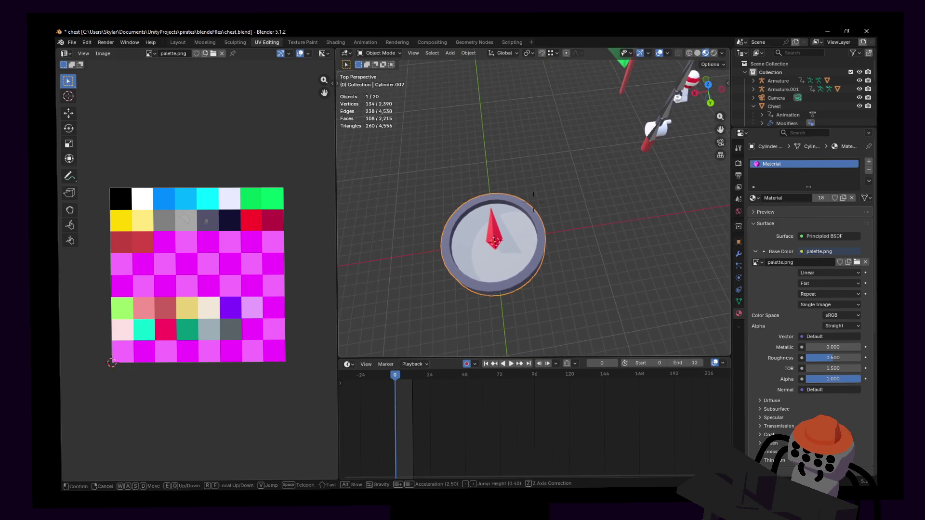
scroll(541, 254, "down", 3)
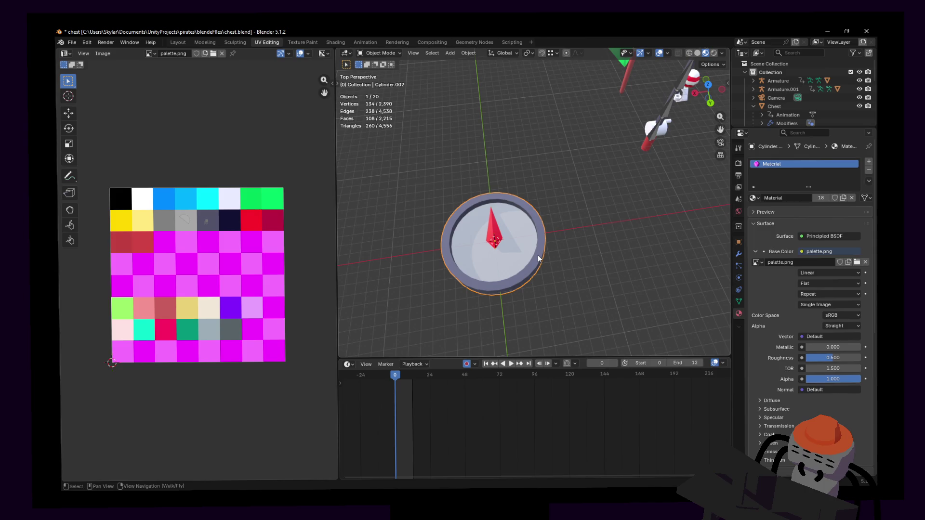
middle_click_drag(591, 238, 609, 239)
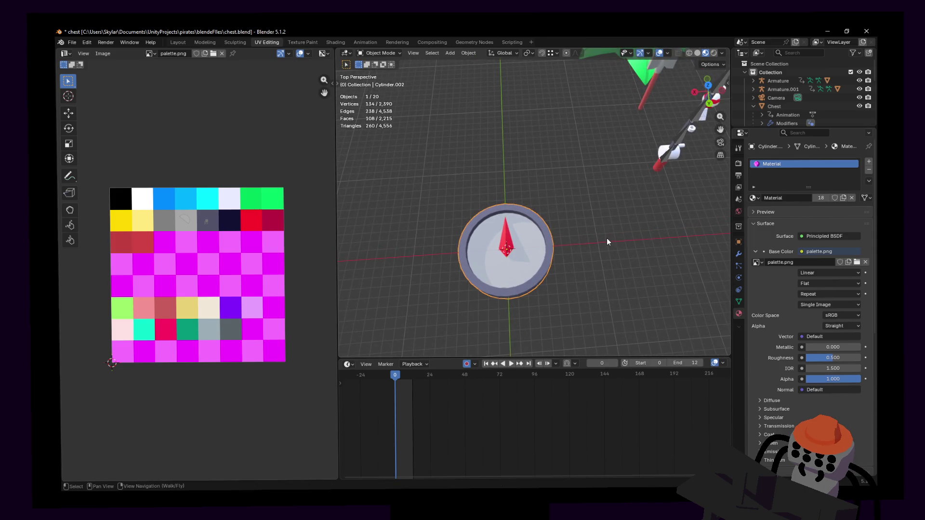
middle_click_drag(606, 238, 607, 238)
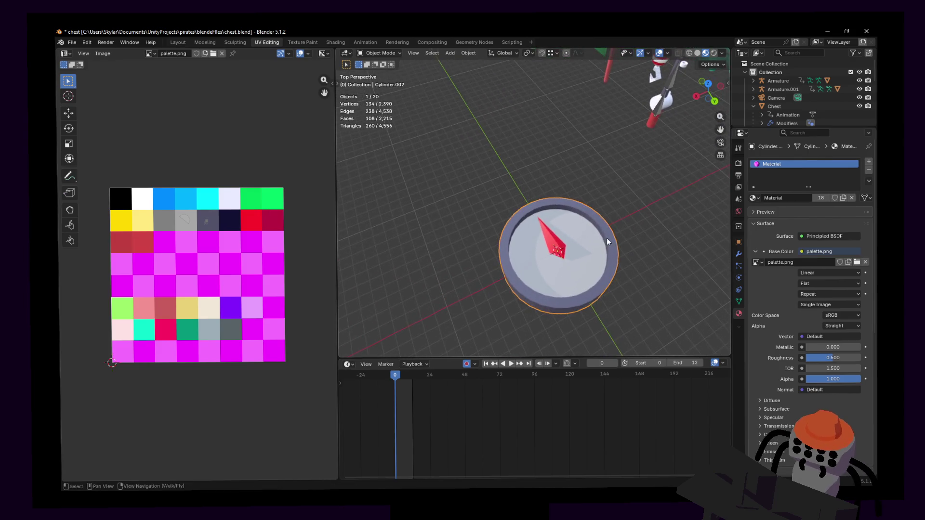
key("r")
key("Escape")
key("shift+grave")
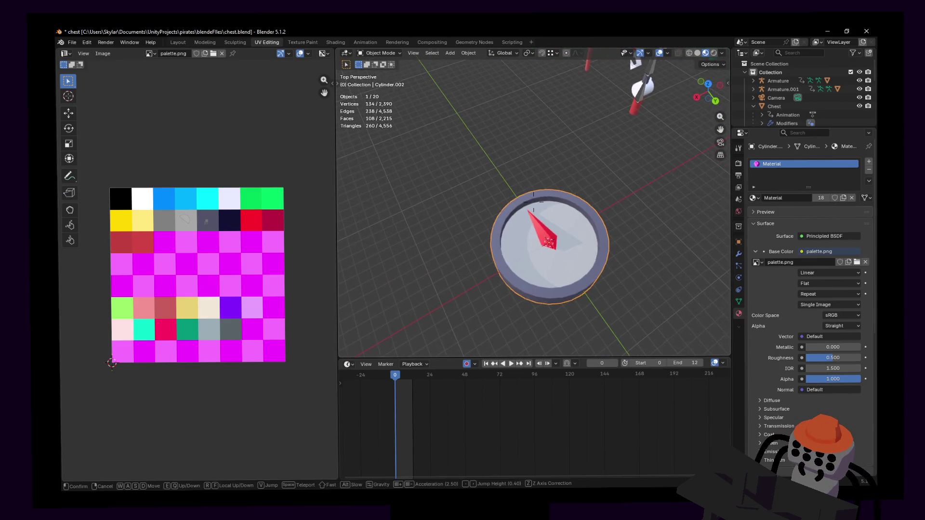
key("w")
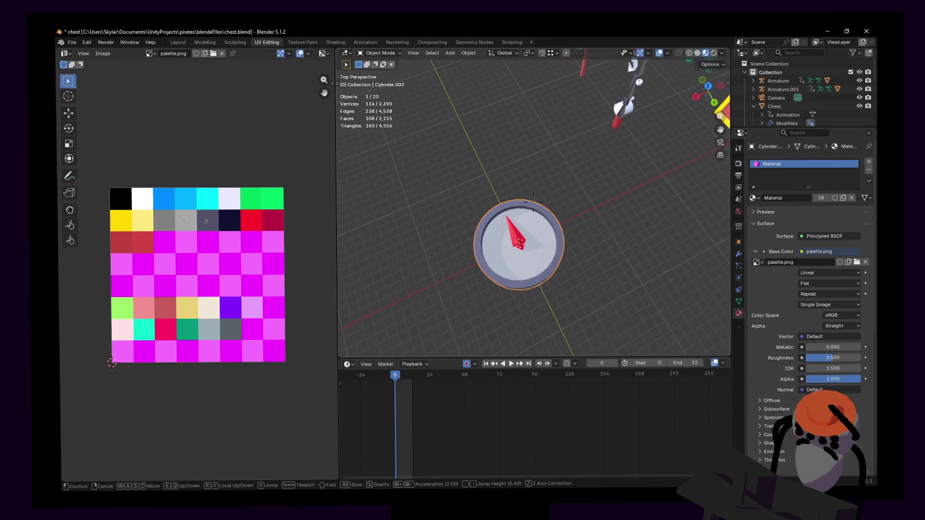
key("q")
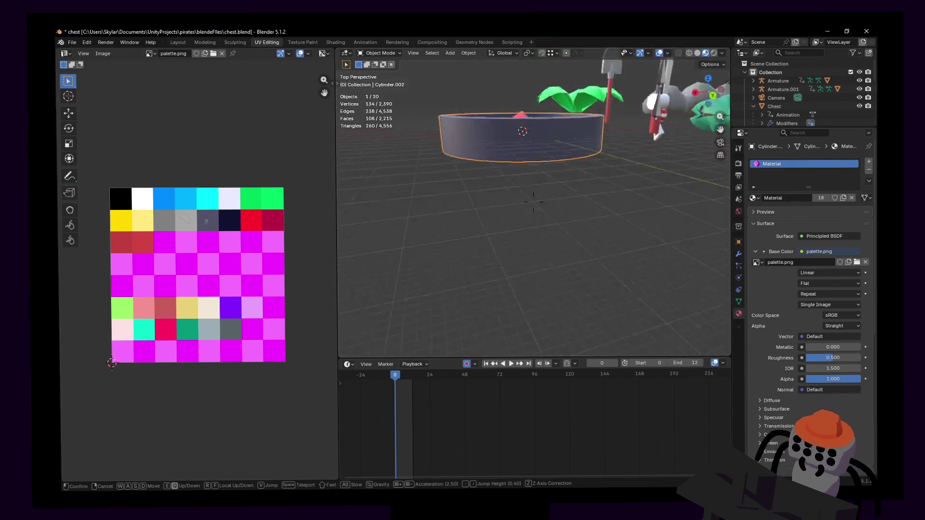
key("e")
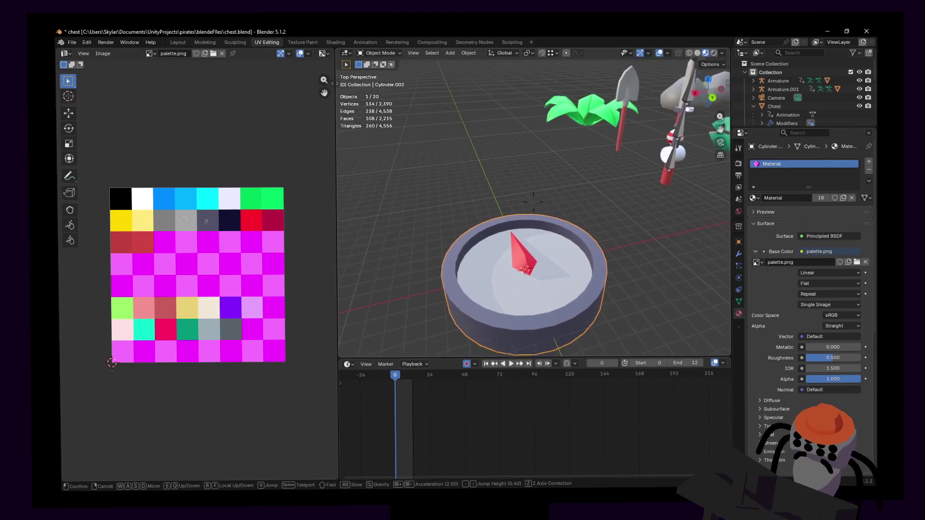
key("s")
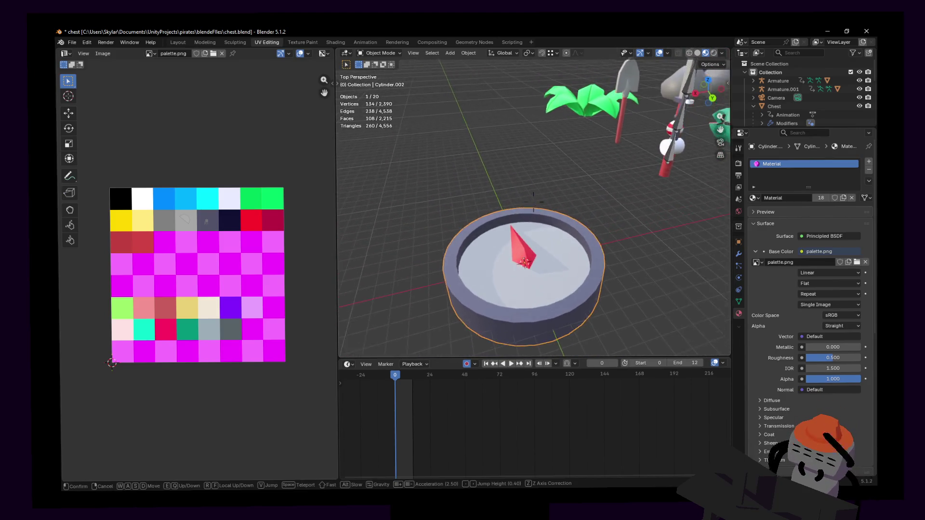
left_click(589, 176)
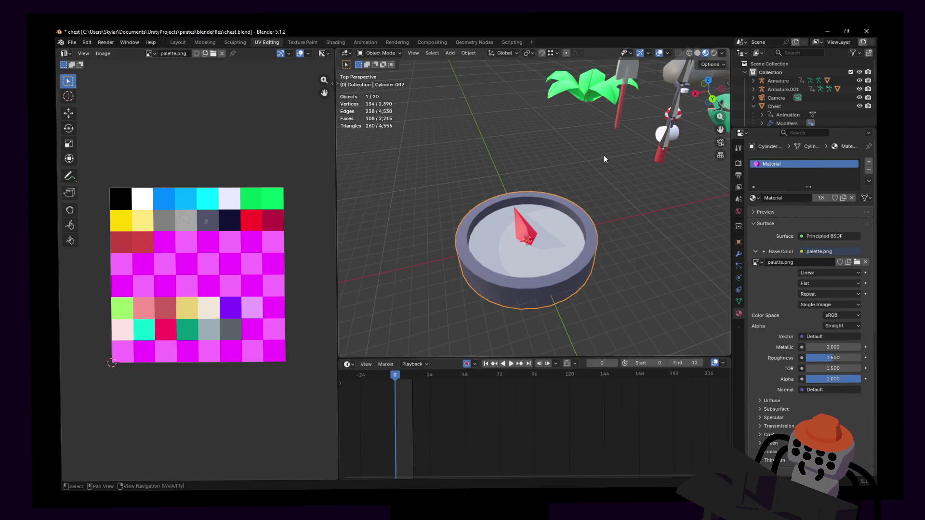
key("shift+grave")
key("w")
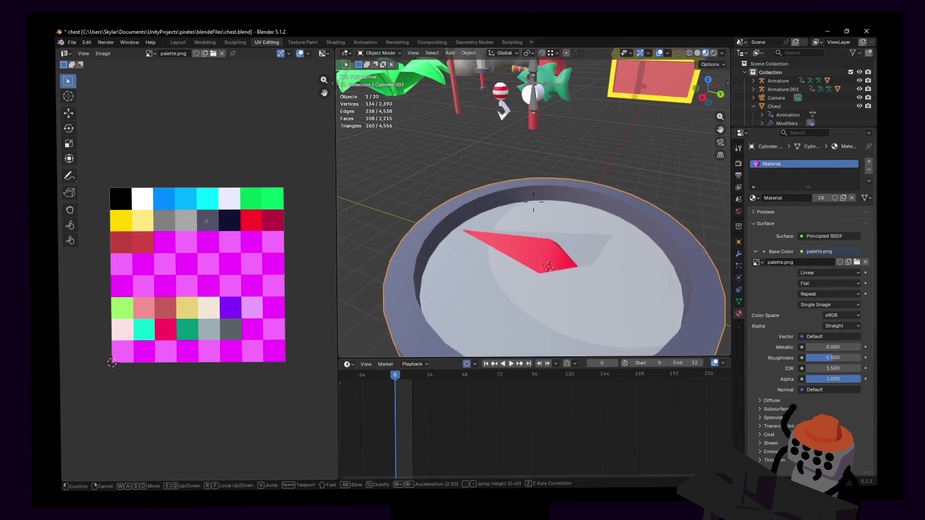
key("s")
key("w")
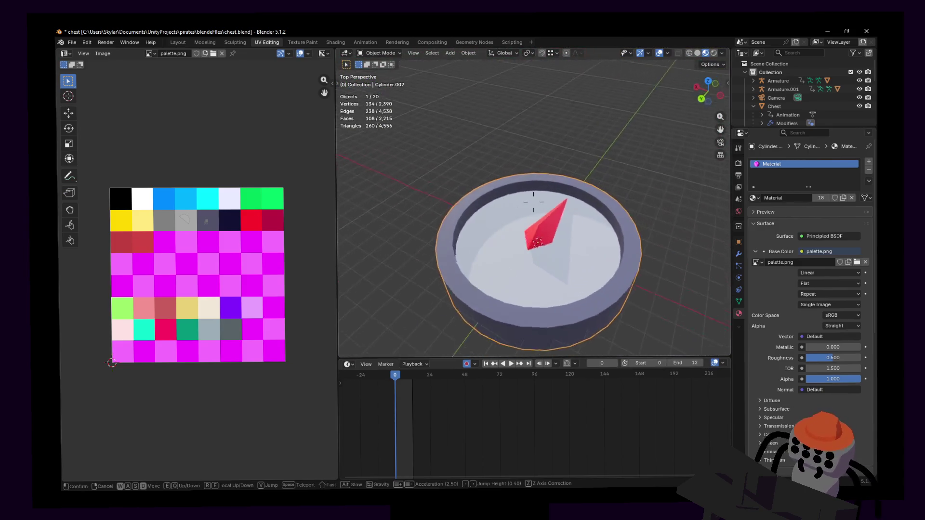
key("s")
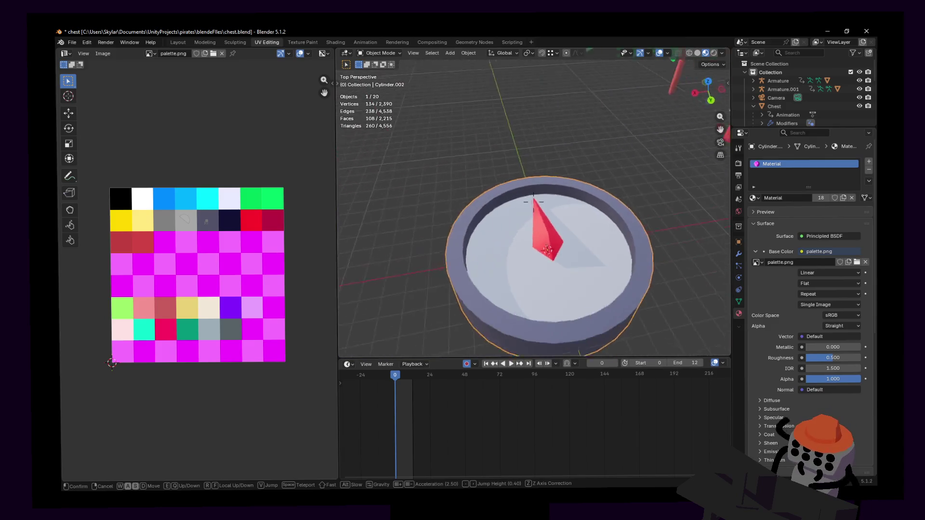
key("Return")
key("g")
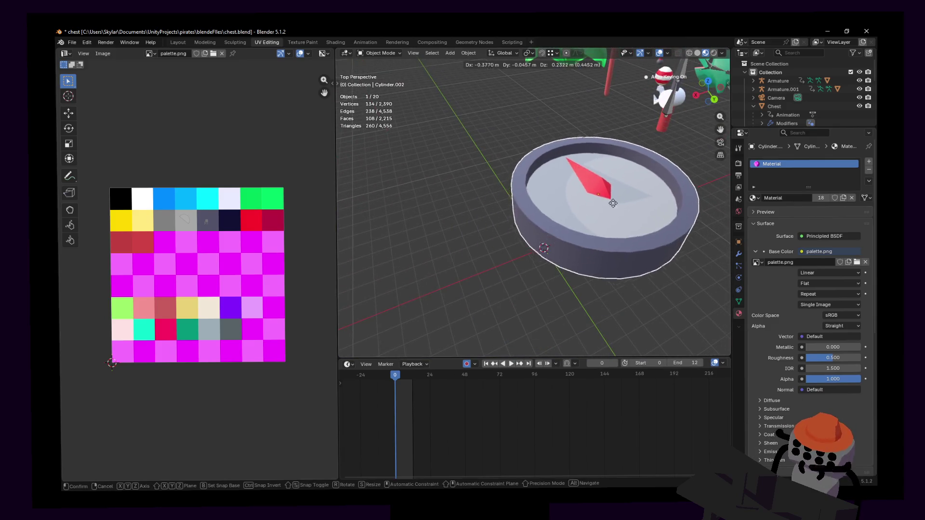
key("Escape")
scroll(567, 214, "down", 3)
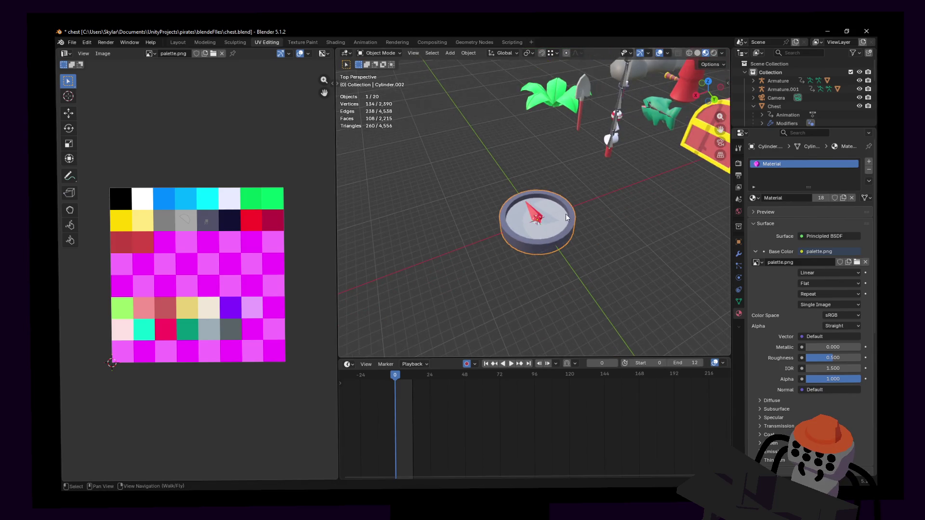
key("shift+grave")
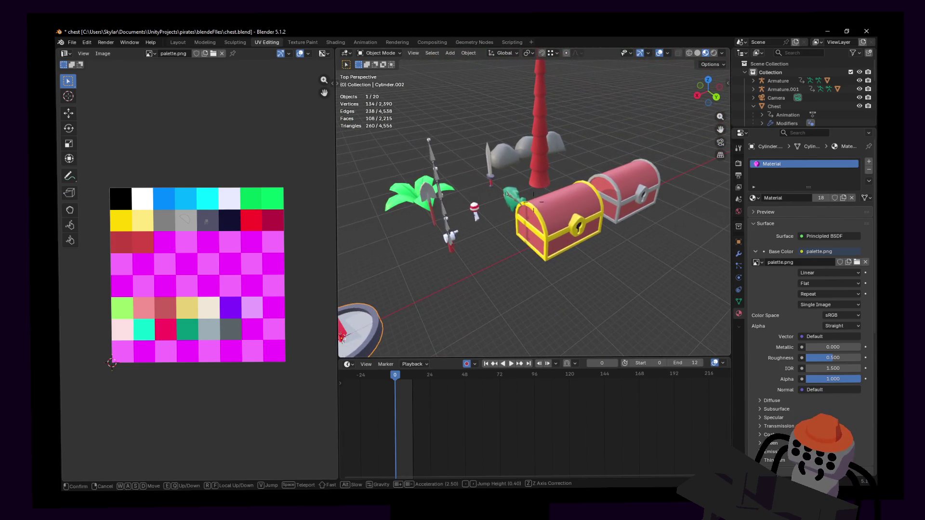
key("Return")
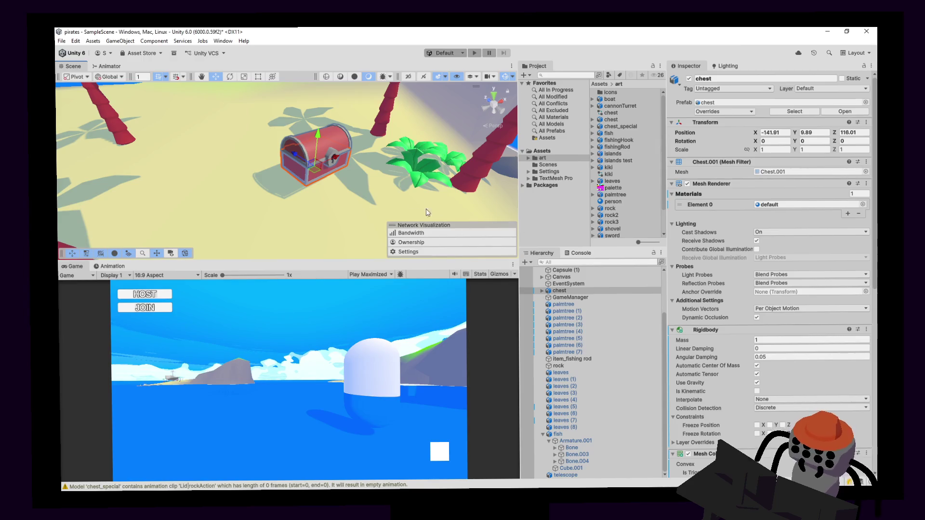
mouse_move(462, 156)
right_mouse_down()
mouse_move(434, 149)
mouse_move(441, 180)
right_mouse_up()
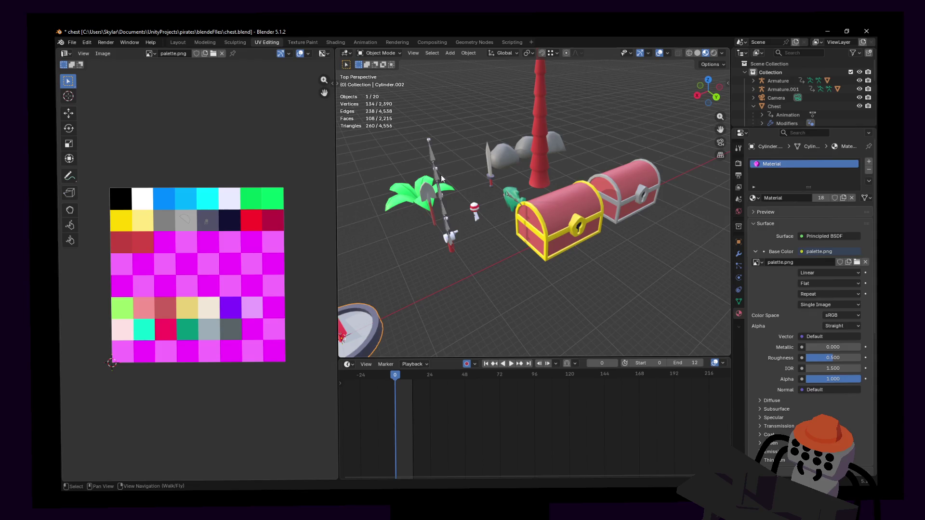
key("shift+grave")
key("w")
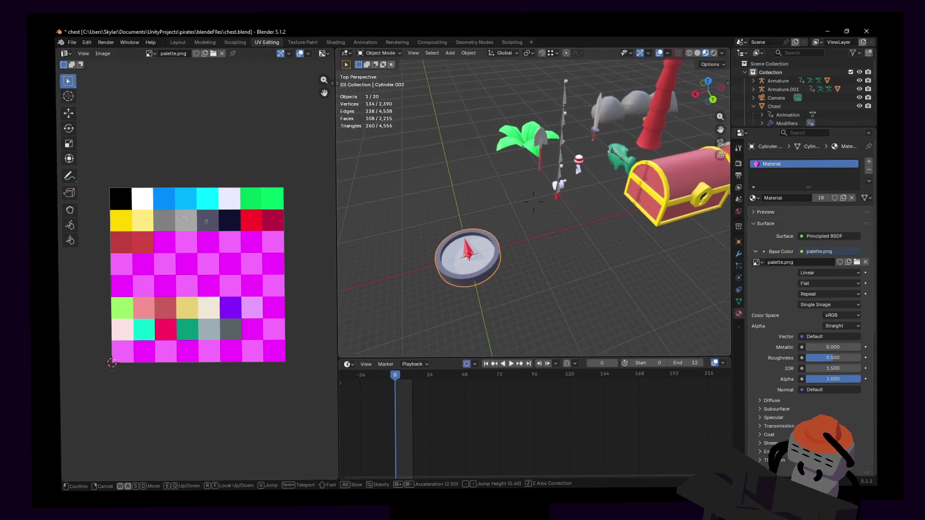
- Scale the compass mesh geometry to 0.2 in Edit Mode and return to Object Mode
key("w")
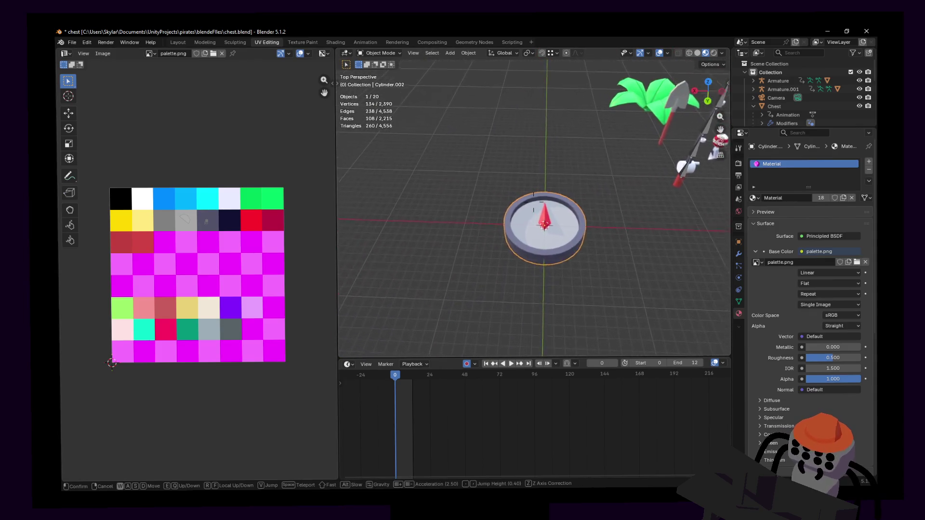
key("Return")
key("Tab")
type("as.2")
key("Return")
key("shift+grave")
key("w")
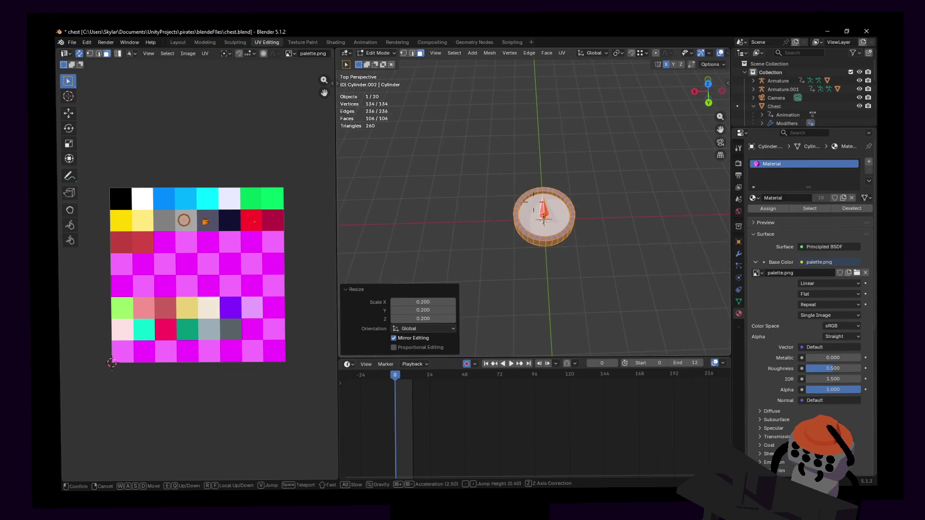
key("s")
key("Tab")
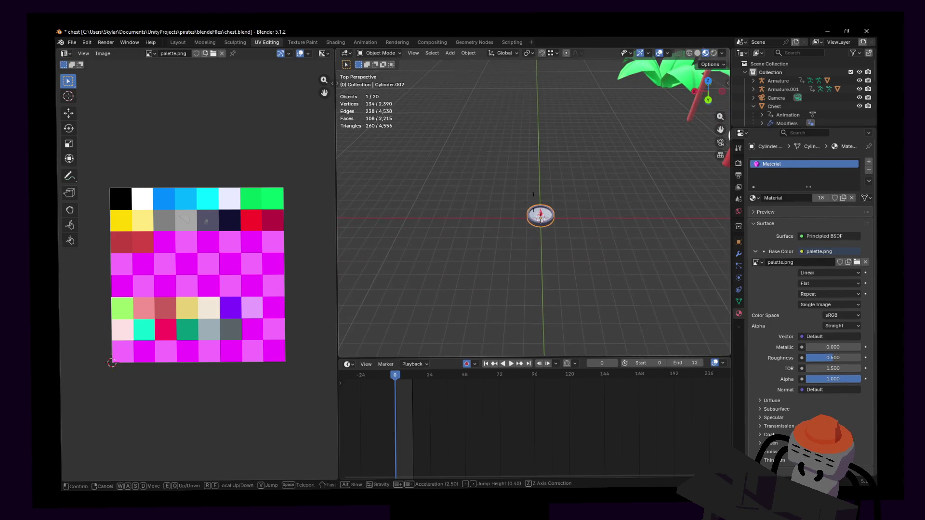
left_click(549, 234)
- Trial-move the compass on the ground plane and cancel, leaving it at the origin
key("g")
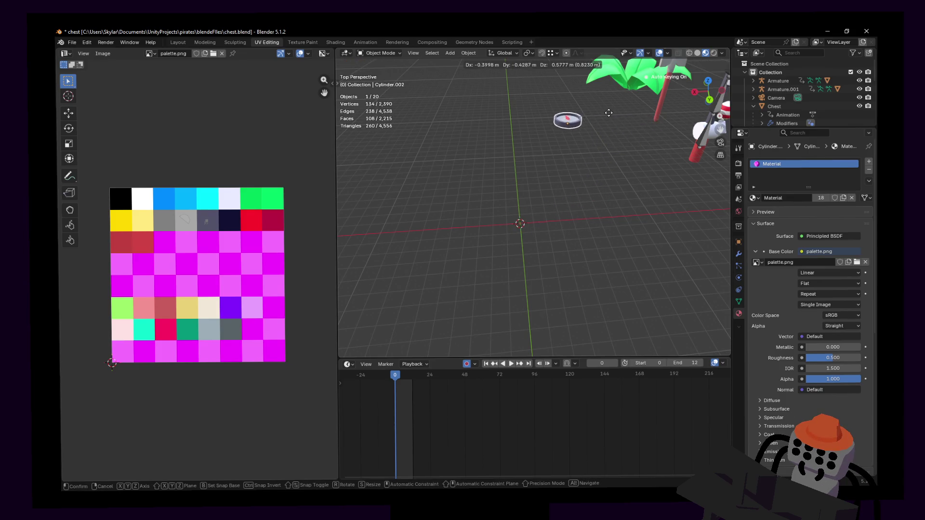
key("Escape")
key("shift+grave")
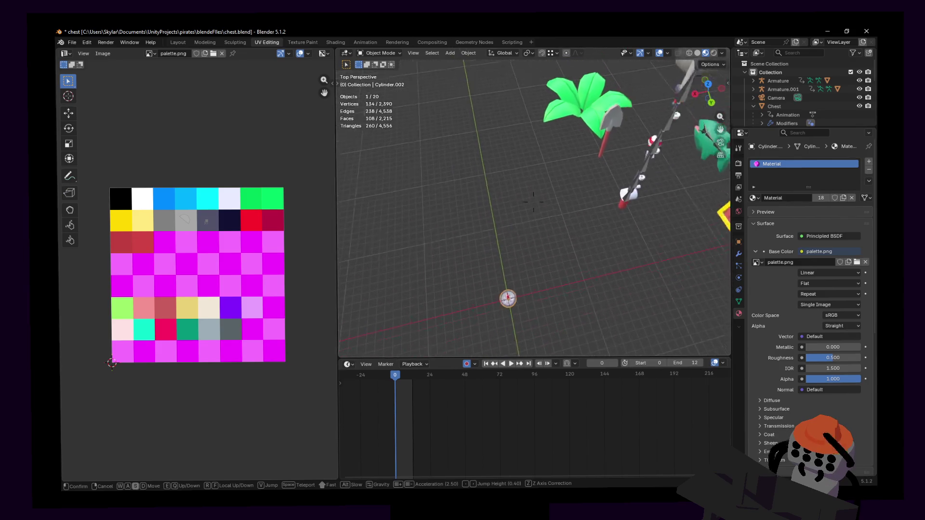
left_click(533, 188)
key("g")
key("shift+z")
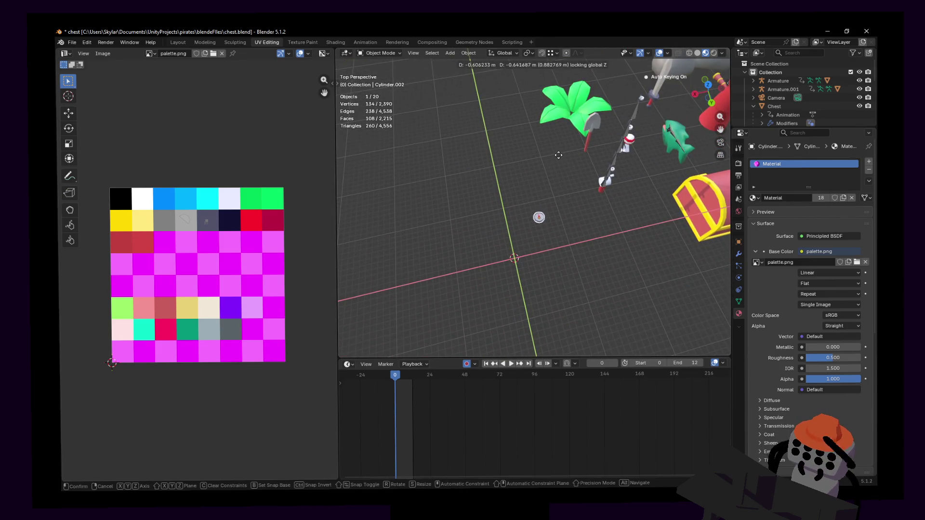
key("Escape")
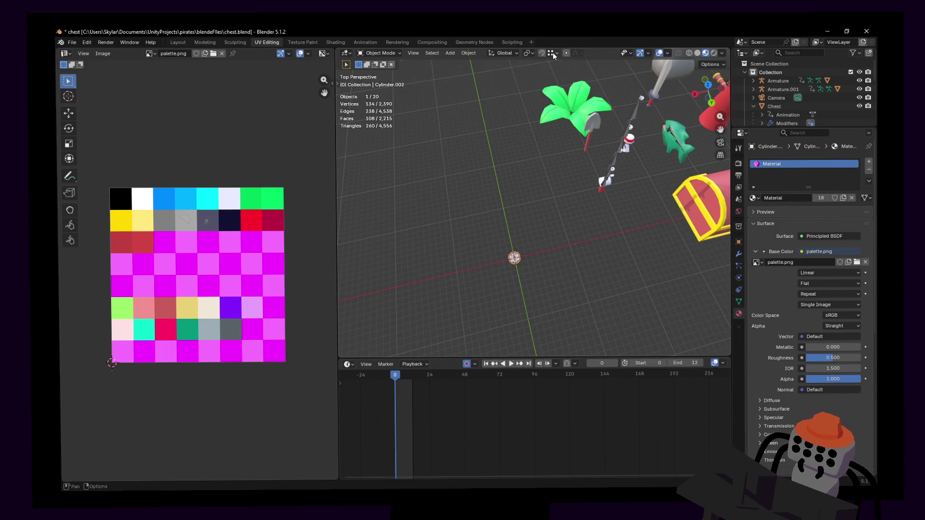
- Set the Snap Target to Grid instead of vertices and test a grid-snapped move
left_click(553, 53)
left_click(544, 103)
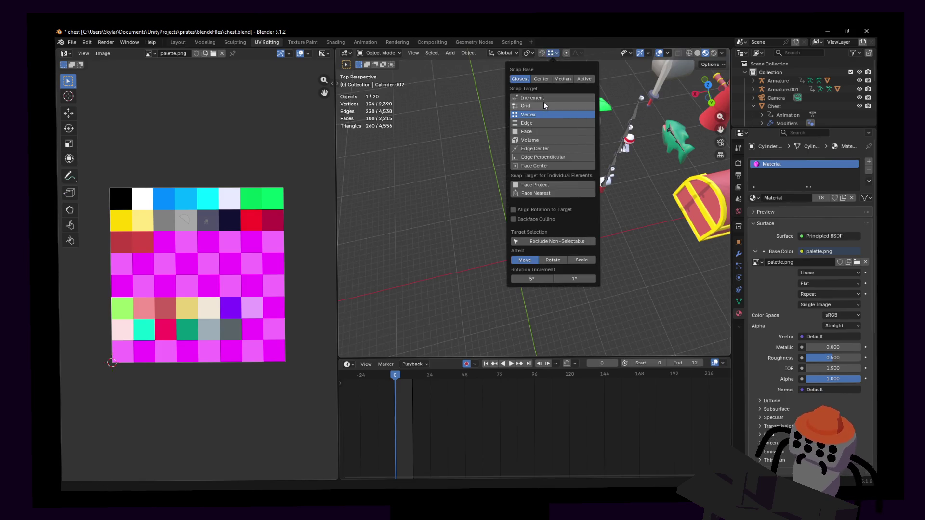
key("g")
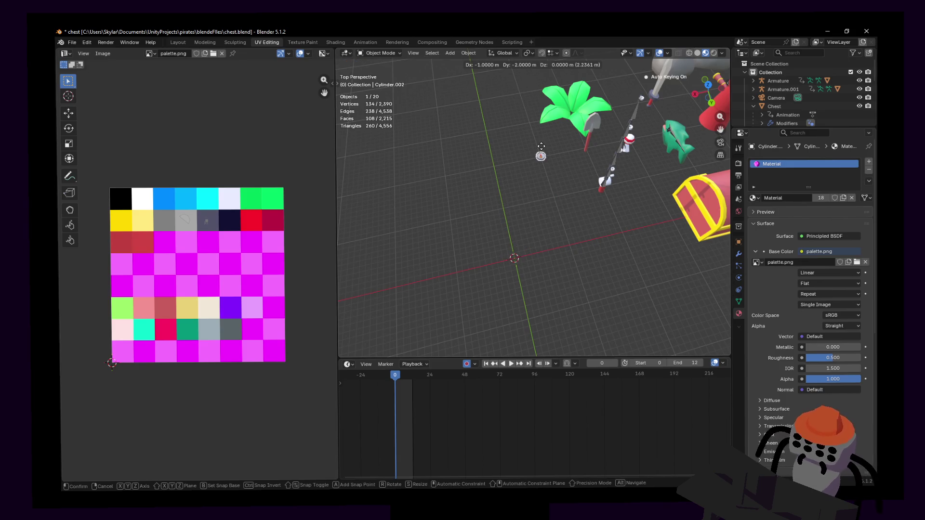
key("Escape")
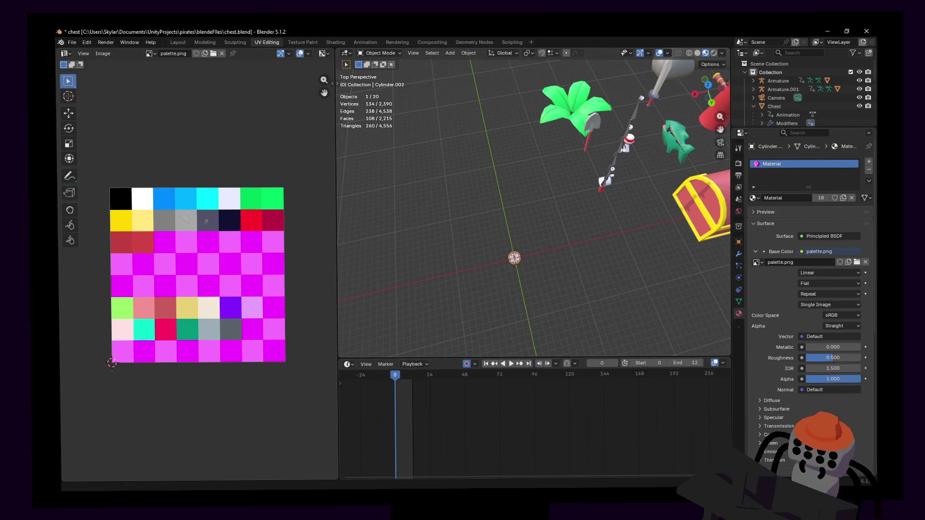
key("ctrl+shift+s")
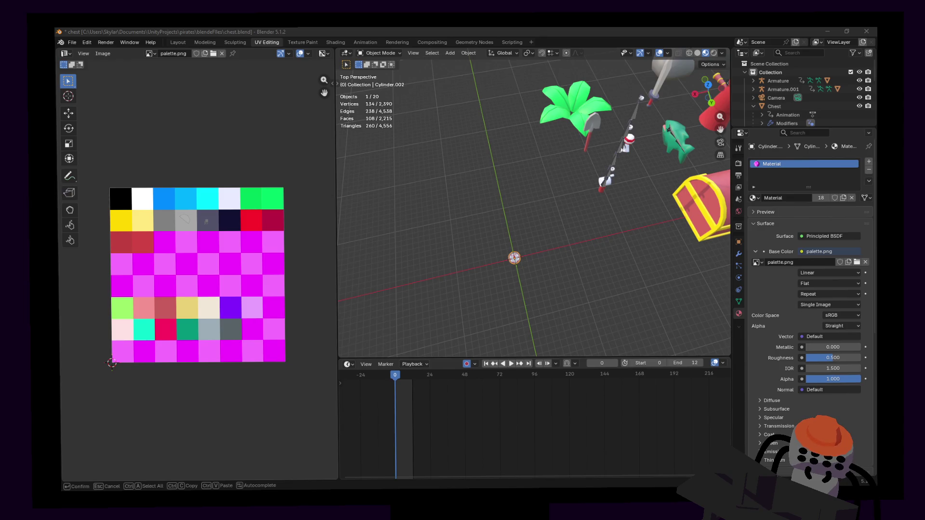
- Export the compass, move it to X −1 m, Y −2 m with snapping, and switch to Unity
key("Return")
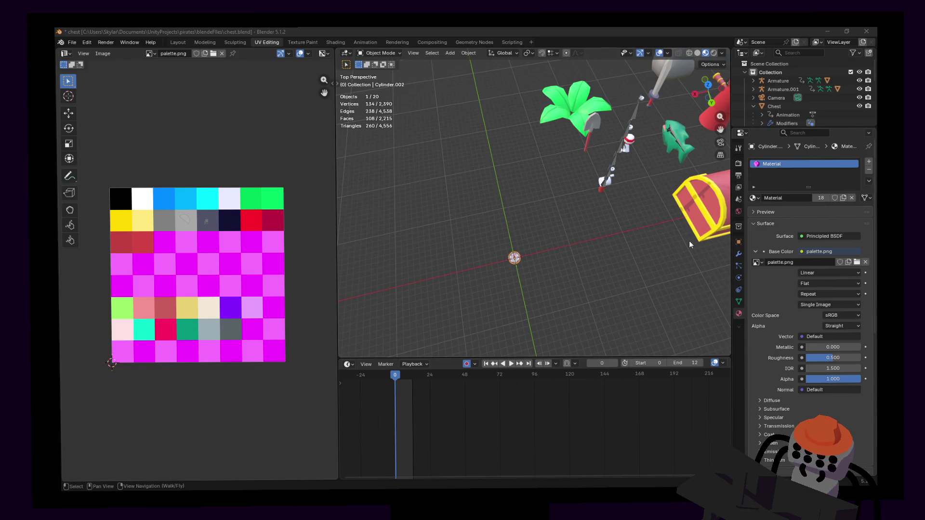
middle_click_drag(636, 236, 542, 222)
key("g")
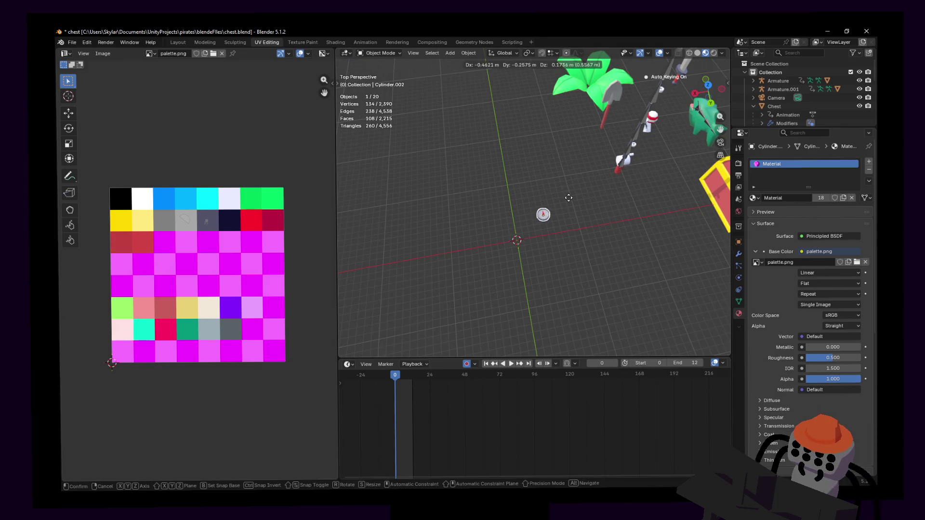
left_click(623, 177)
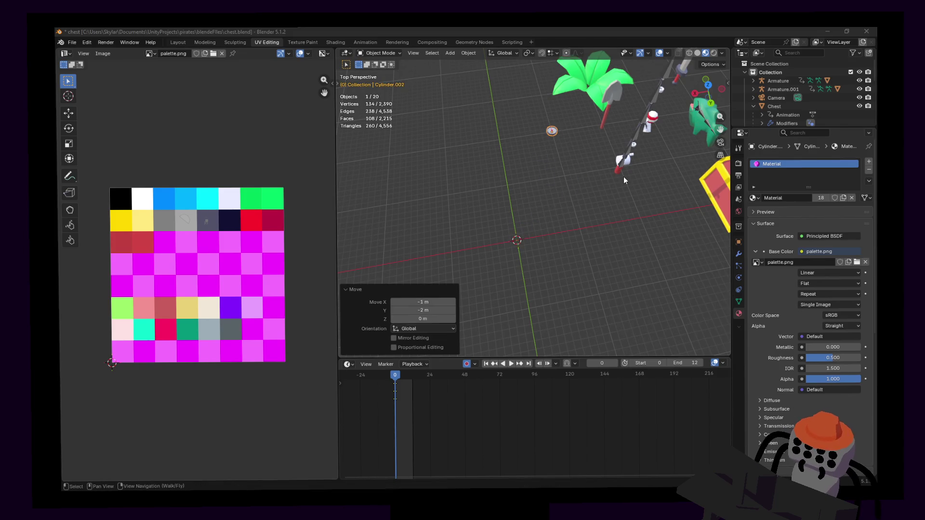
key("alt+Tab")
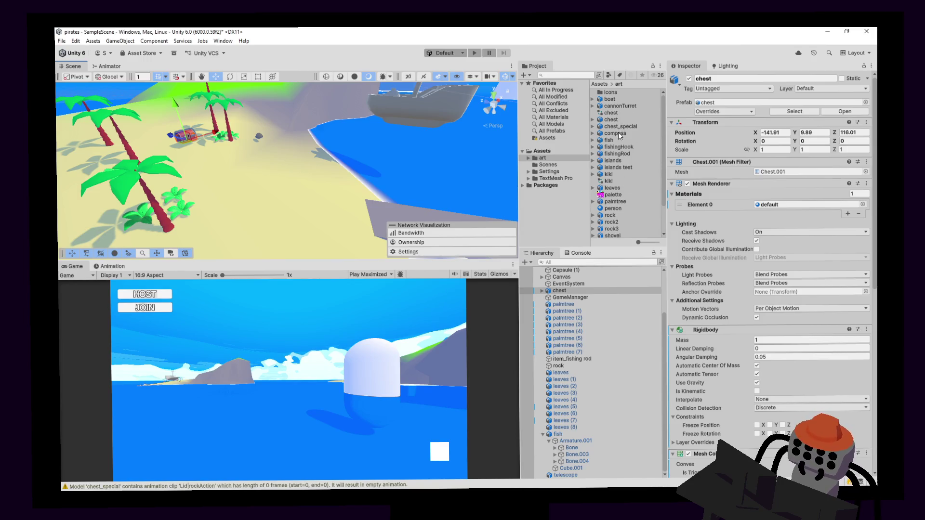
- Drag the compass asset into the island scene, frame it, then return to Blender
mouse_move(431, 218)
left_mouse_down()
mouse_move(433, 189)
mouse_move(186, 176)
mouse_move(229, 228)
left_mouse_up()
key("f")
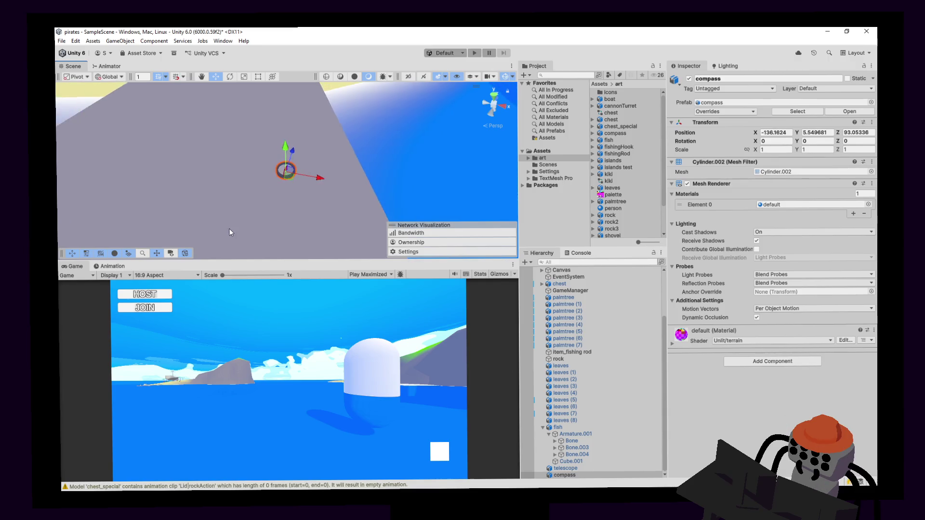
scroll(289, 173, "down", 10)
key("ctrl+z")
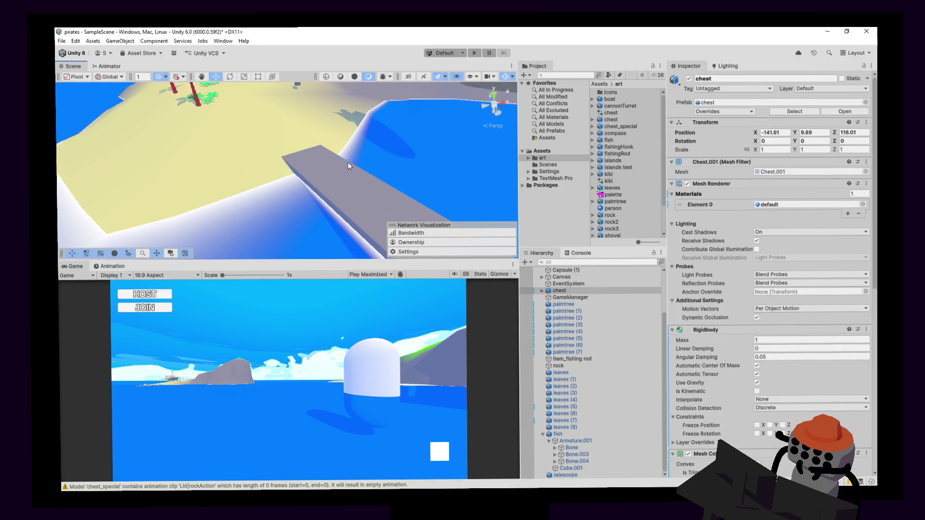
key("alt+Tab")
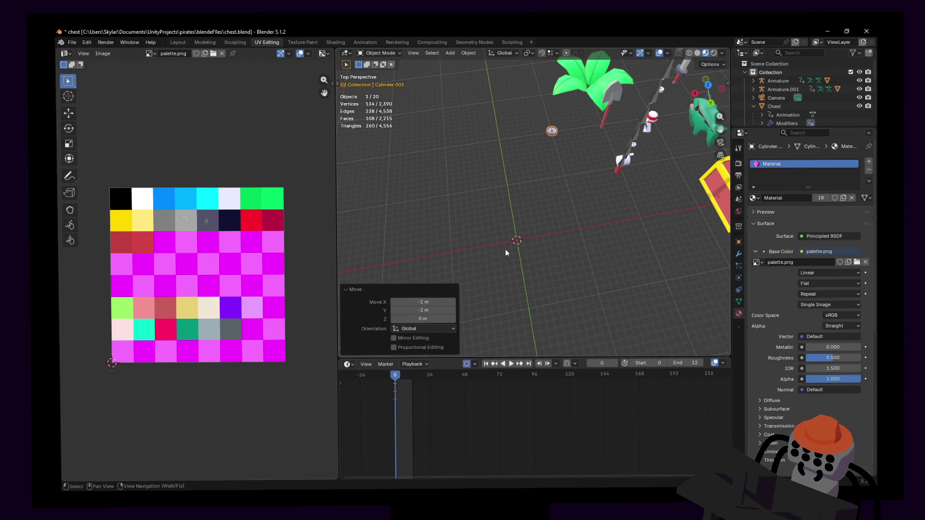
- Walk the view to an empty stretch of grid and bring up the Add menu's Mesh list
middle_click_drag(511, 243, 519, 245)
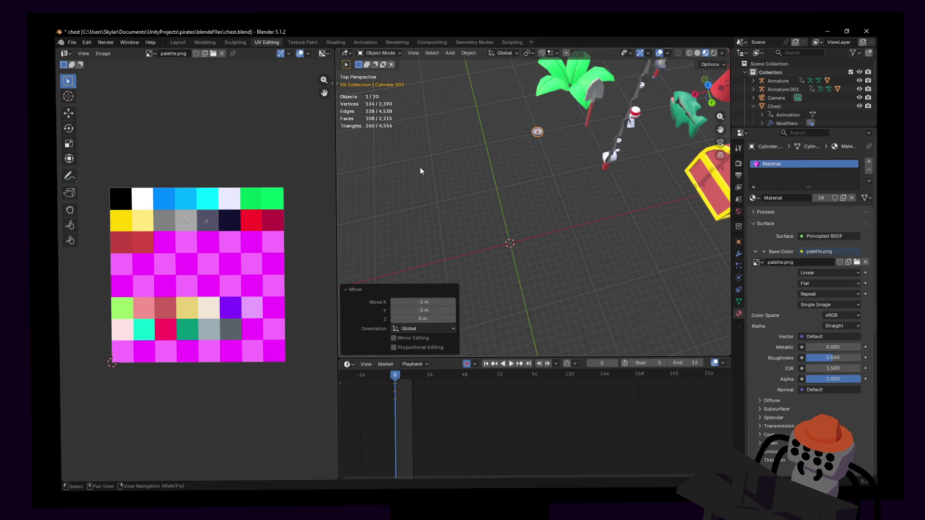
key("alt+Tab")
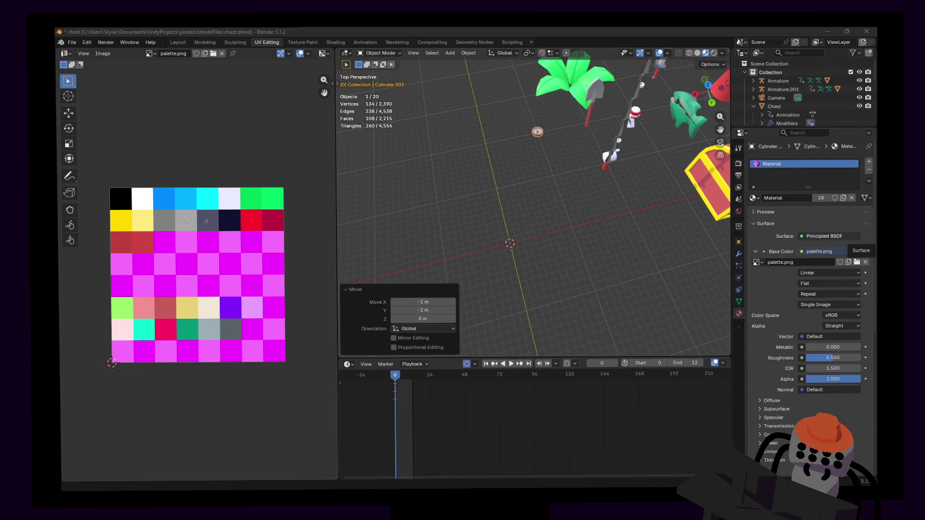
key("shift+grave")
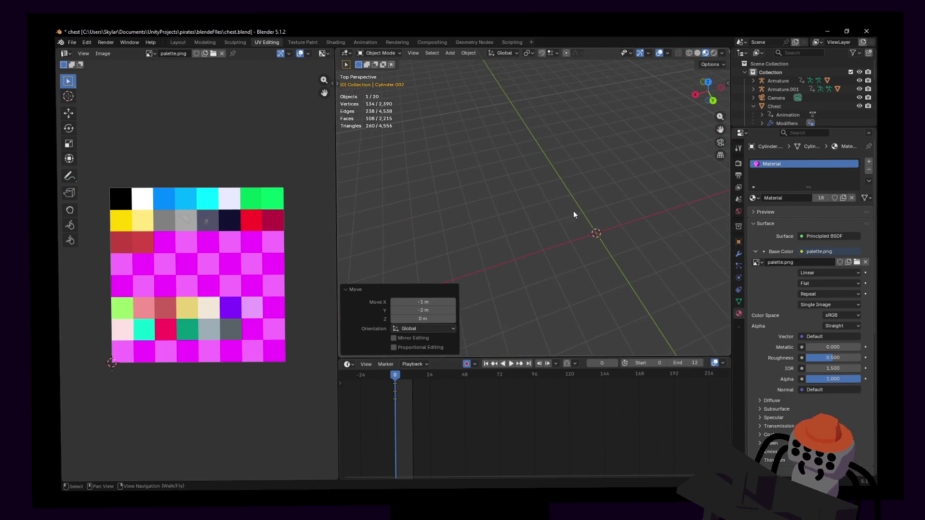
left_click(534, 202)
key("shift+a")
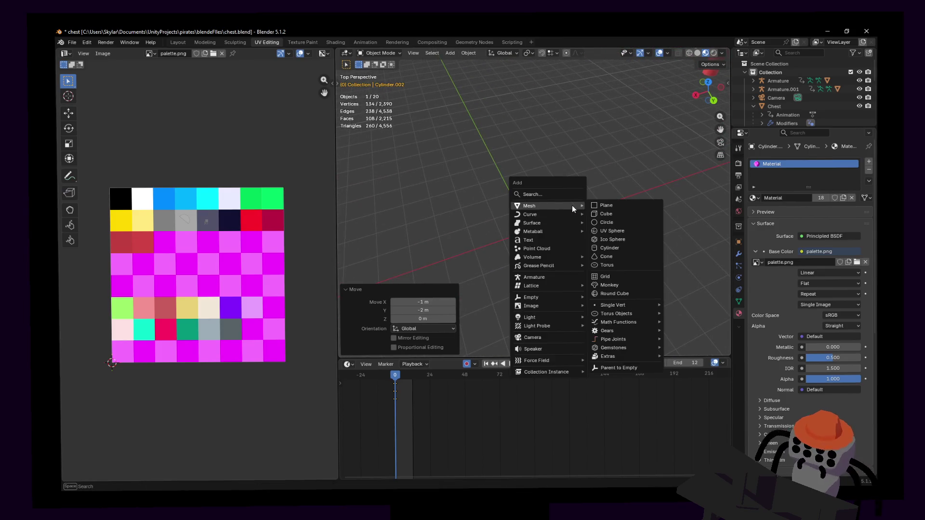
left_click(607, 215)
scroll(615, 196, "down", 5)
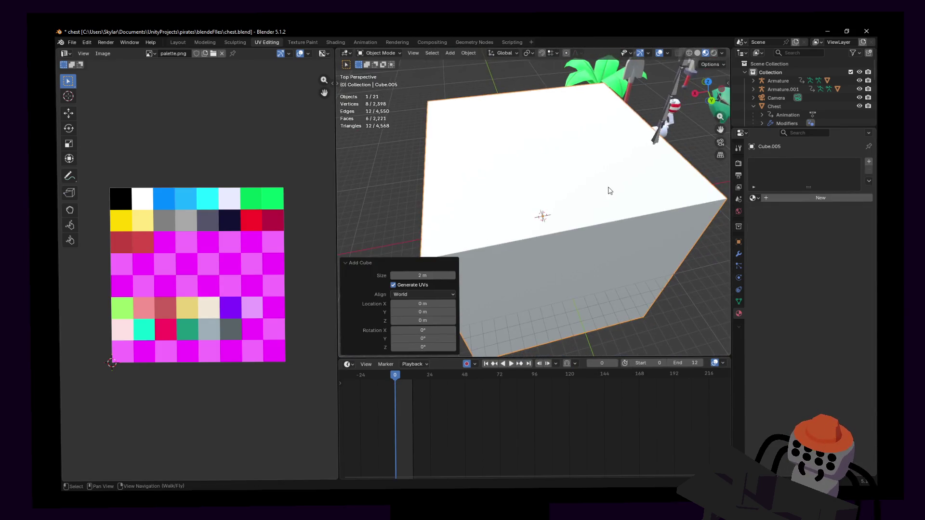
key("Tab")
key("s")
key("Escape")
key("ctrl+r")
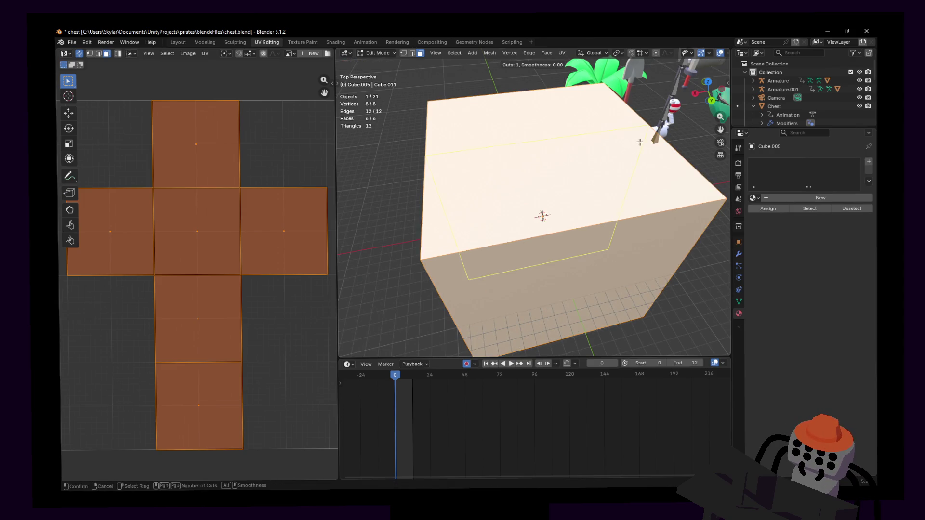
left_click(638, 142)
right_click(638, 143)
key("ctrl+r")
left_click(682, 254)
right_click(683, 255)
key("shift+grave")
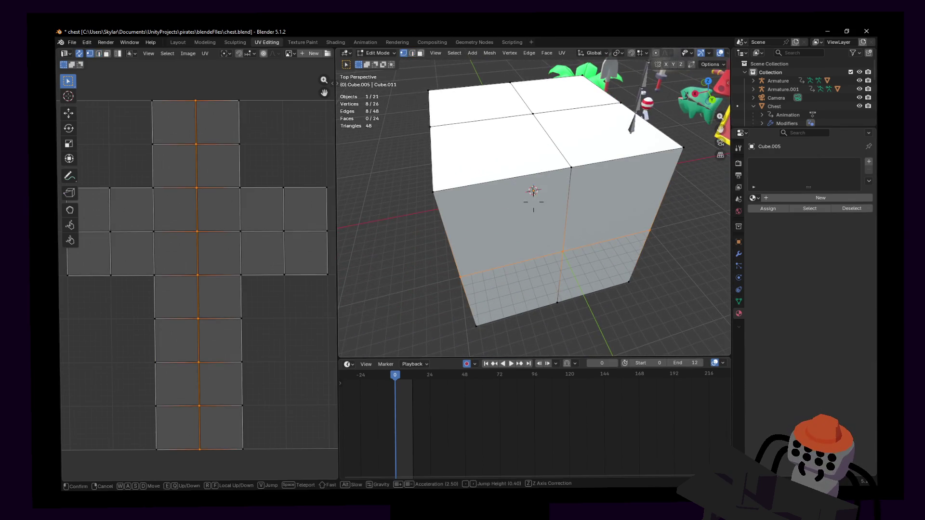
left_click(532, 191)
key("a")
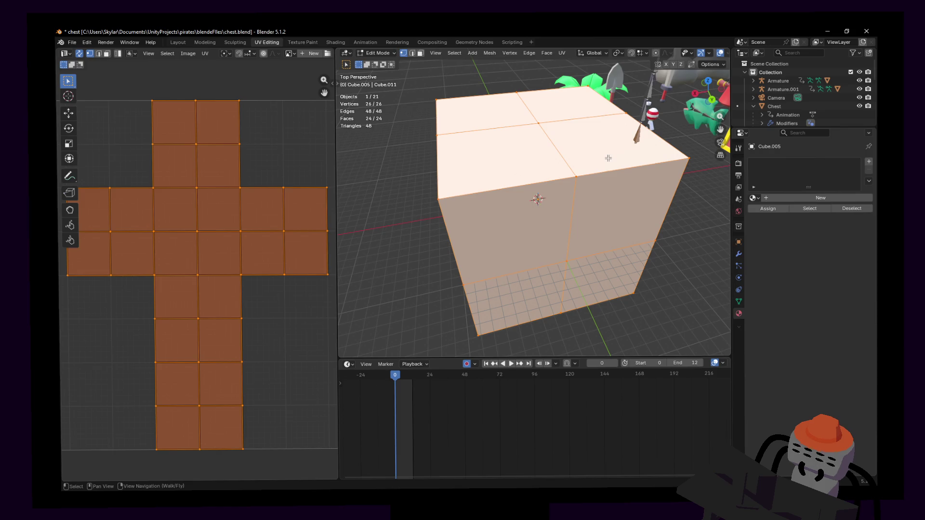
right_click(608, 157)
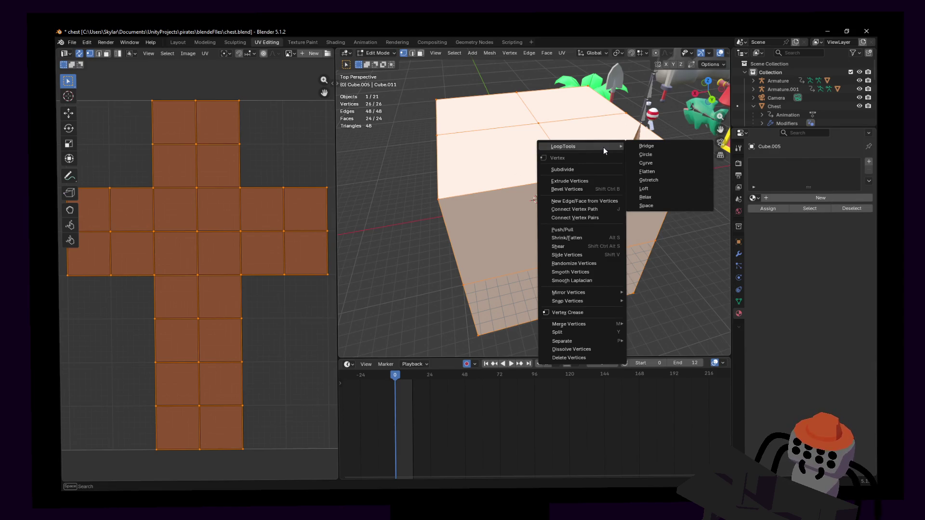
left_click(662, 155)
key("alt+a")
key("3")
left_click(564, 135)
left_click_drag(515, 138, 515, 137)
right_click(543, 130)
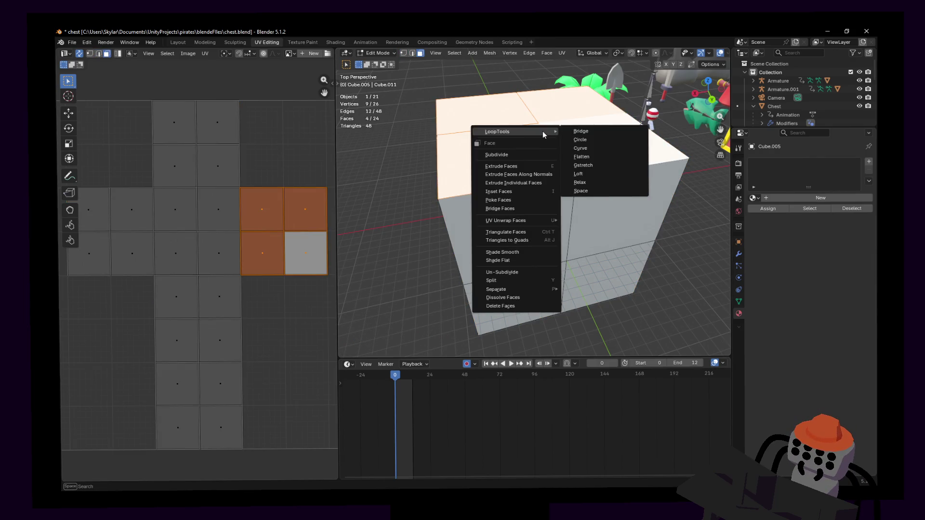
key("Escape")
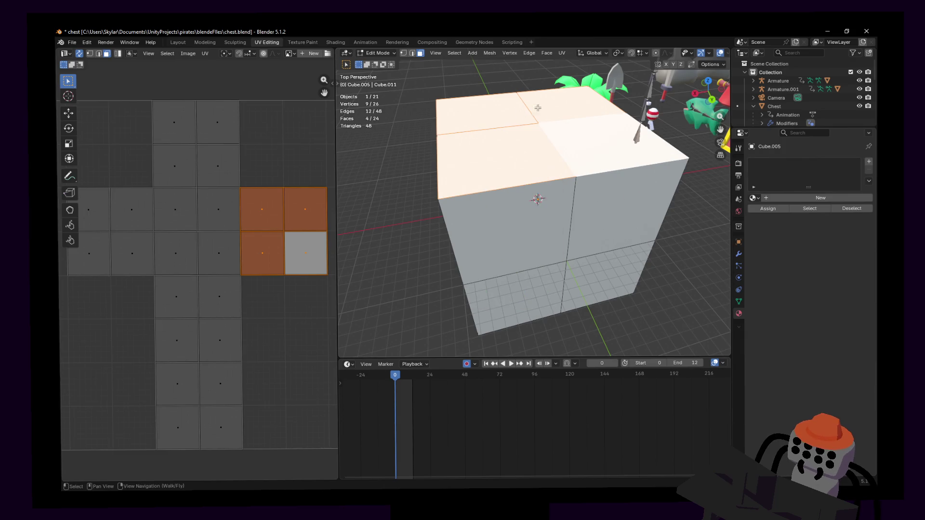
key("Tab")
key("Delete")
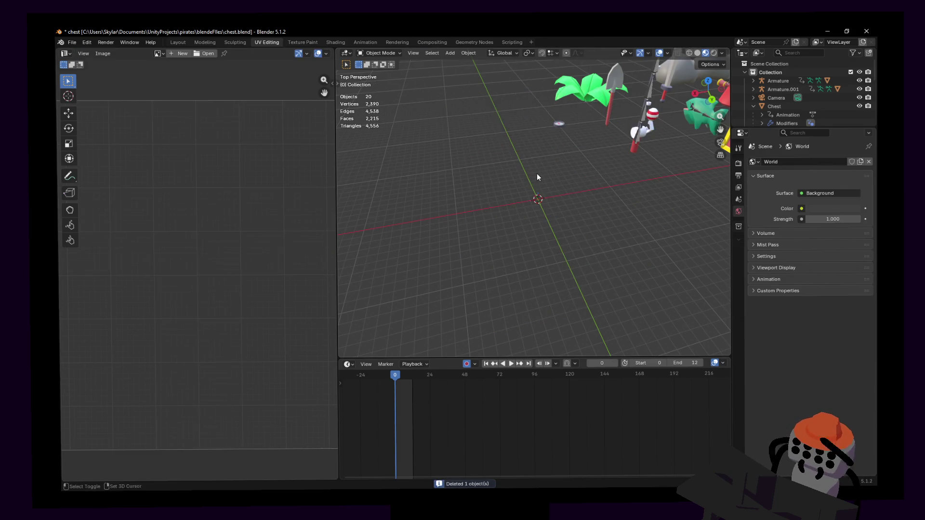
- Add an Ico Sphere and set its Subdivisions to 2
key("shift+a")
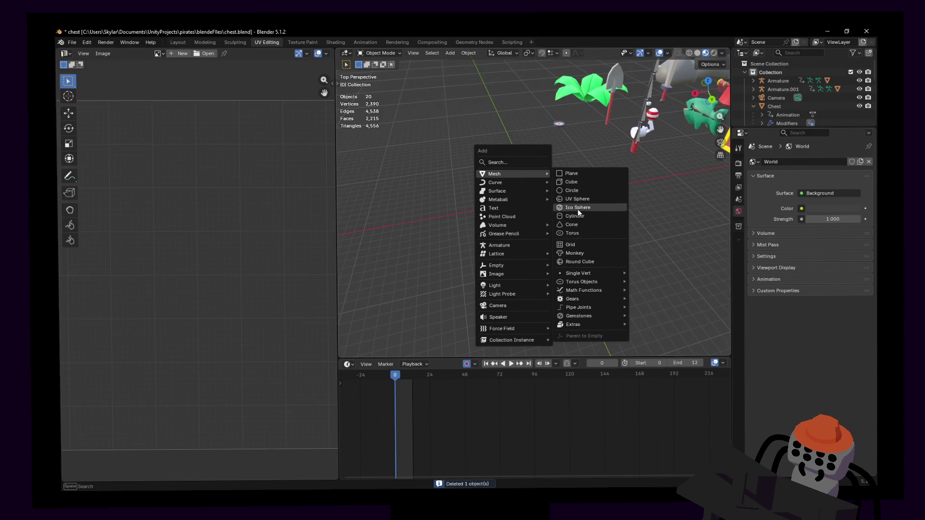
left_click(578, 208)
middle_click_drag(592, 209, 477, 293)
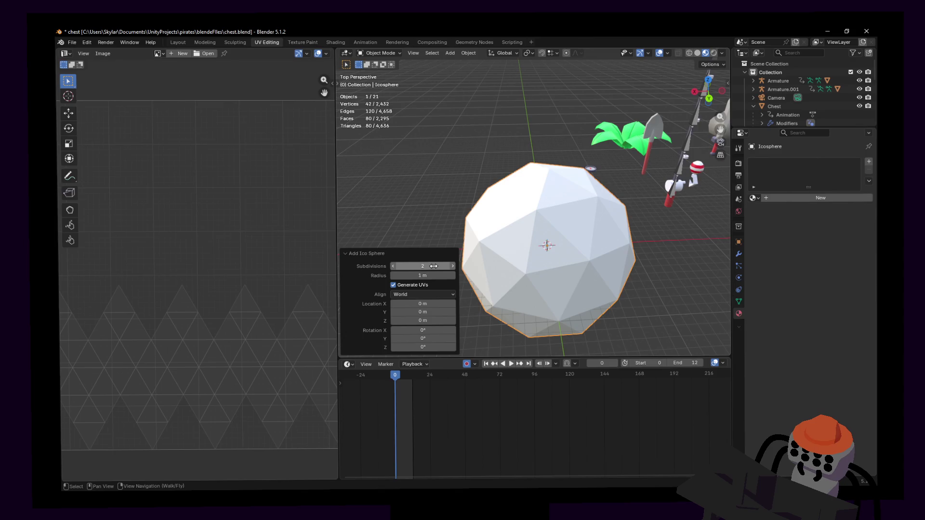
key("Return")
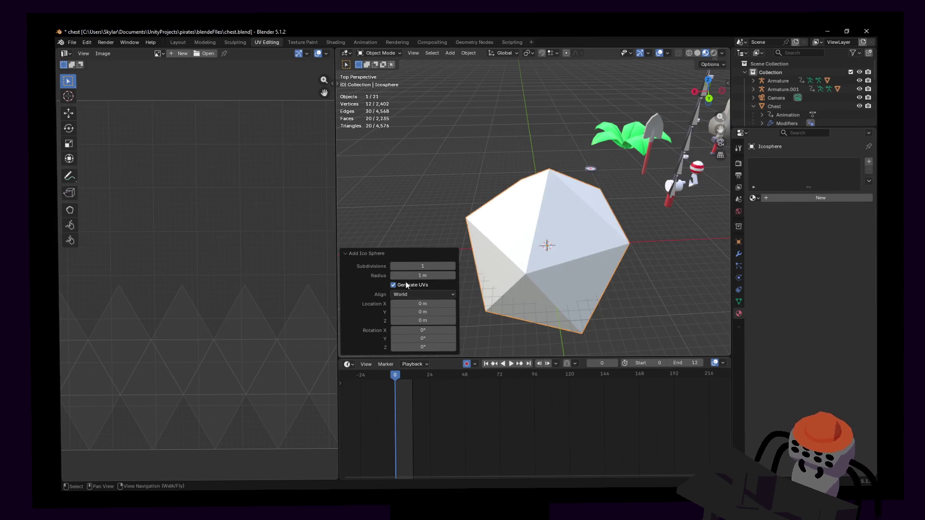
key("Return")
- Shrink the icosphere in Object and Edit Mode, then give it Shade Smooth
key("s")
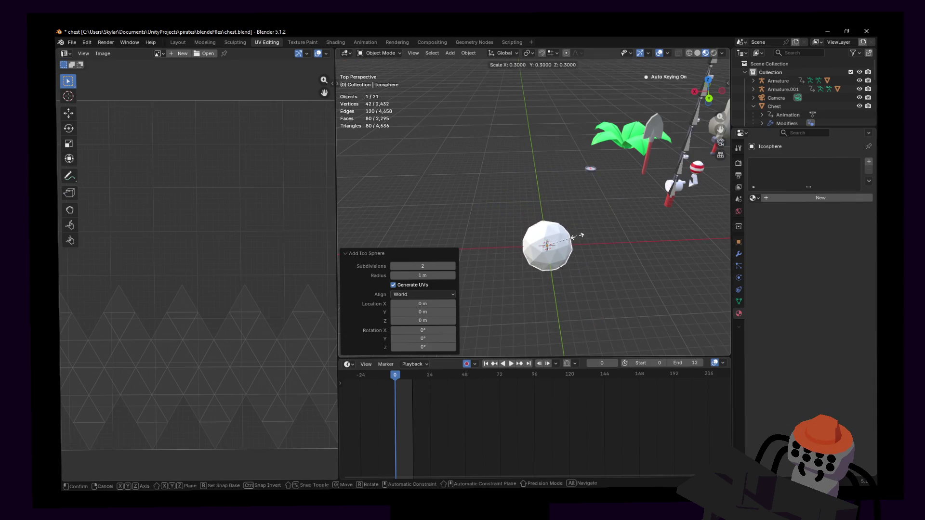
left_click(640, 215)
key("Tab")
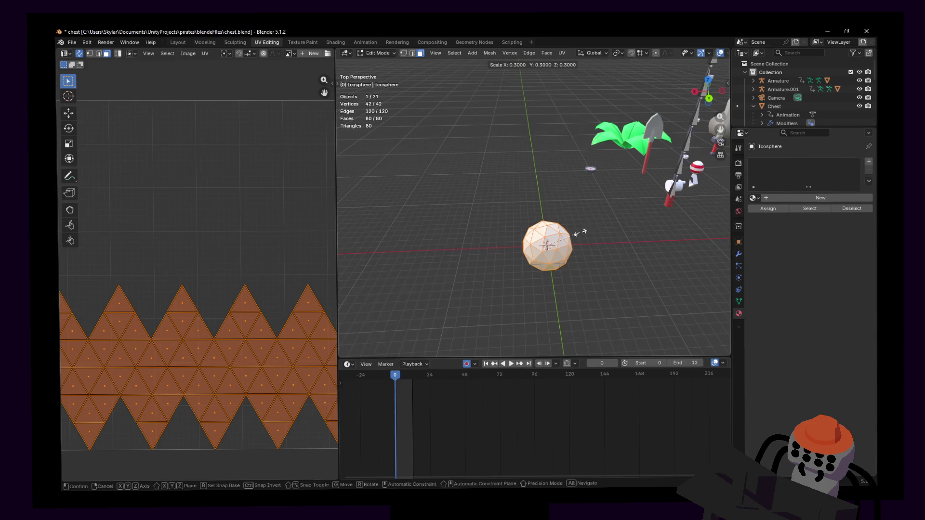
left_click(584, 231)
key("shift+grave")
left_click(533, 203)
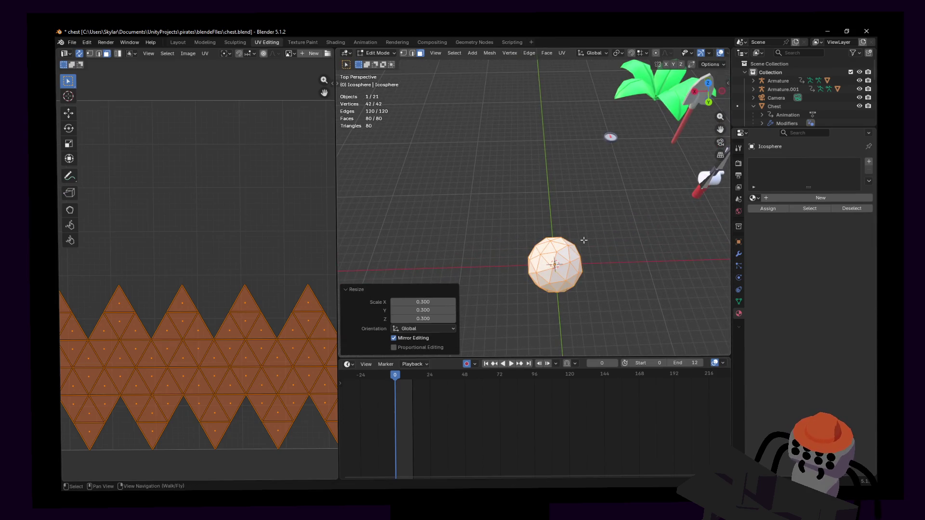
middle_click_drag(583, 240, 589, 241, "shift")
key("s")
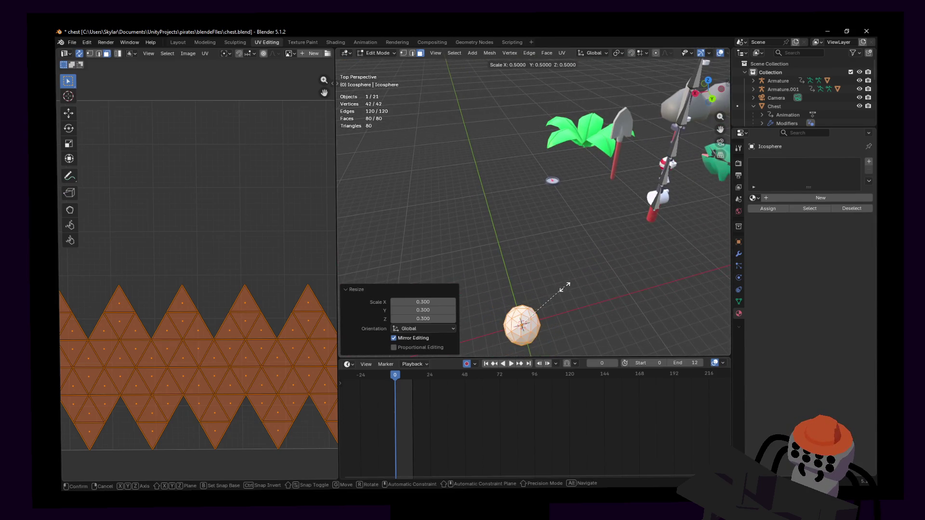
scroll(573, 281, "up", 5)
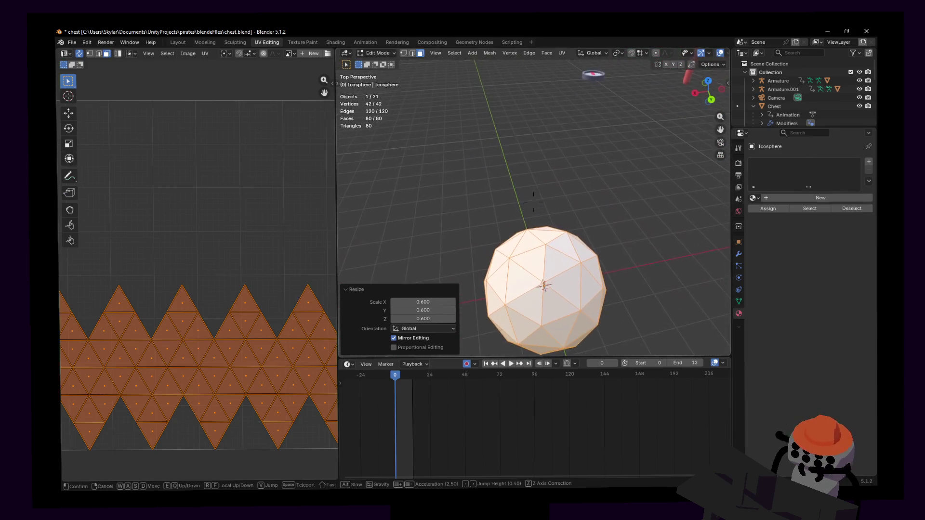
left_click(566, 288)
key("Tab")
right_click(568, 283)
left_click(567, 282)
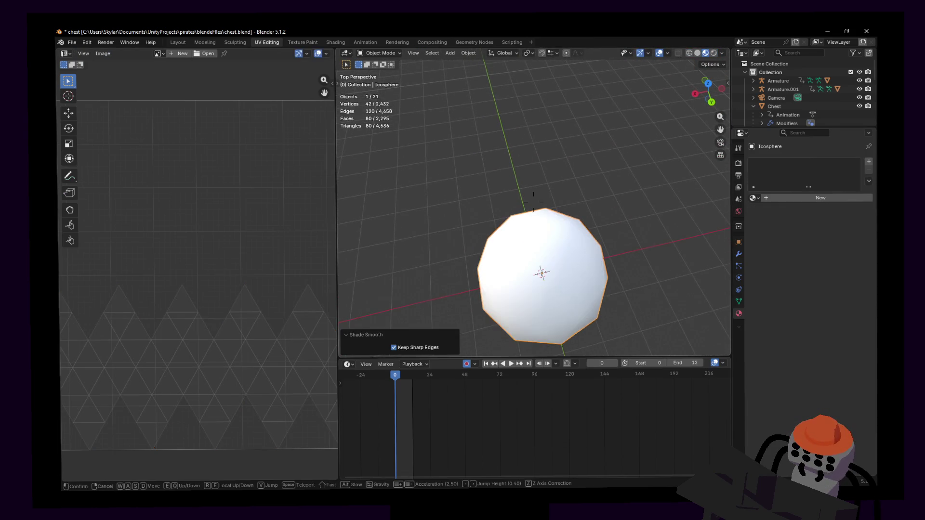
- Enter Edit Mode and select three neighbouring triangular faces on the icosphere
key("shift+grave")
key("w")
key("s")
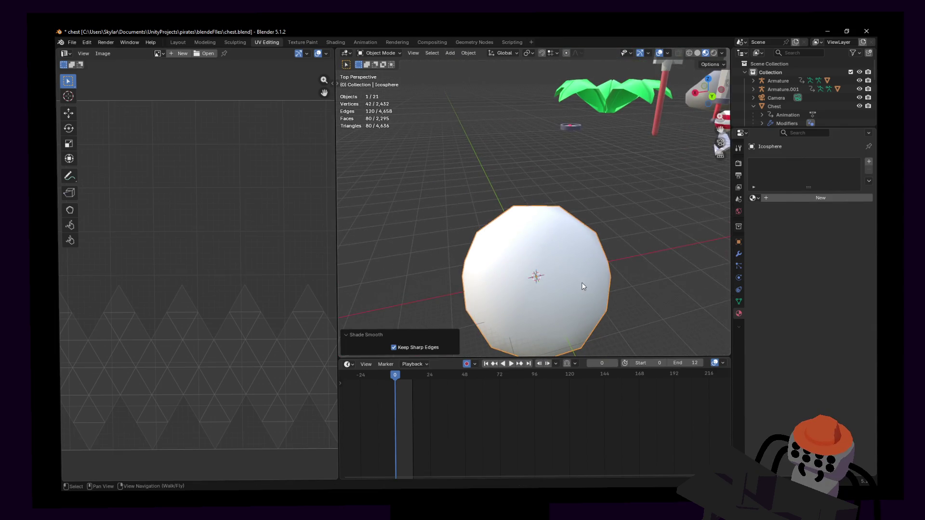
key("Tab")
left_click(536, 261)
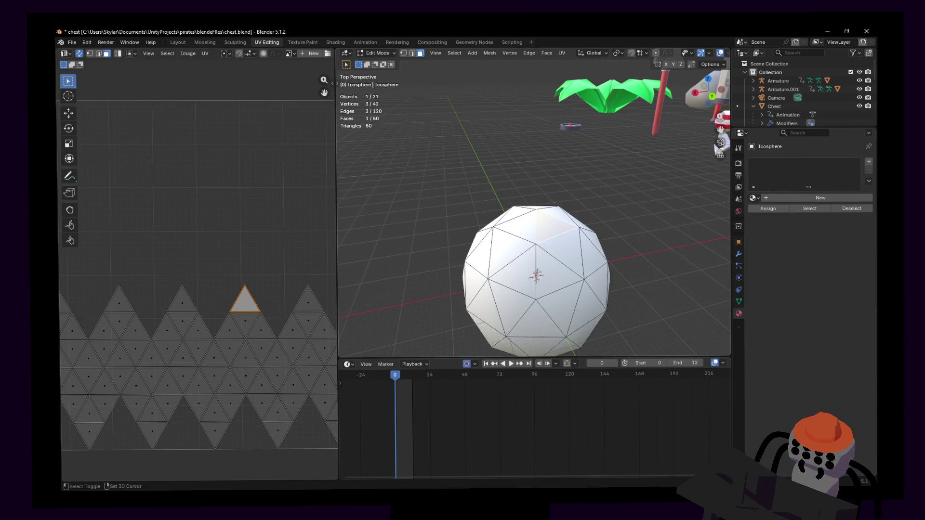
middle_click_drag(569, 228, 580, 224)
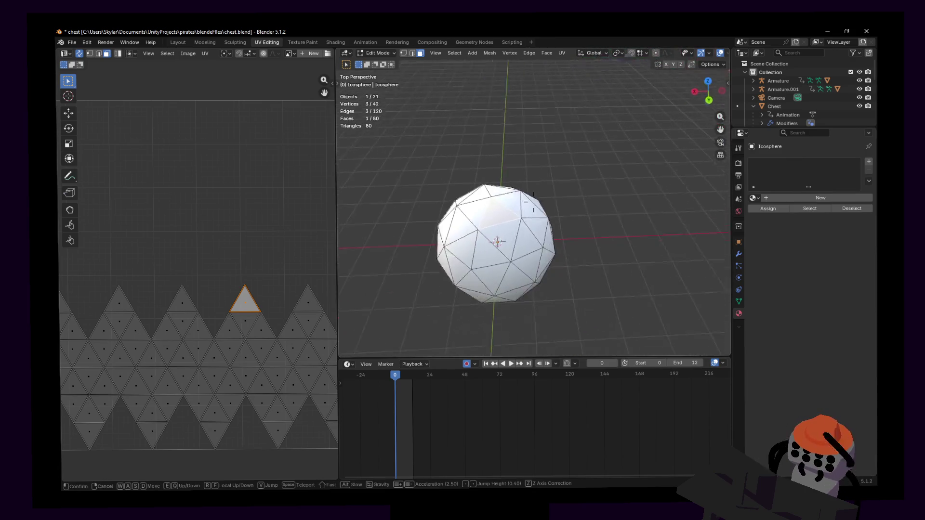
key("shift+grave")
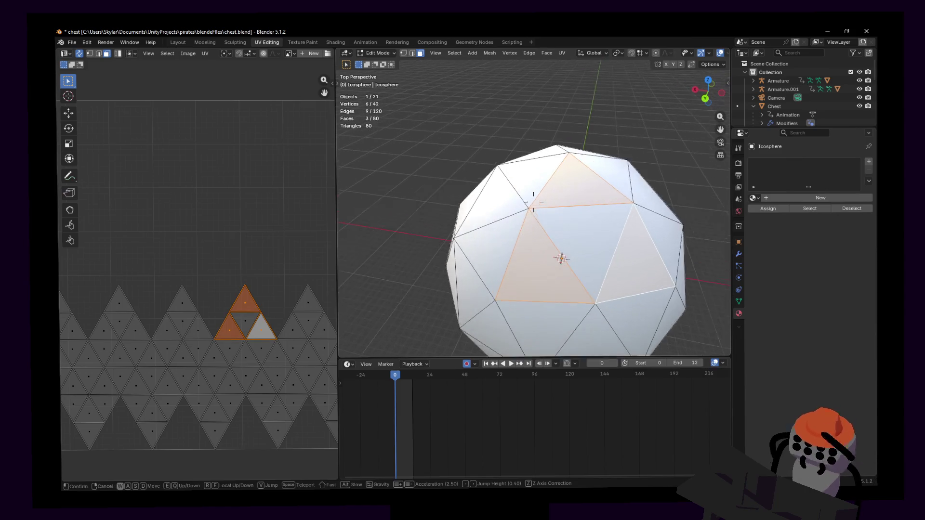
- Inset the three faces and push them inward along normals to form sunken recesses
key("i")
left_click(635, 132)
middle_click_drag(634, 132, 553, 187)
key("g")
key("z")
key("z")
left_click(549, 194)
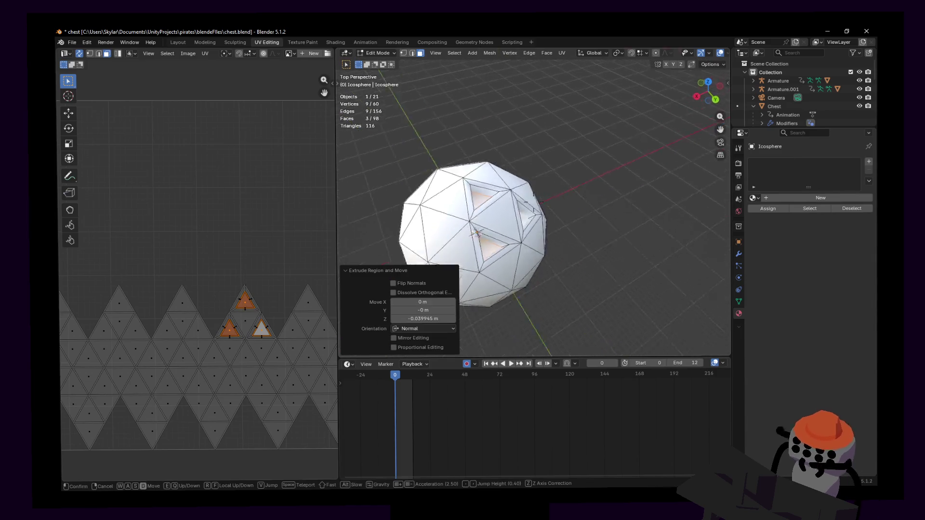
key("Tab")
key("shift+grave")
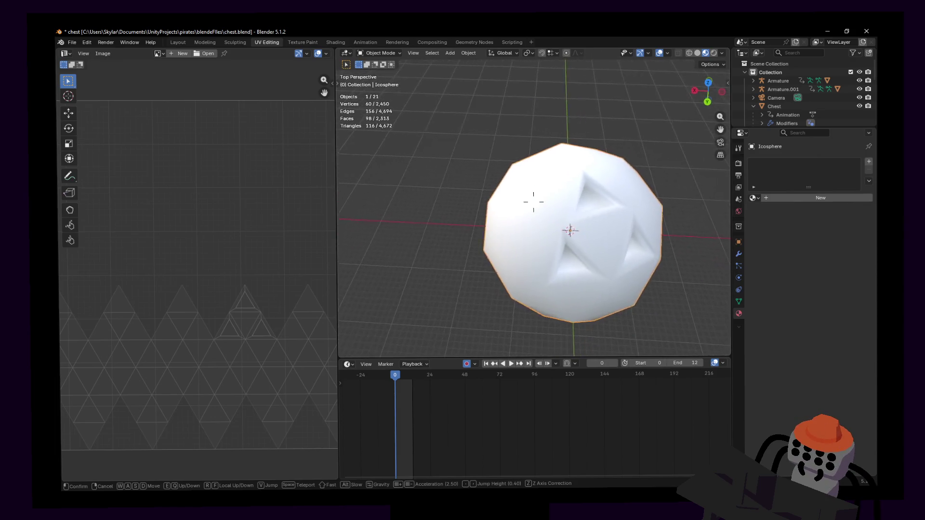
key("Tab")
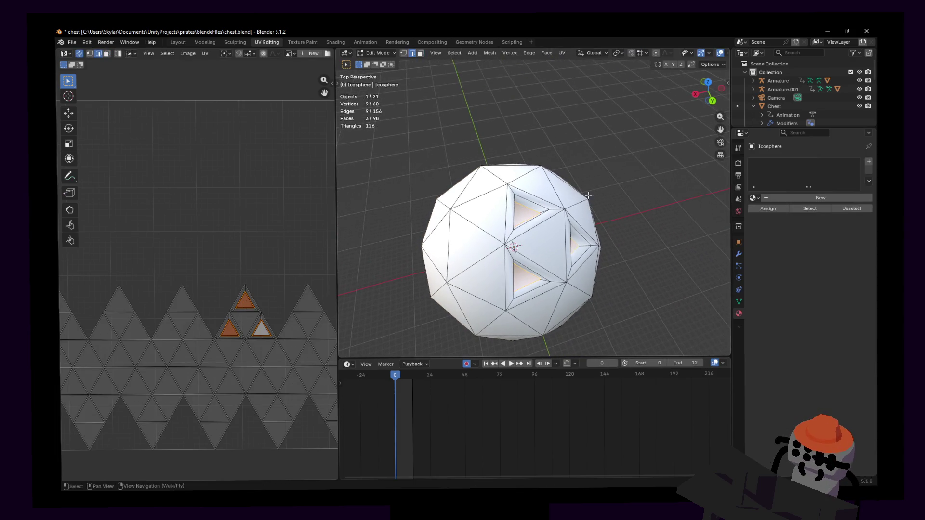
- Select the face ring around a recess, review the face options and dismiss them unchanged
key("w")
left_click(554, 212)
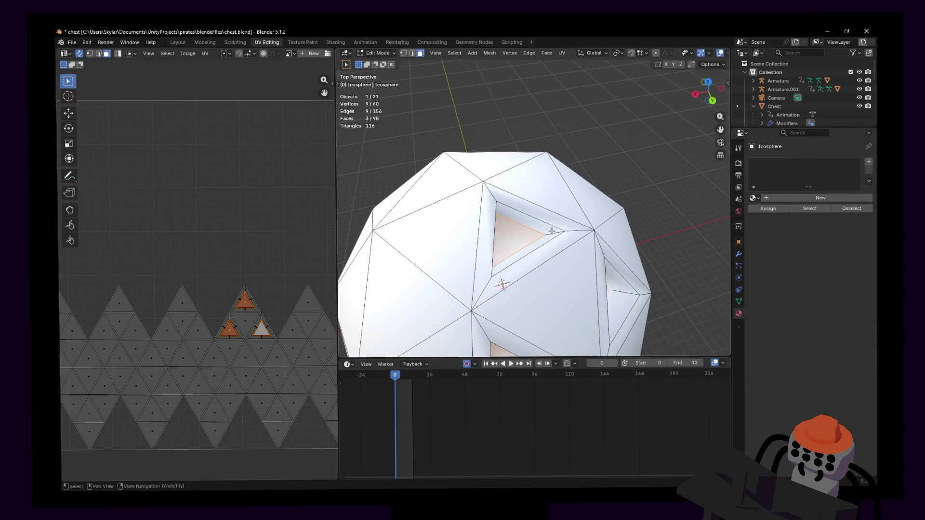
left_click(550, 232, "alt")
middle_click_drag(551, 232, 566, 238)
right_click(566, 238)
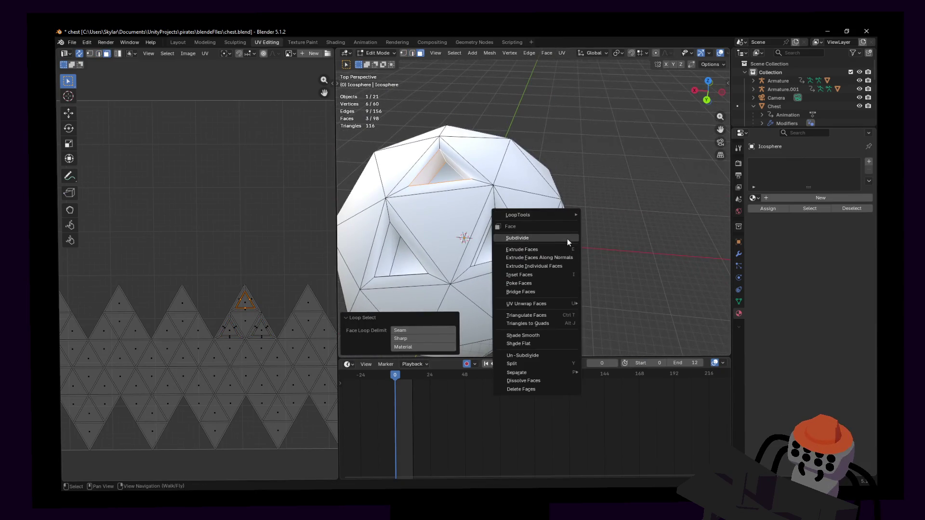
mouse_move(518, 215)
middle_click(594, 138)
middle_click_drag(594, 139, 612, 140)
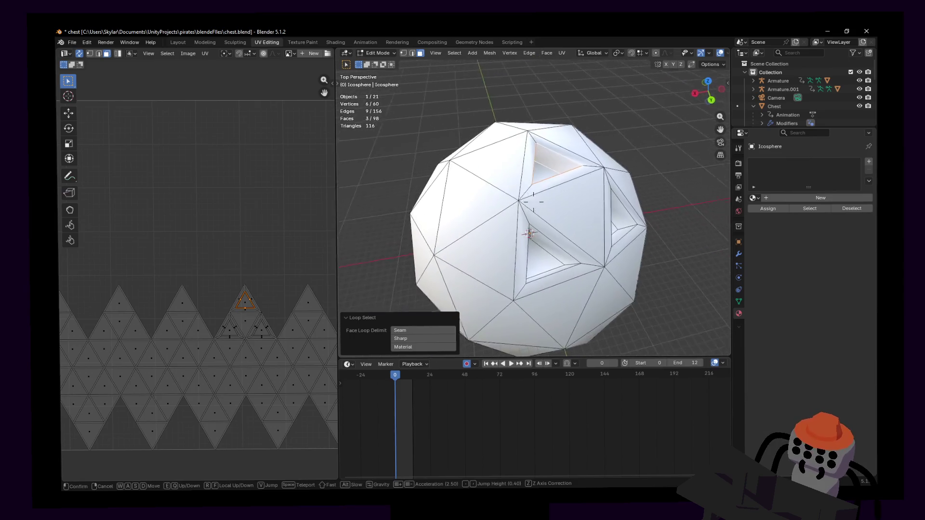
left_click(577, 150)
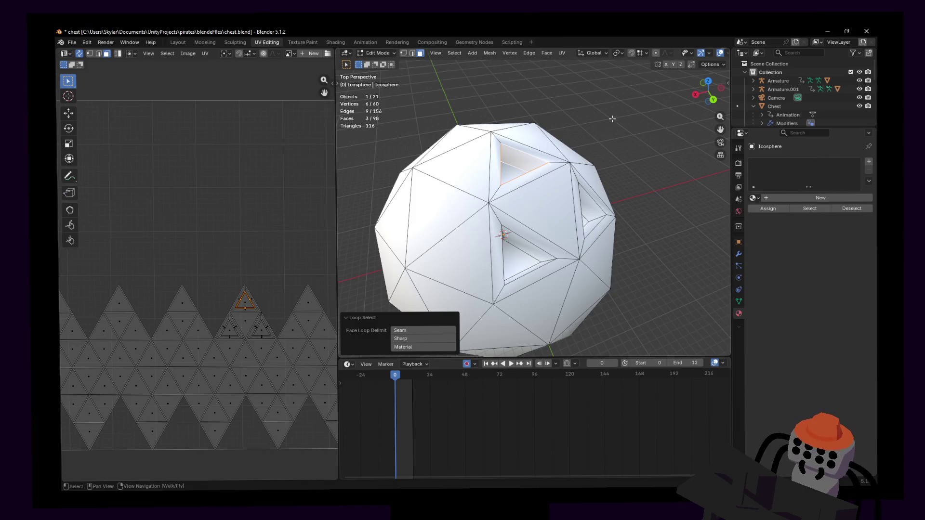
- Select a corner edge inside a recess and inspect the icosphere from several angles
key("shift+grave")
key("w")
left_click(544, 144)
middle_click_drag(544, 144, 516, 129)
middle_click_drag(432, 97, 598, 232)
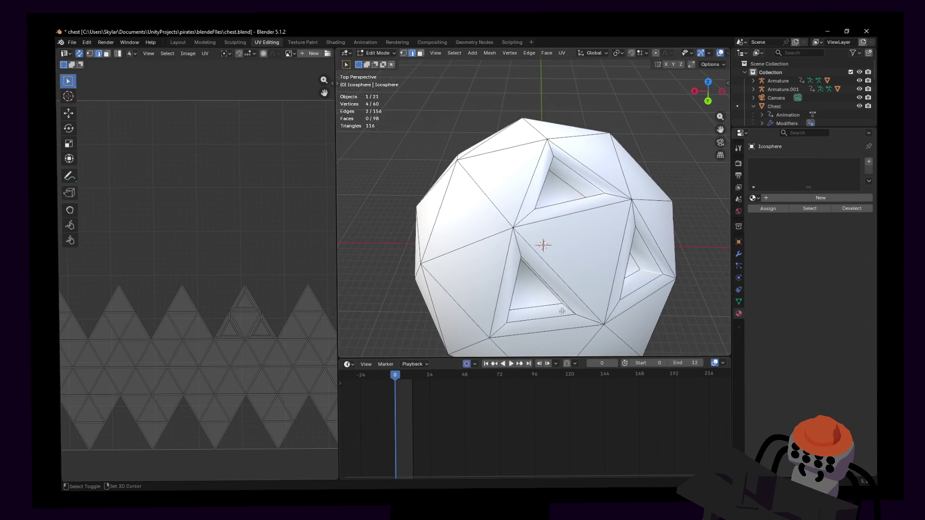
middle_click_drag(594, 300, 590, 212)
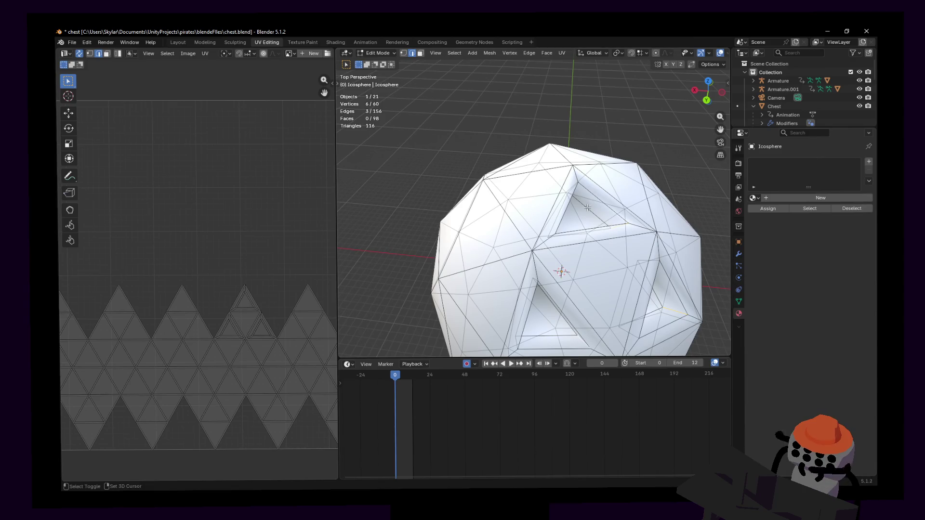
key("shift+grave")
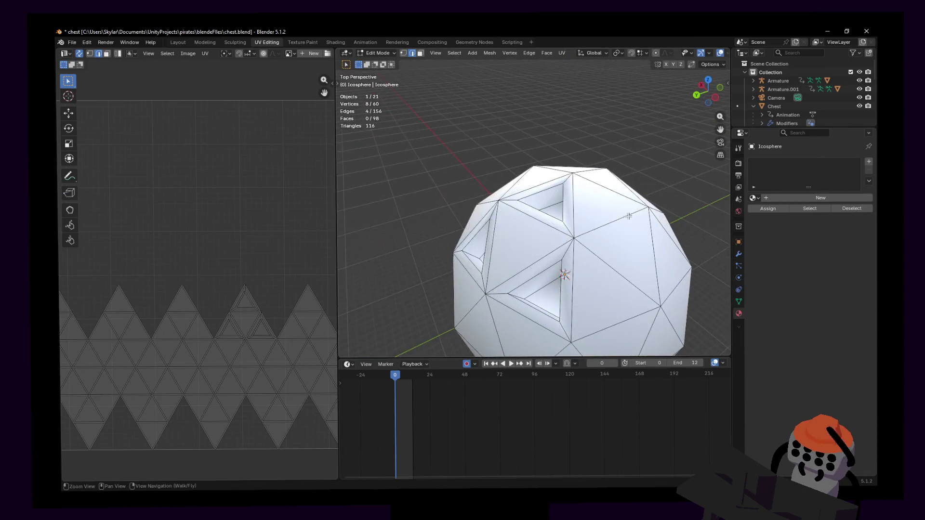
key("s")
key("w")
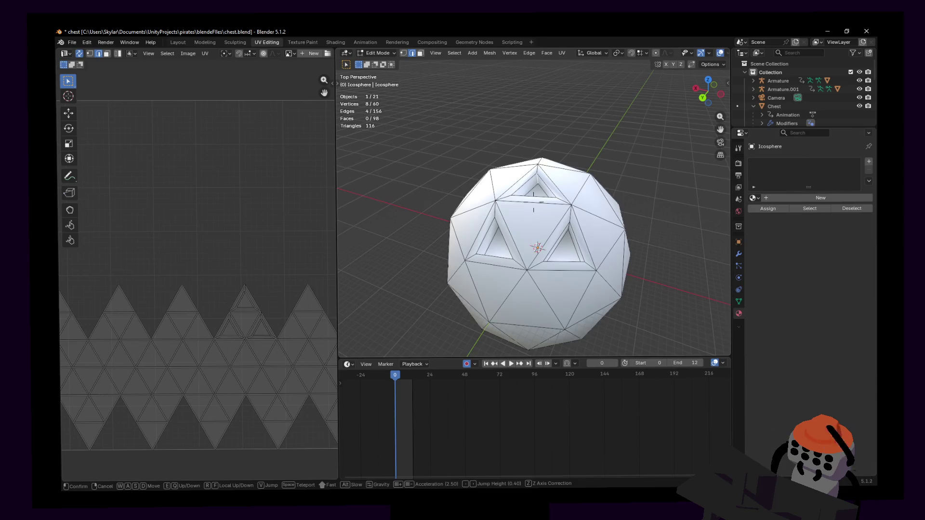
key("w")
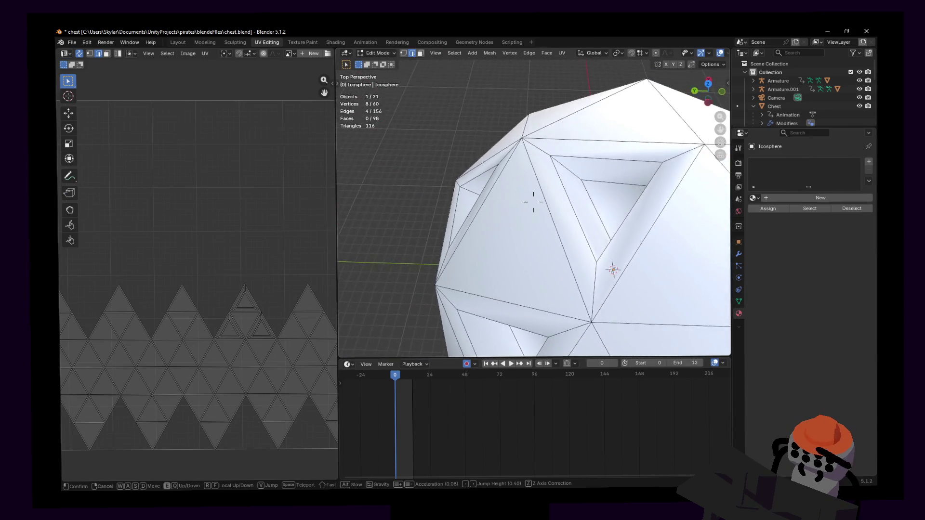
- Shift-select further recess corner edges while walking around the icosphere
left_click(618, 189)
middle_click_drag(561, 173, 537, 170)
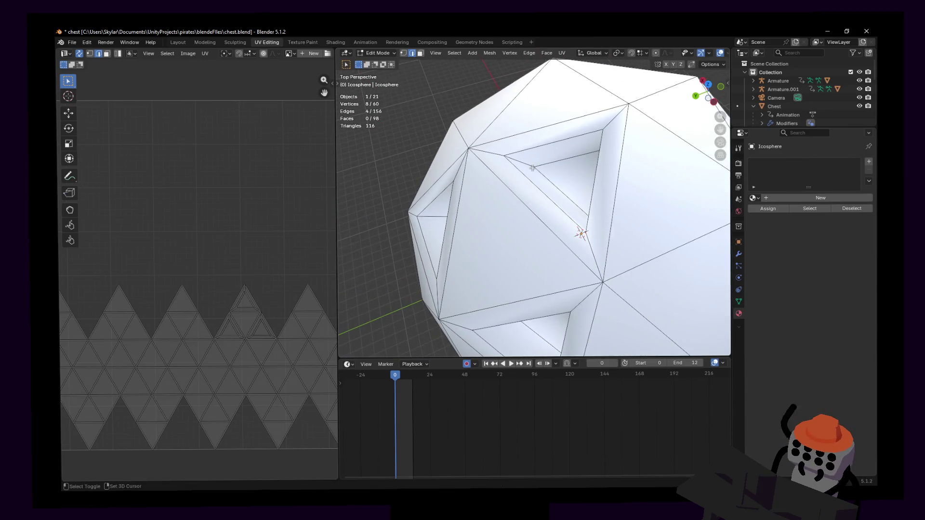
key("shift+grave")
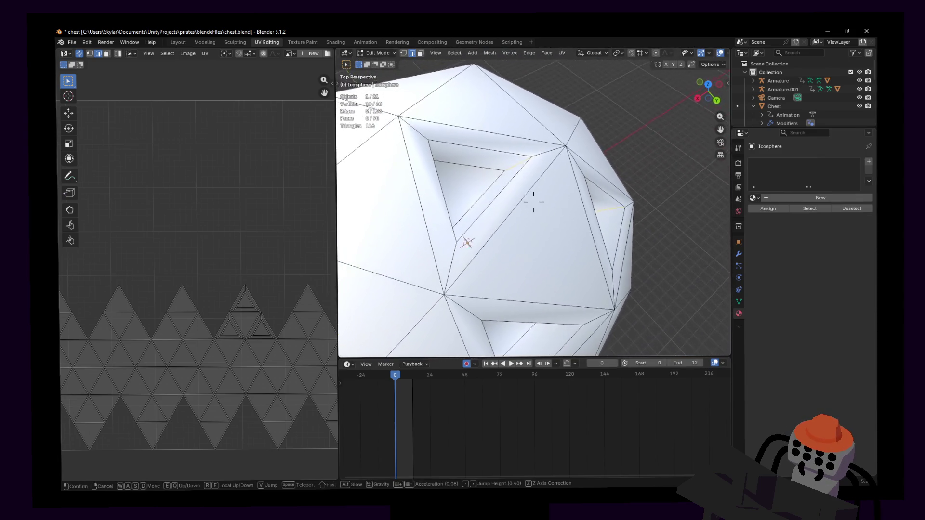
key("w")
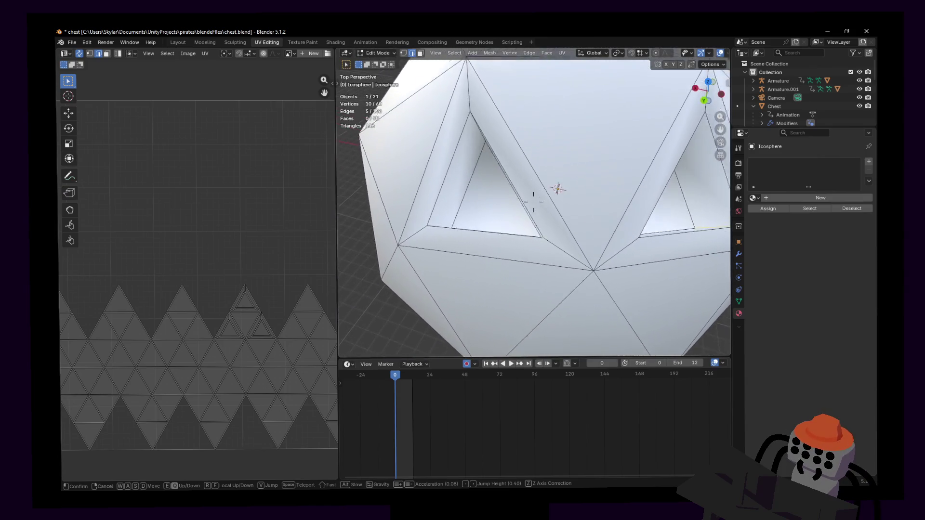
left_click(486, 135, "shift")
key("shift+grave")
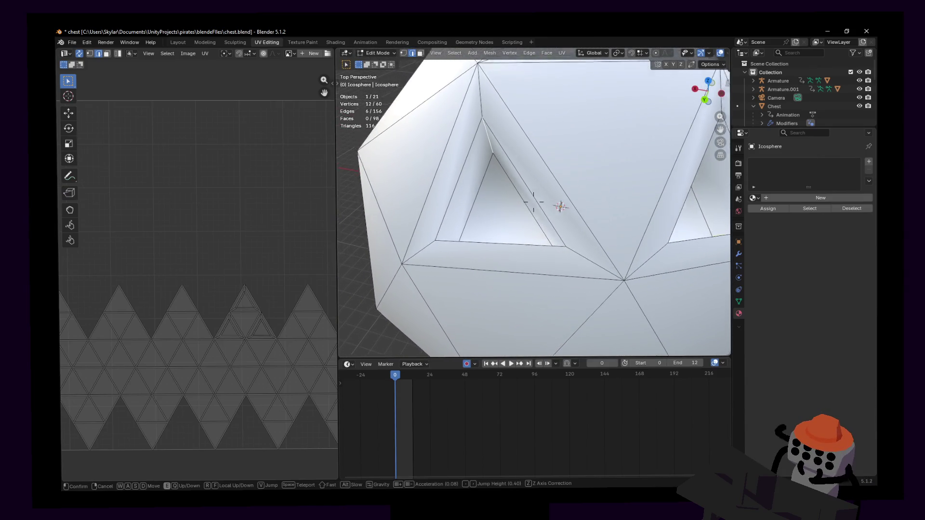
left_click(497, 226)
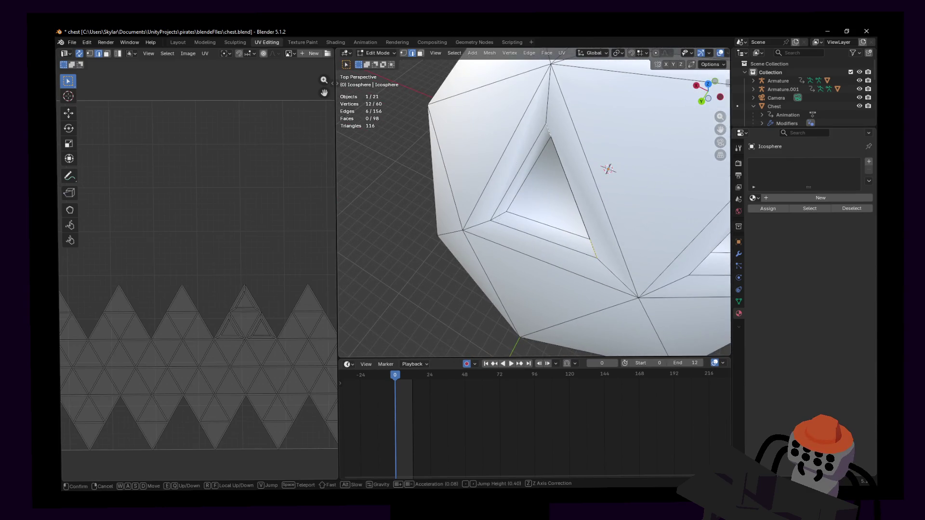
left_click(479, 225)
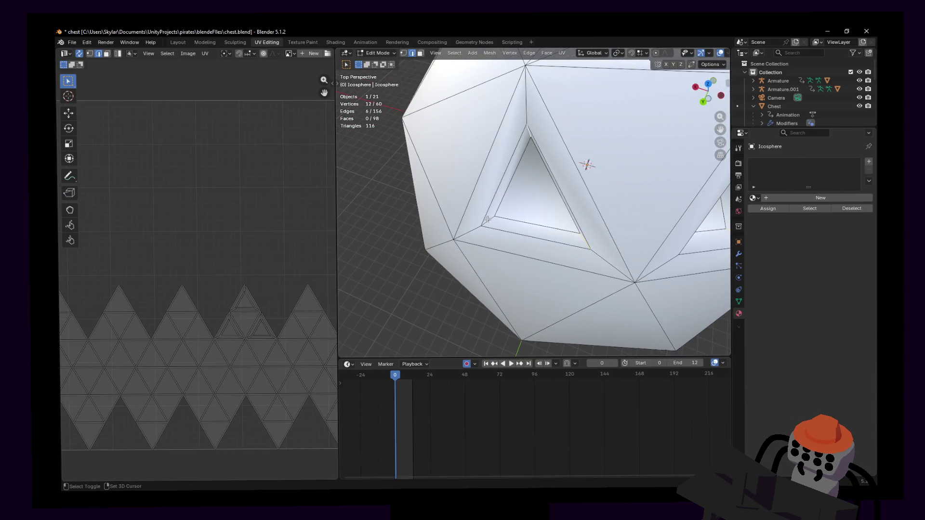
- Add the last corner edge to reach nine selected, then start a Bevel from the edge menu
key("shift+grave")
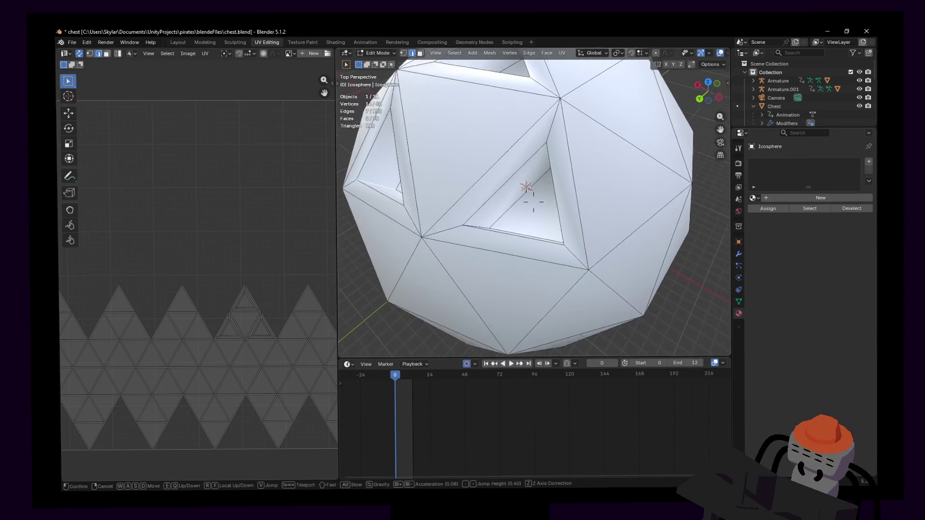
key("shift+grave")
left_click(603, 195)
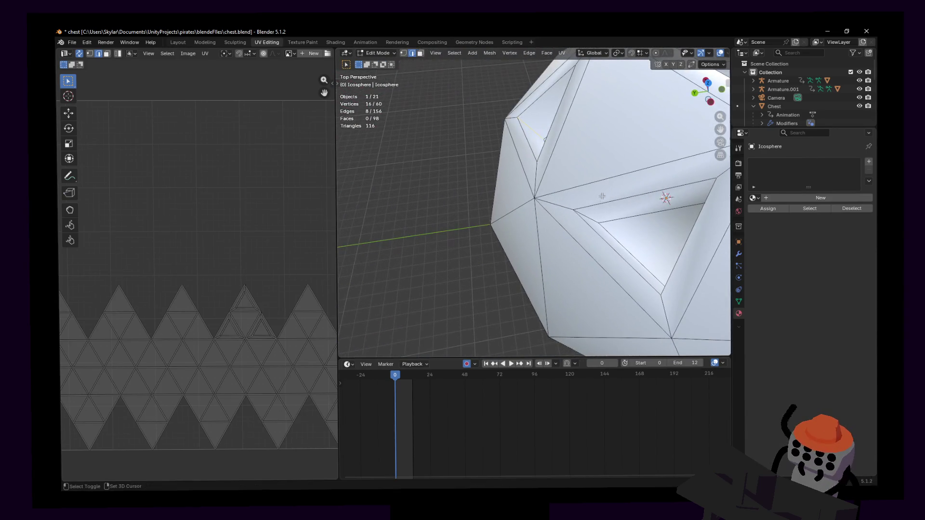
key("shift+grave")
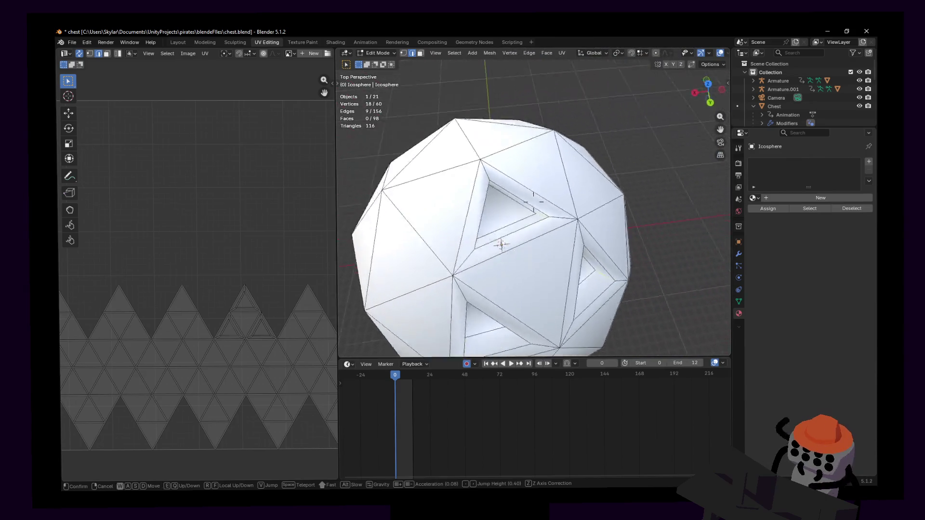
key("s")
key("Return")
key("ctrl+e")
left_click(530, 248)
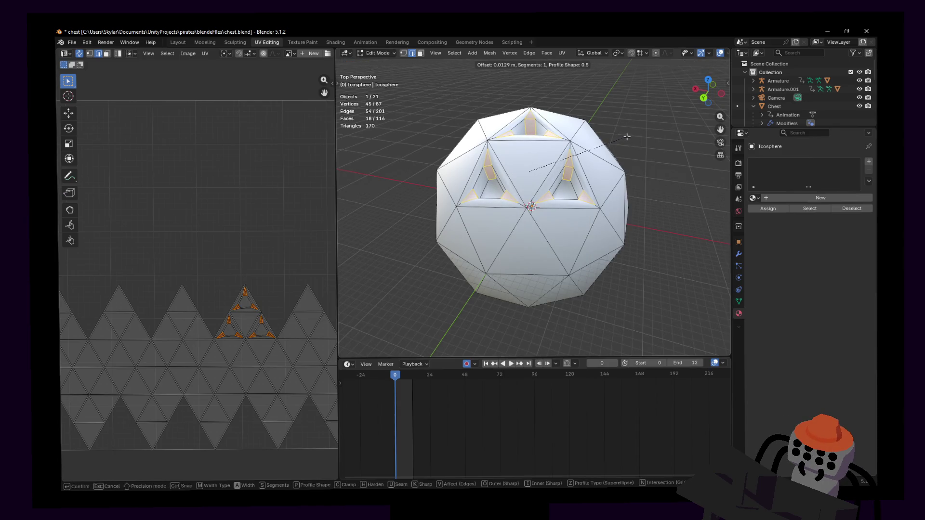
- Confirm the roughly 0.013 m bevel and round the first recess floor loop into a hexagon with LoopTools Circle
left_click(627, 136)
middle_click_drag(627, 136, 570, 184)
key("3")
left_click(565, 188, "alt")
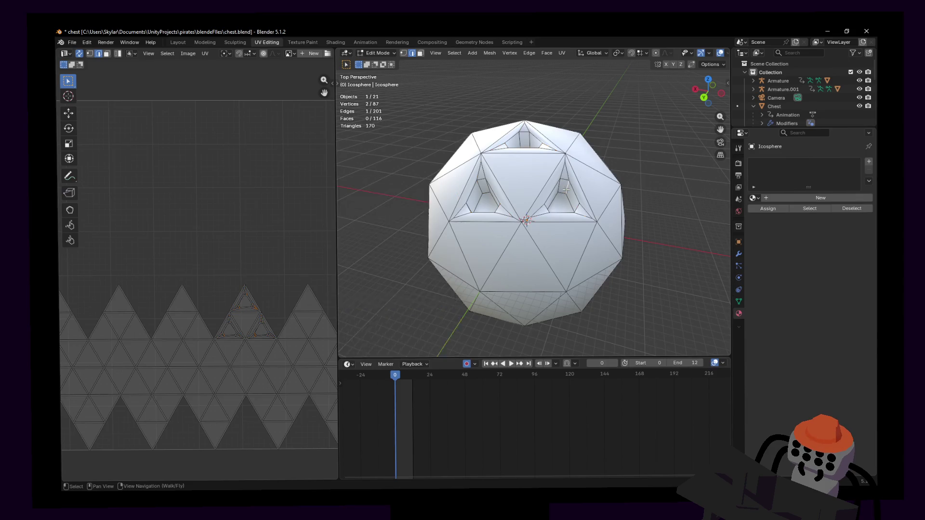
right_click(572, 180)
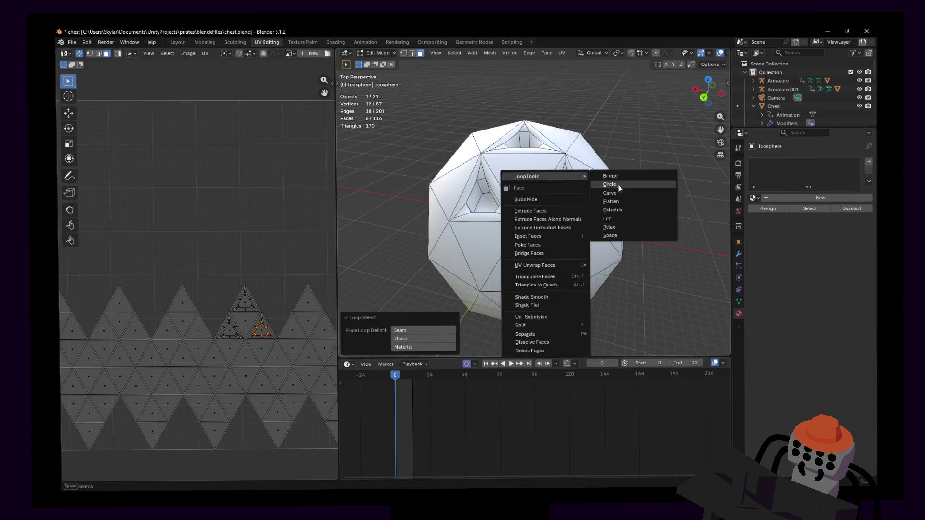
left_click(616, 185)
- Round the other two recess floor loops into hexagons and return to Object Mode
left_click(480, 185, "alt")
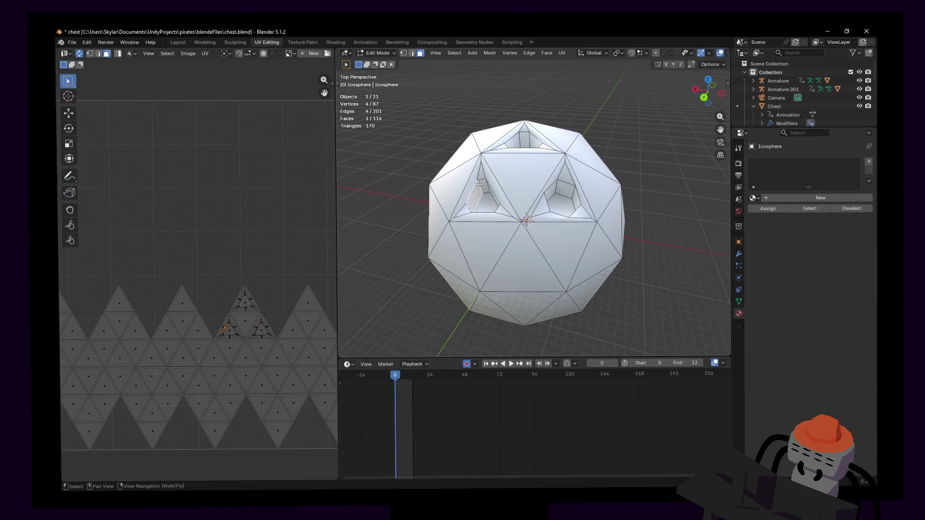
right_click(478, 184)
left_click(534, 196)
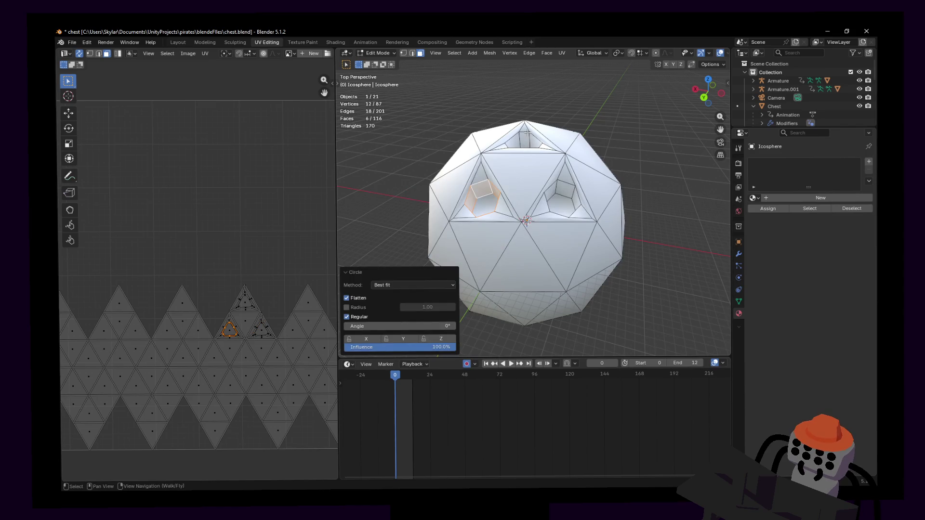
left_click(530, 136, "alt")
right_click(530, 136)
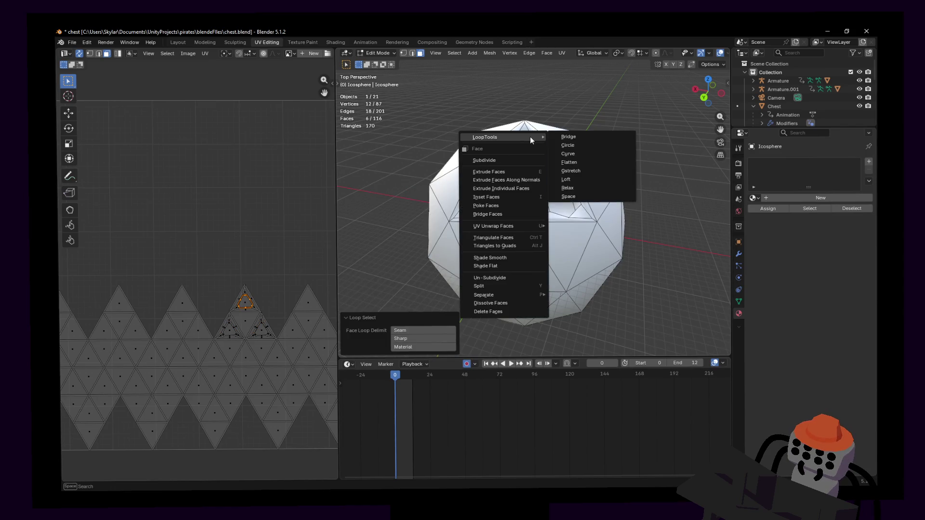
left_click(566, 146)
key("Tab")
key("shift+grave")
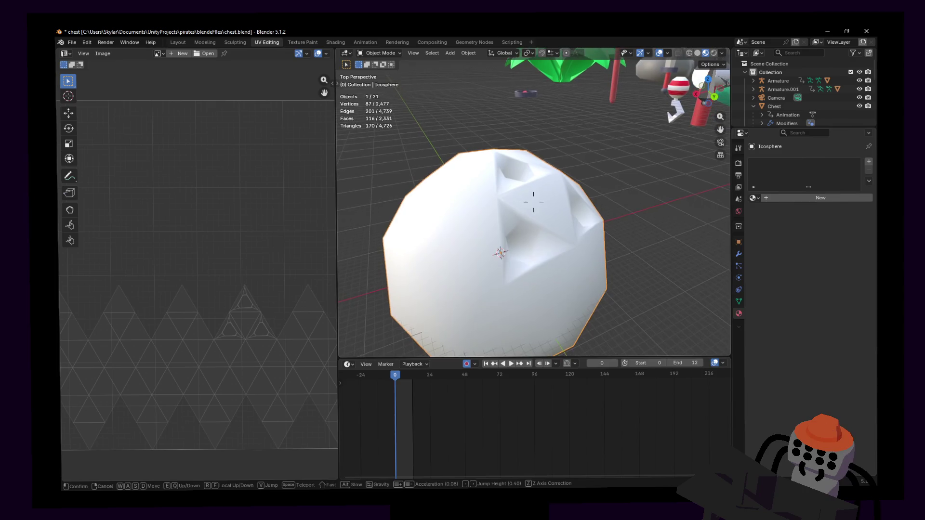
- Rotate the face loop inside the first hexagonal recess into a tidier orientation
left_click(533, 202)
key("Tab")
key("shift+grave")
key("w")
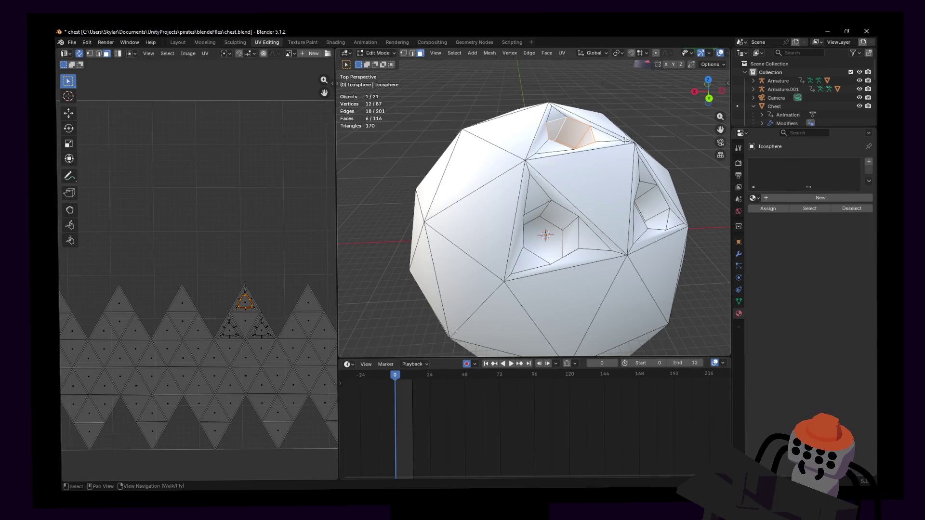
key("shift+grave")
key("w")
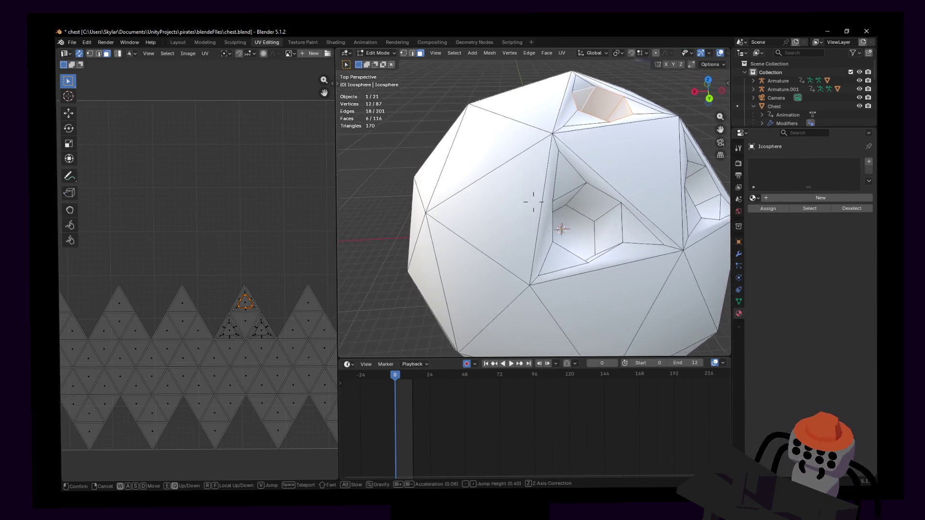
left_click(595, 192, "alt")
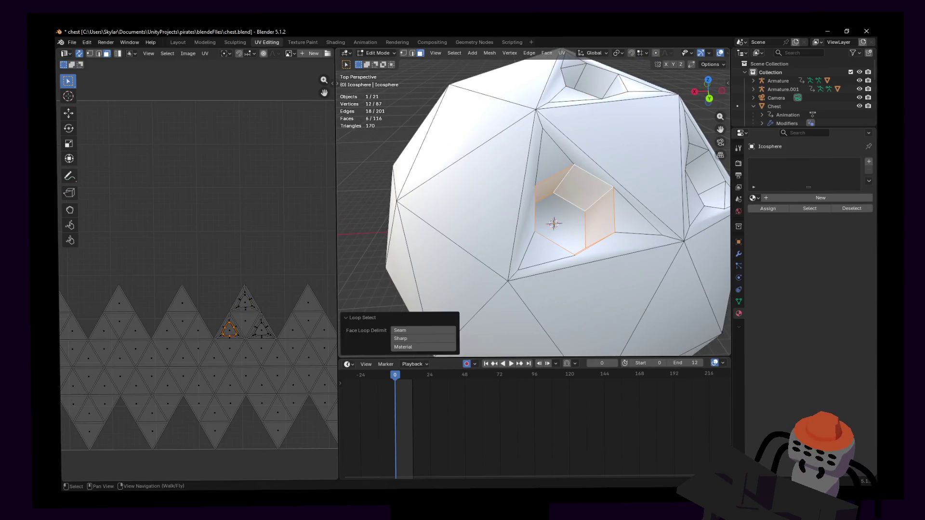
key("shift+grave")
key("s")
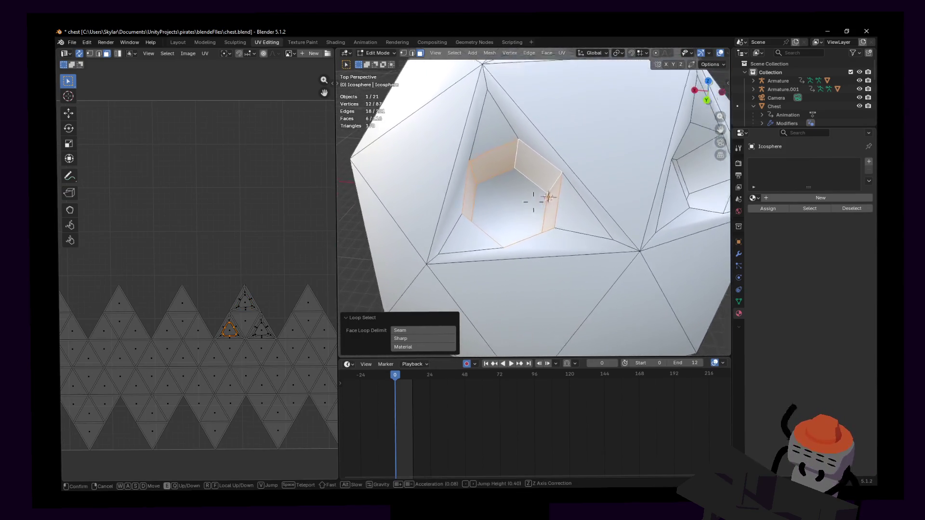
key("Return")
key("r")
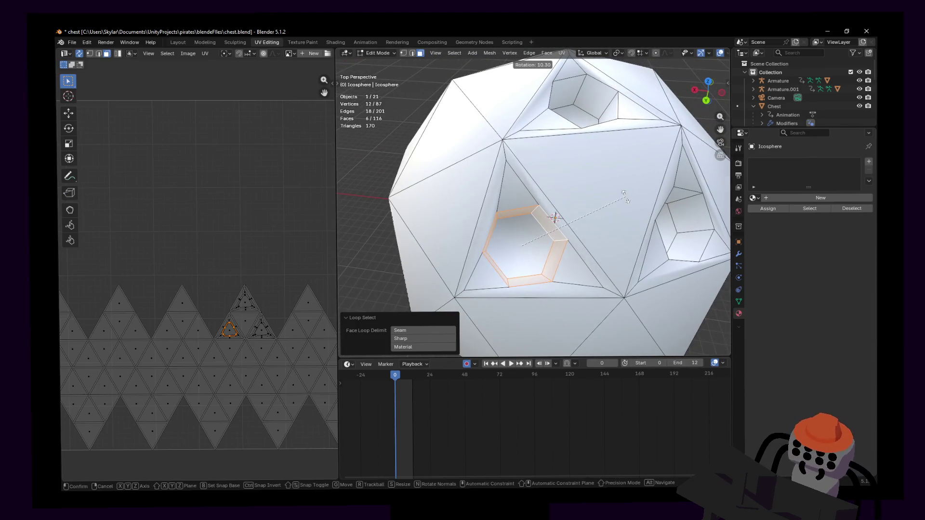
left_click(554, 218)
- Fine-tune that recess loop with a small extra rotation and a positional nudge
key("shift+grave")
key("w")
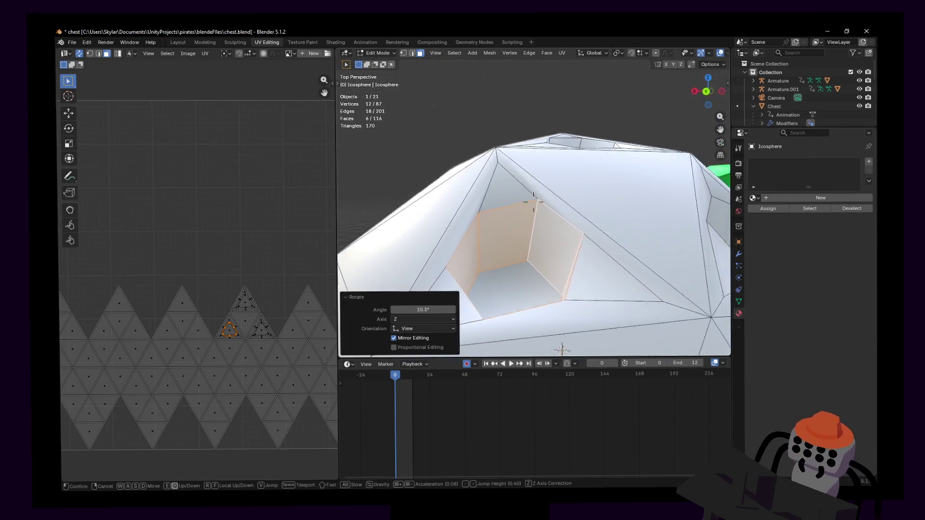
key("a")
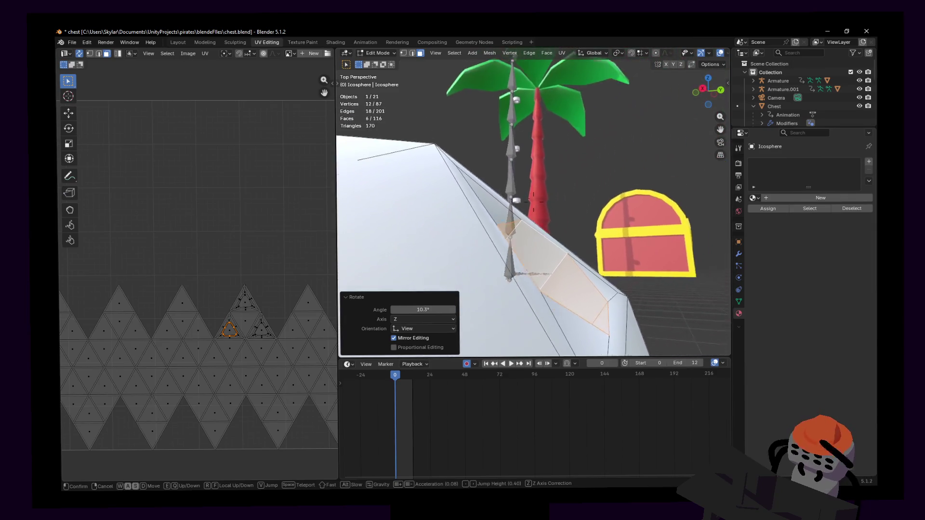
key("s")
key("Return")
key("r")
key("r")
left_click(637, 195)
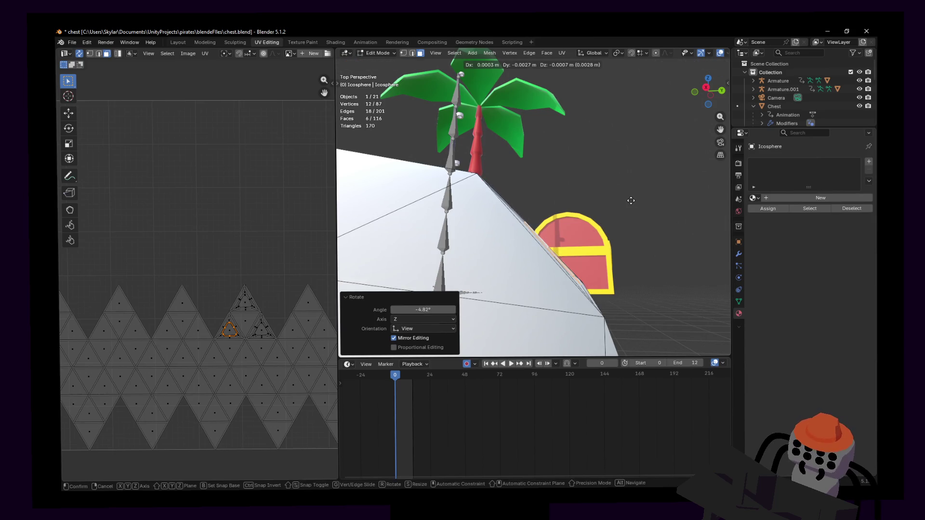
left_click(630, 200)
left_click(636, 196)
key("shift+grave")
key("w")
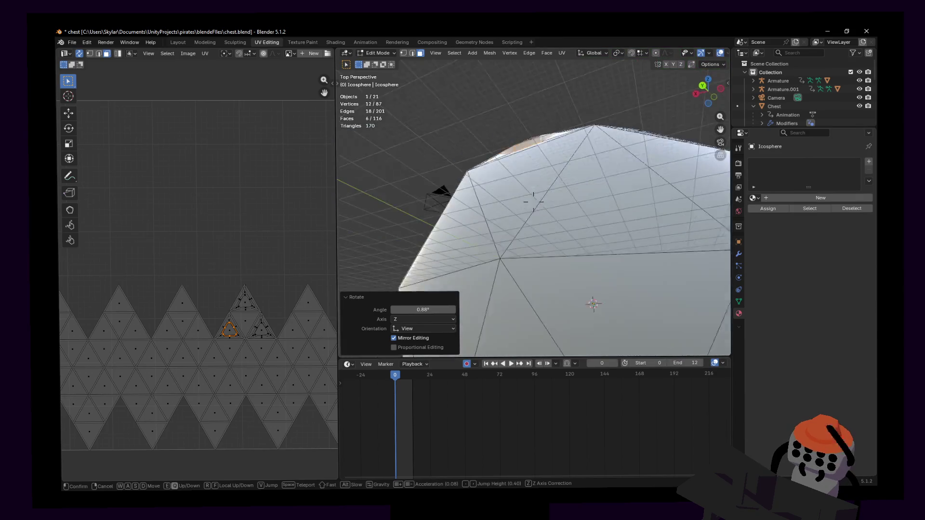
left_click(533, 201)
key("g")
left_click(638, 195)
- Rotate and move the face loop around the right recess into shape
key("shift+grave")
key("w")
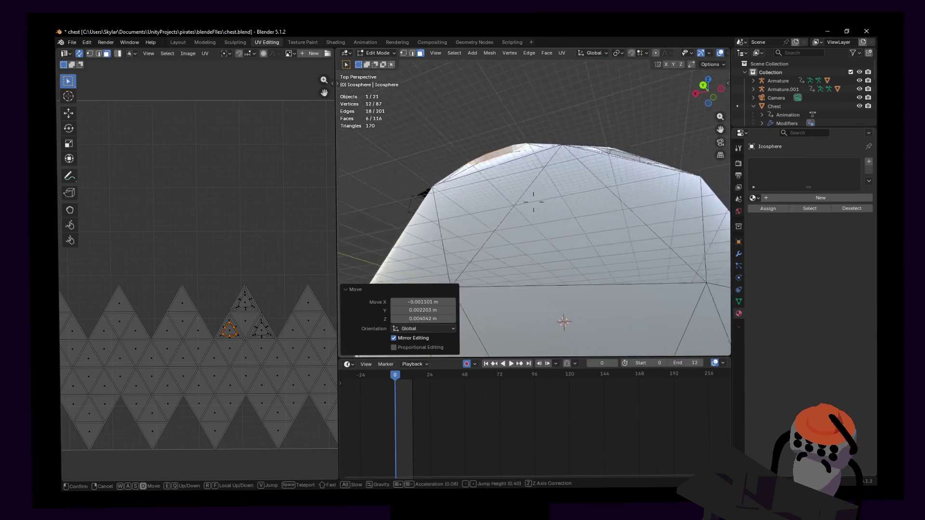
key("s")
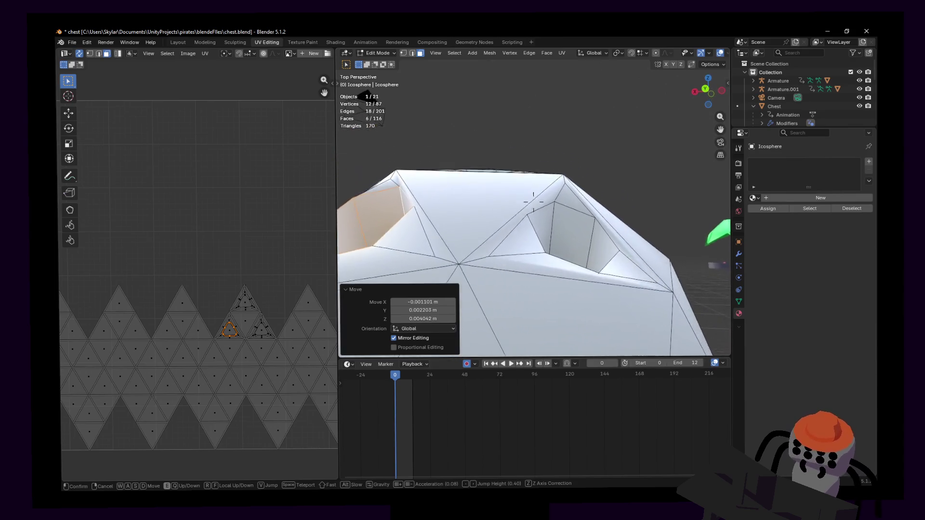
left_click(533, 201)
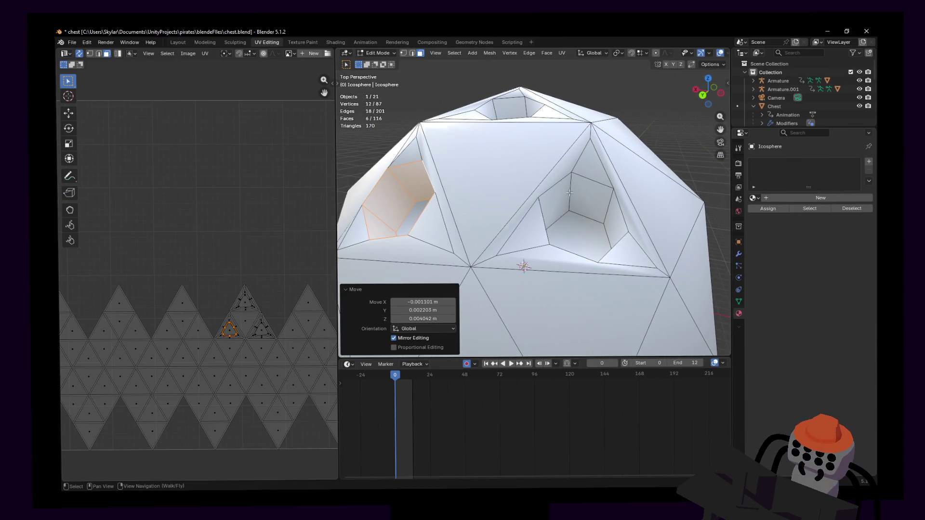
left_click(594, 197, "alt")
key("Escape")
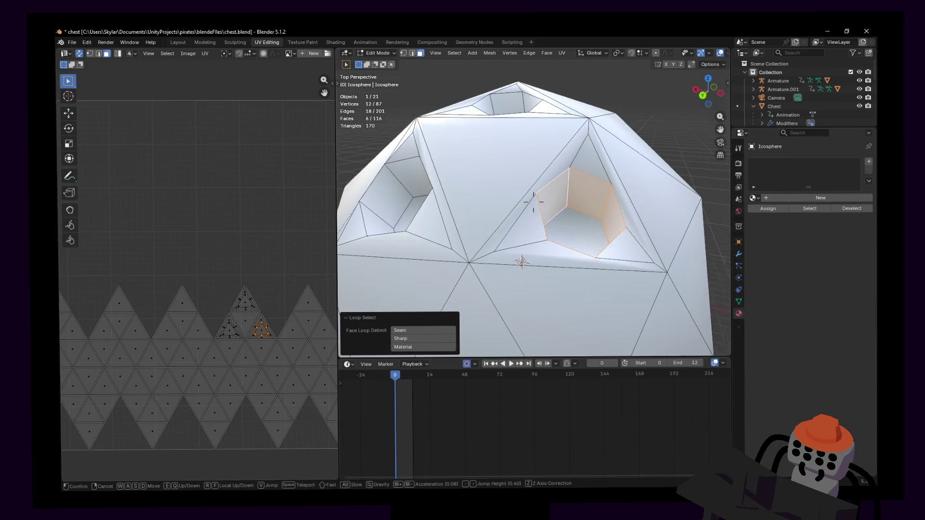
key("shift+grave")
key("w")
key("s")
left_click(534, 200)
key("r")
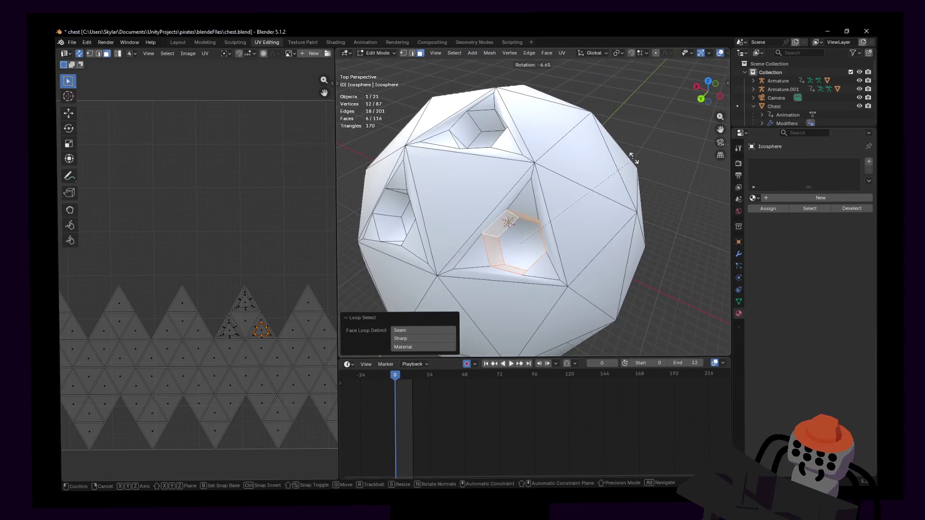
left_click(631, 155)
scroll(563, 203, "up", 1)
key("w")
left_click(533, 200)
key("g")
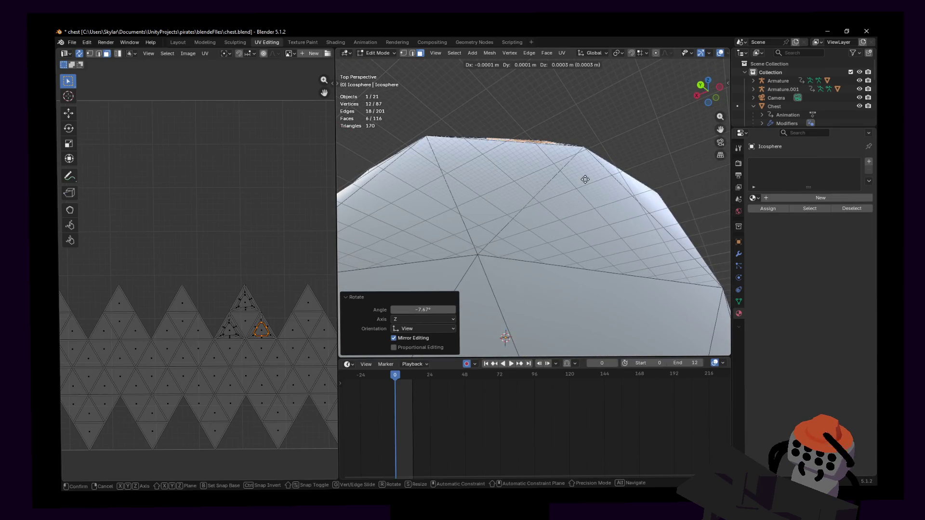
left_click(583, 174)
- Shift another recess loop vertically along Z, then return to Object Mode
key("shift+grave")
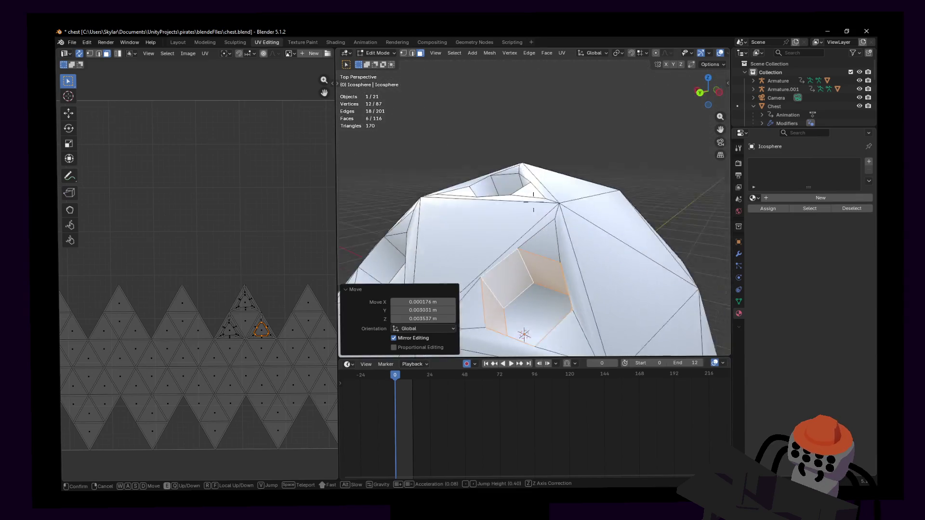
left_click(533, 202)
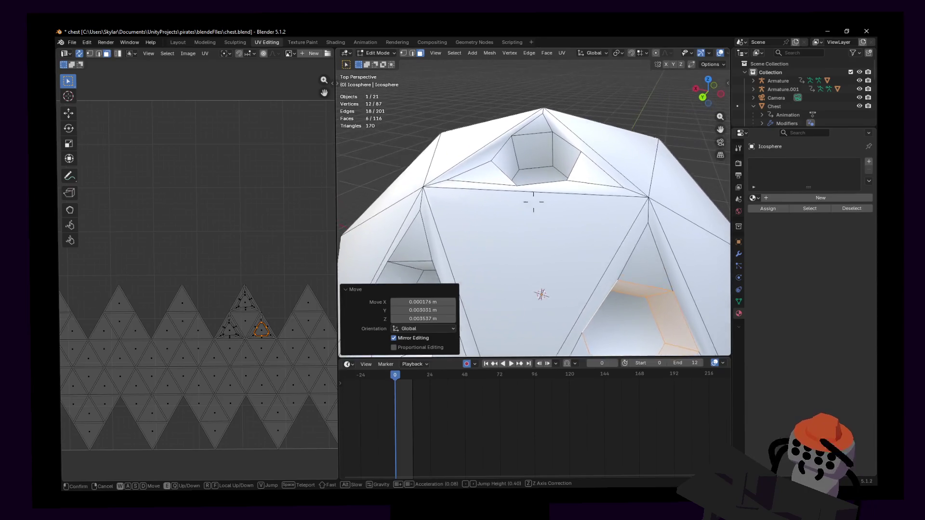
left_click(556, 150)
key("shift+grave")
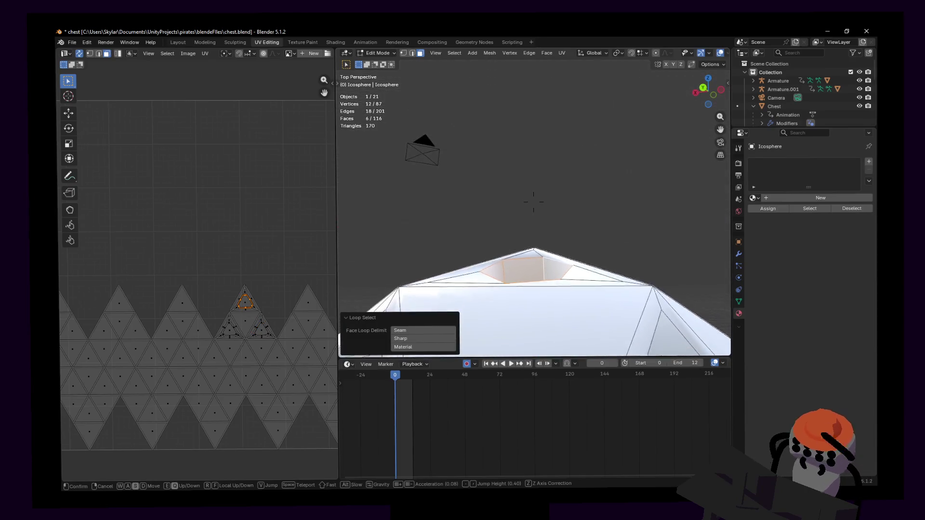
left_click(534, 201)
key("g")
key("z")
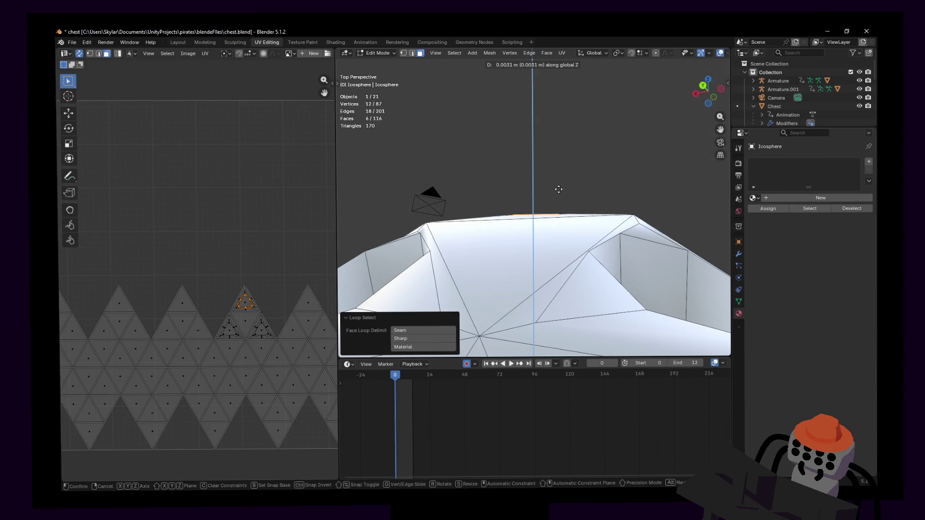
left_click(557, 190)
key("Tab")
key("shift+grave")
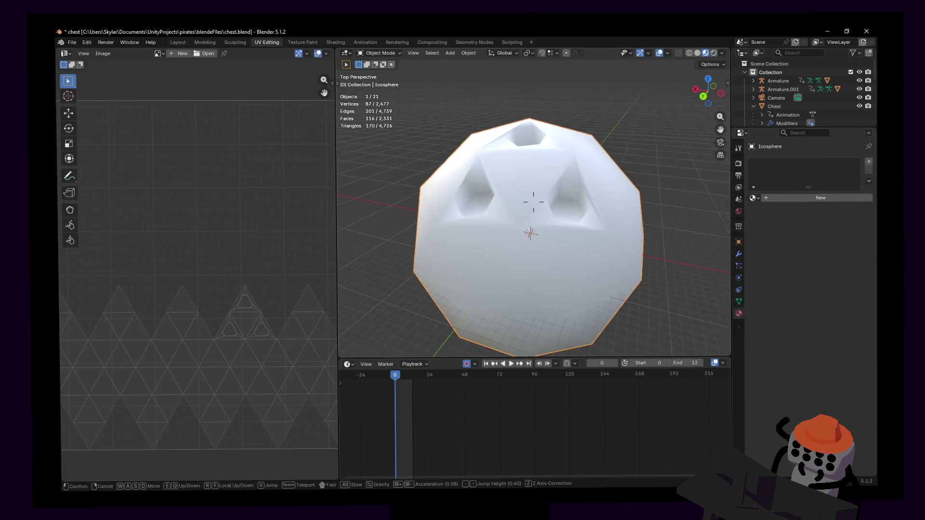
- Shade the icosphere smooth, assign the existing palette 'Material', and select all faces for UV work
left_click(533, 201)
right_click(580, 166)
left_click(580, 166)
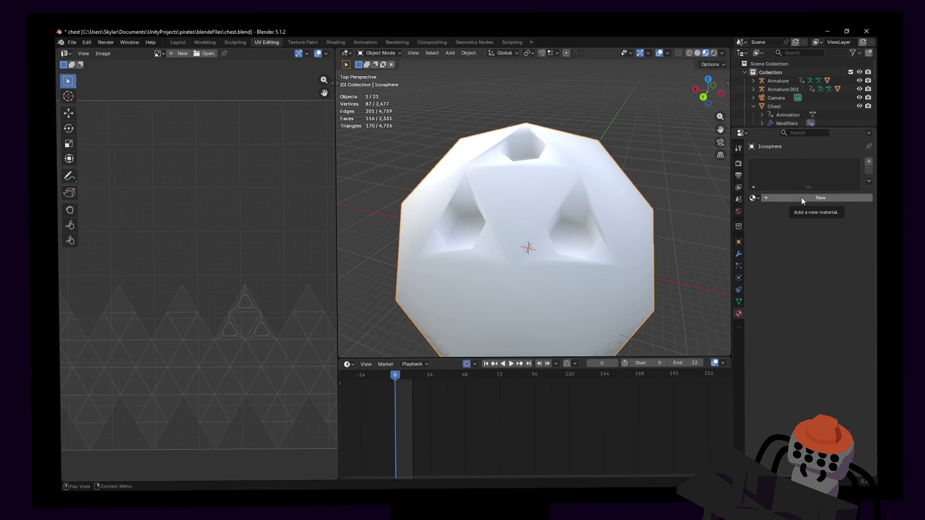
left_click(771, 199)
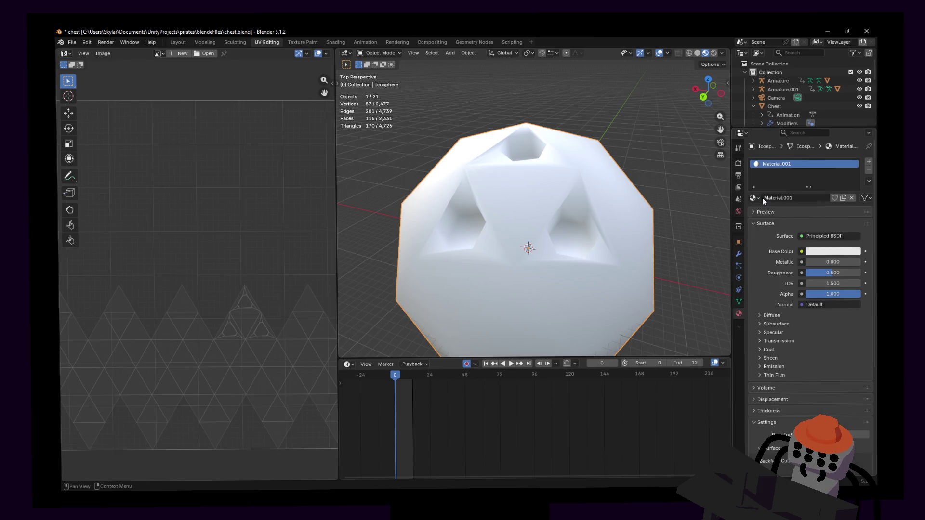
left_click(768, 208)
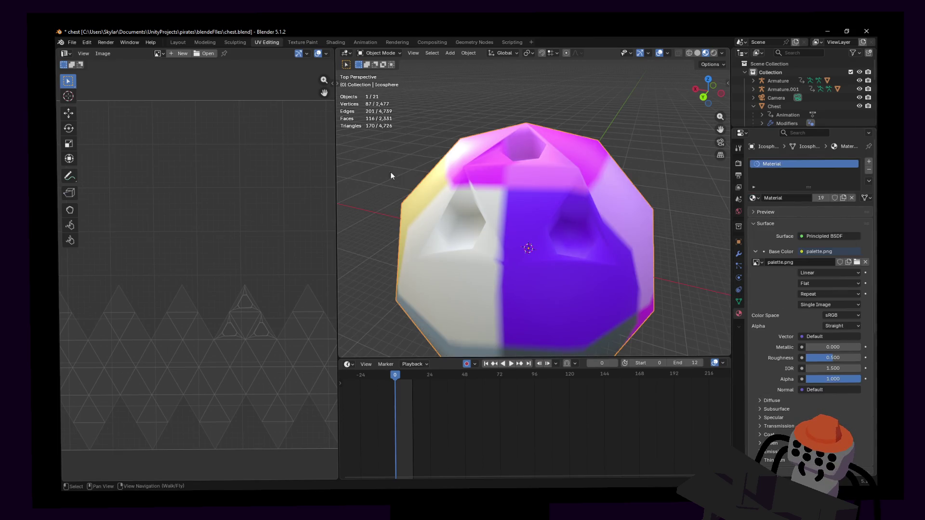
key("Tab")
key("a")
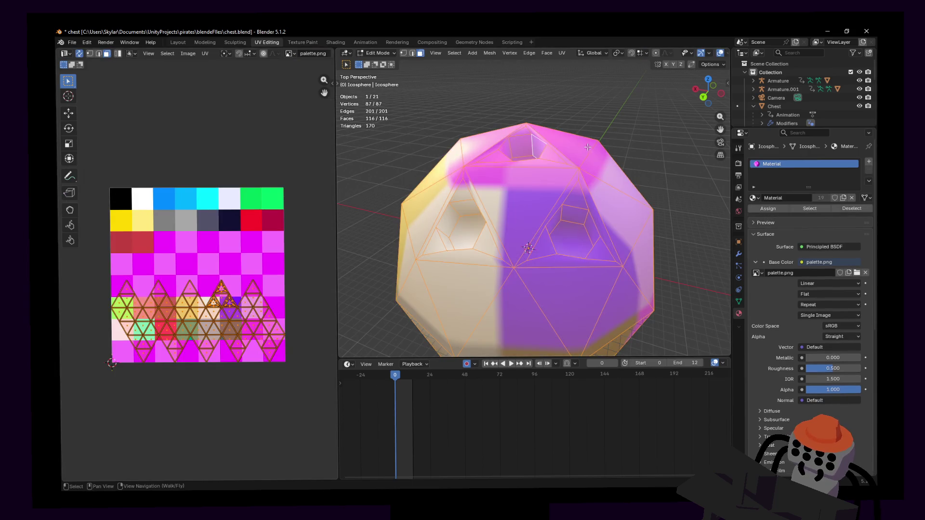
- Scale the whole mesh's UVs down onto a pink palette cell
key("s")
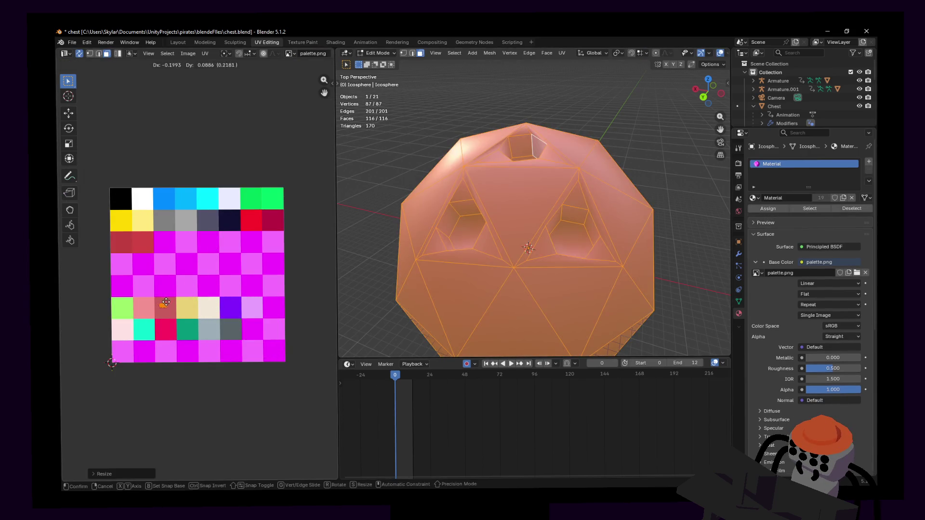
left_click(169, 305)
key("alt+a")
key("a")
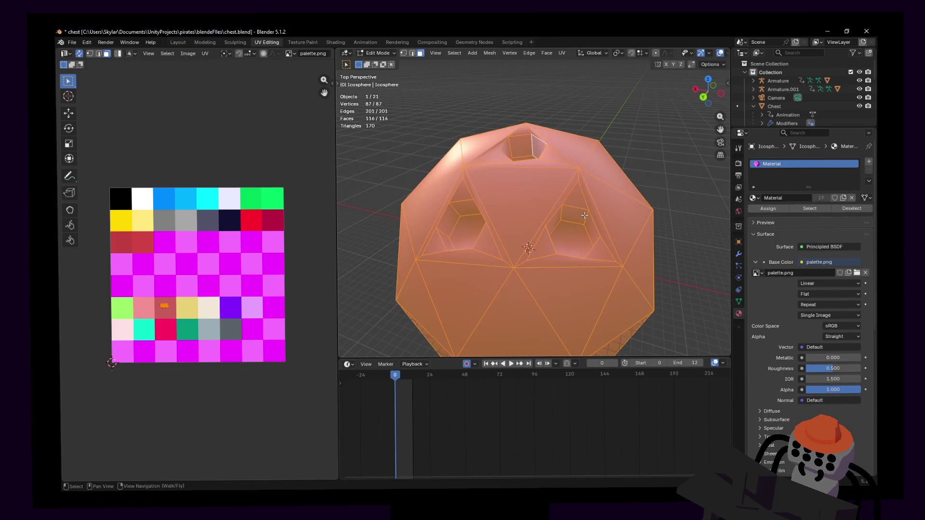
- Unwrap the three recess floor faces and move their shrunken UVs onto a dark navy cell, then leave Edit Mode
left_click(583, 215, "alt")
left_click(571, 233, "shift")
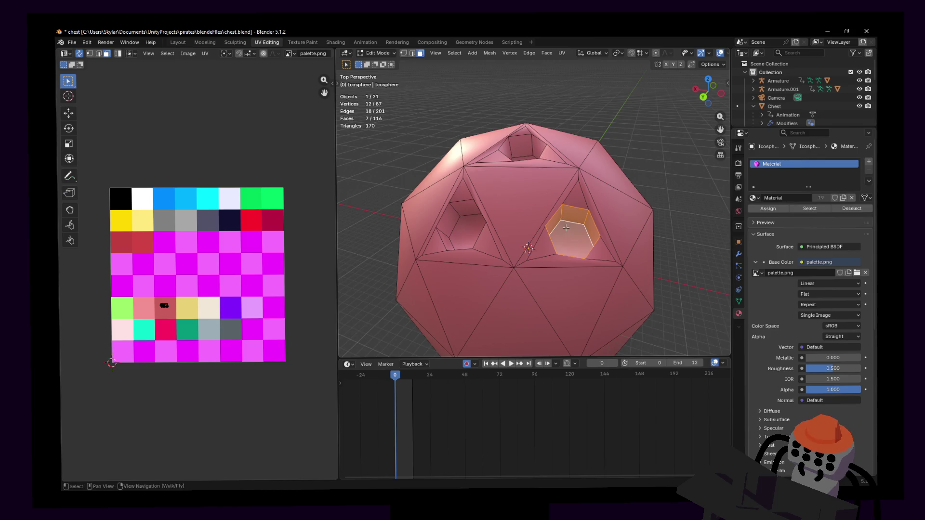
left_click(460, 236, "shift")
middle_click_drag(460, 236, 518, 150)
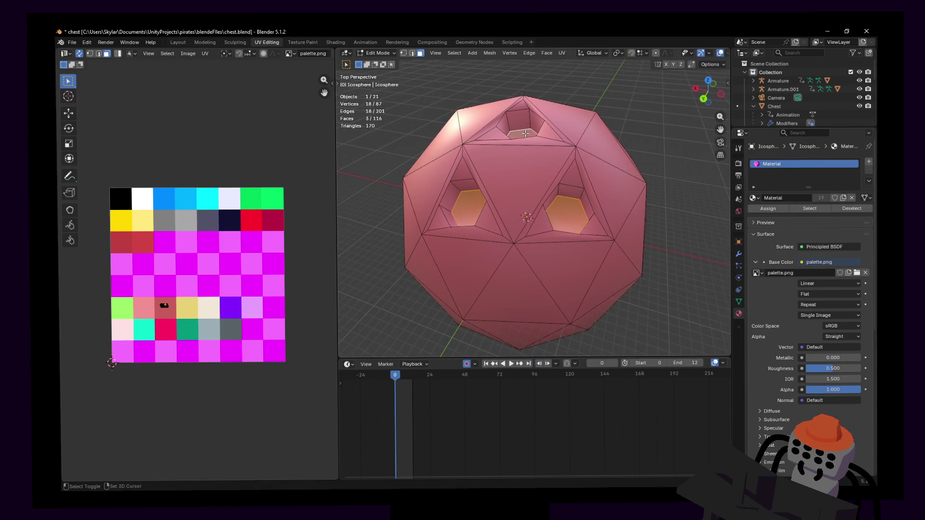
key("u")
left_click(539, 127)
key("s")
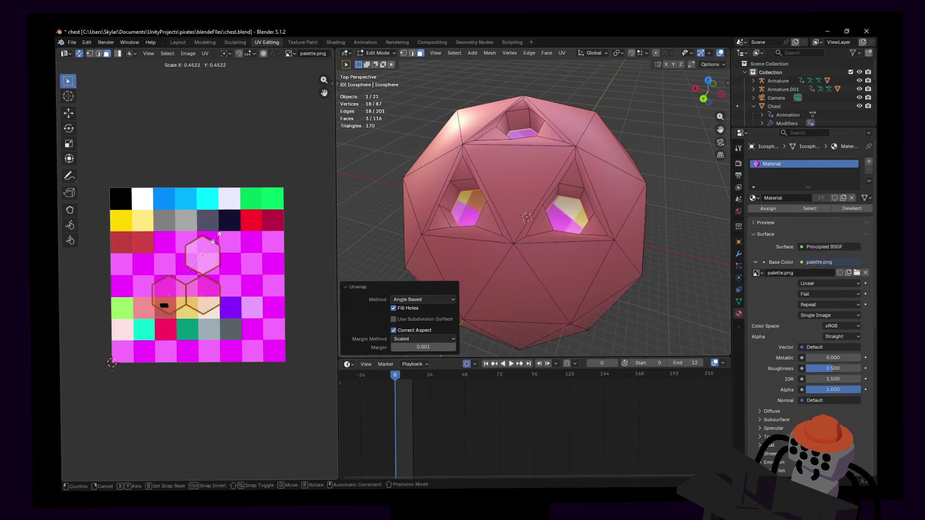
left_click(189, 275)
key("g")
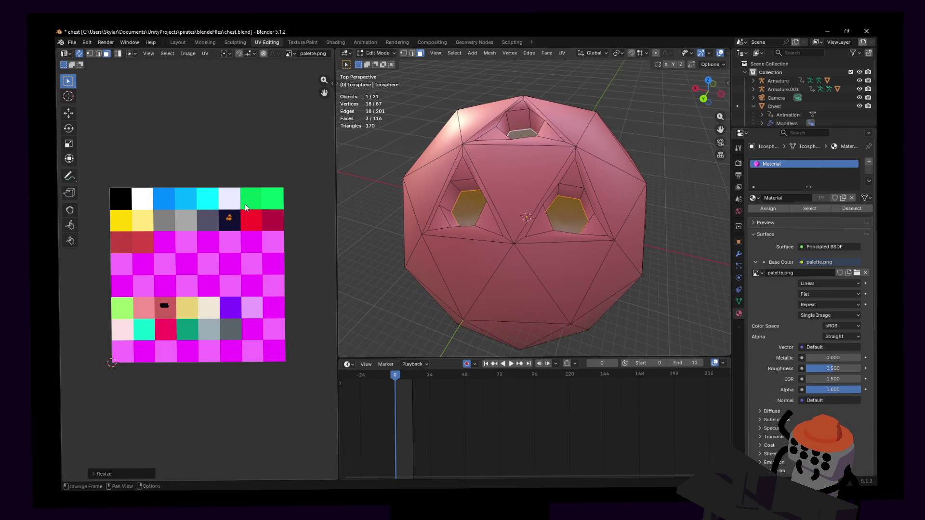
key("Tab")
key("shift+grave")
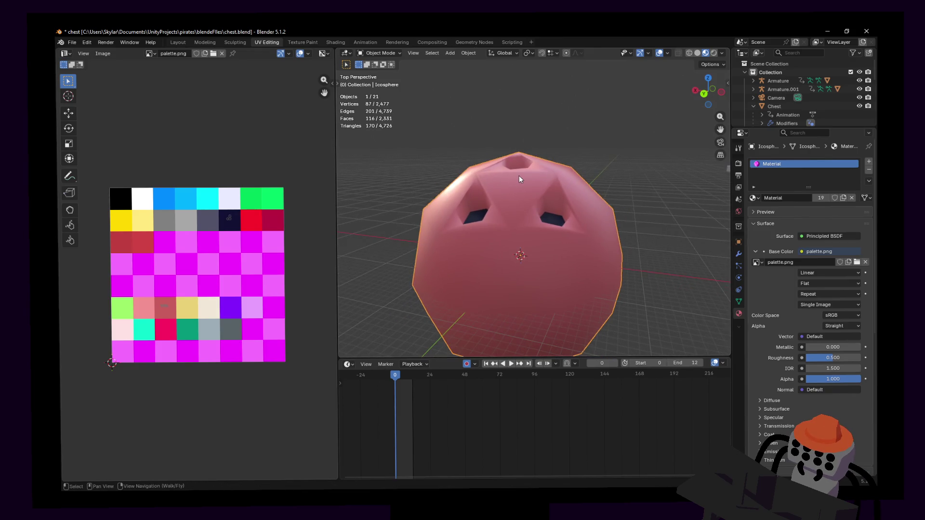
- Apply Shade Smooth to the pink icosphere prop
middle_click_drag(519, 175, 518, 175)
right_click(518, 175)
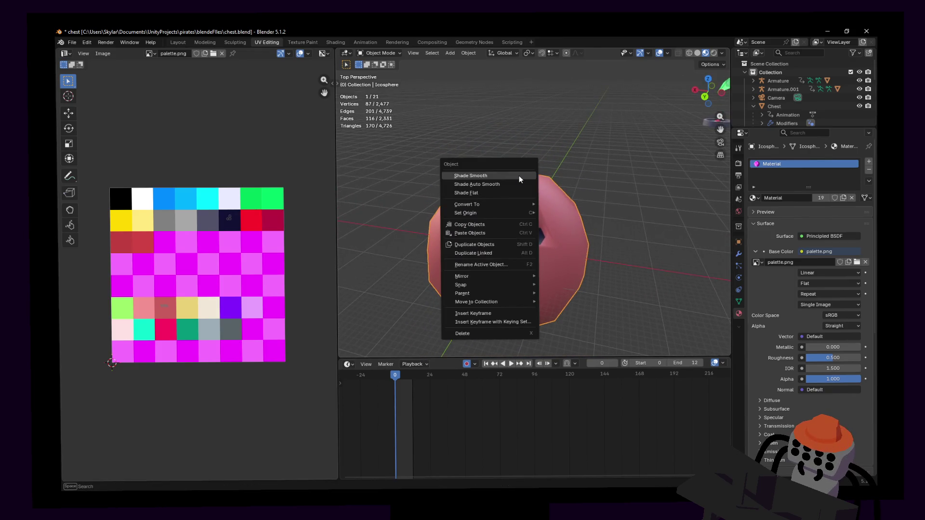
left_click(519, 175)
- Add a Subdivision Surface modifier to preview it, then undo it so no modifiers remain
left_click(738, 255)
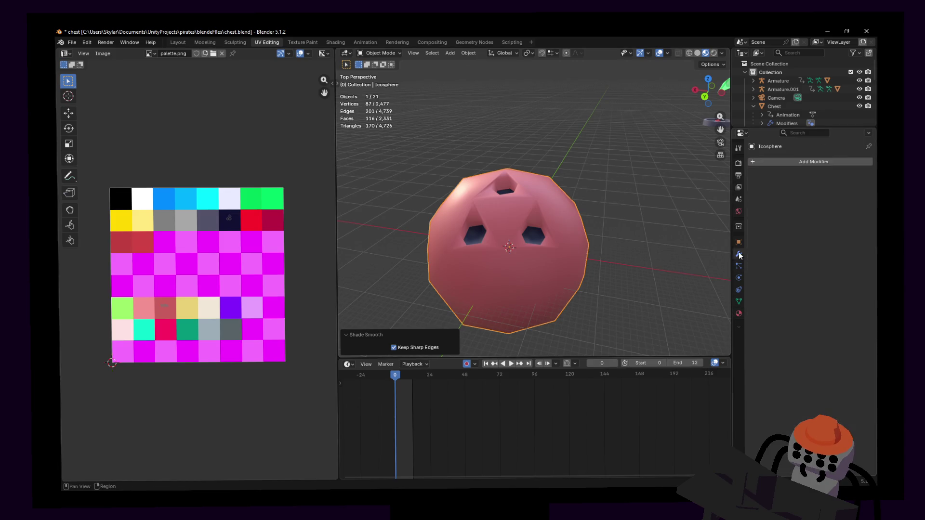
left_click(828, 160)
type("sub")
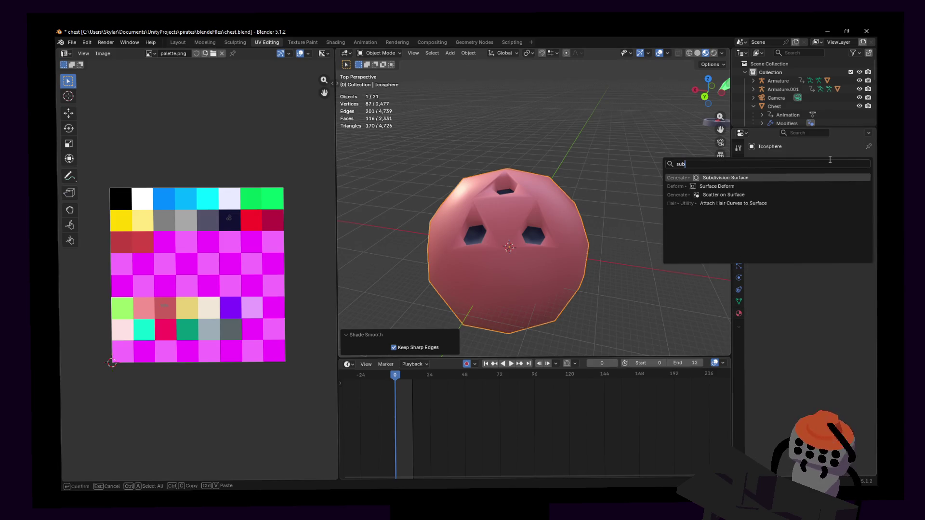
key("Return")
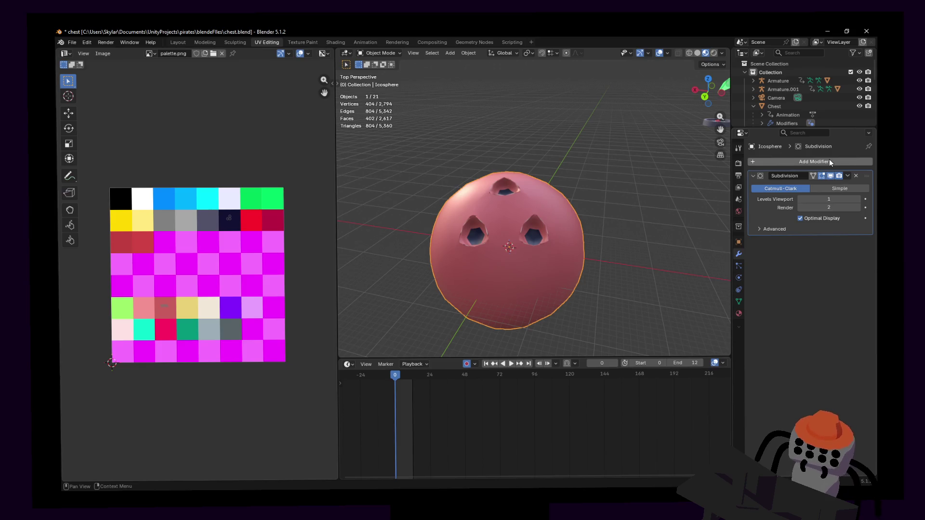
key("ctrl+z")
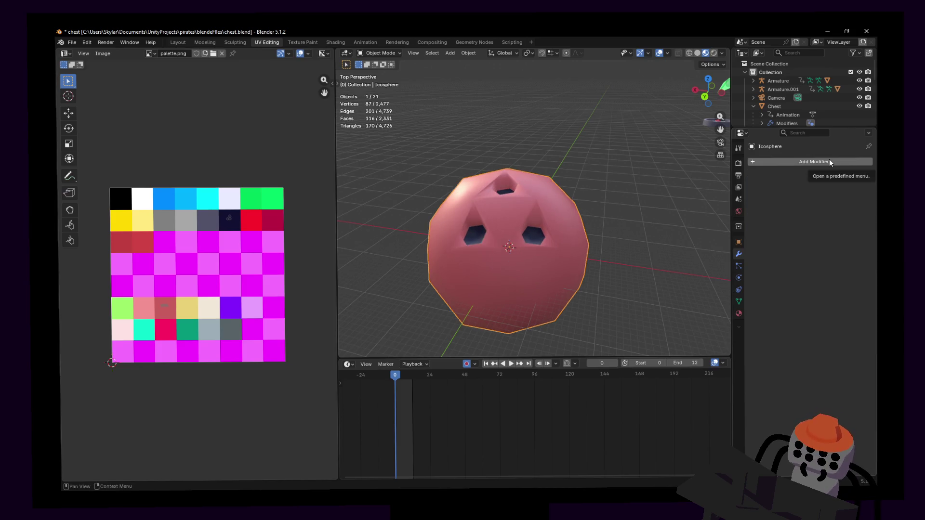
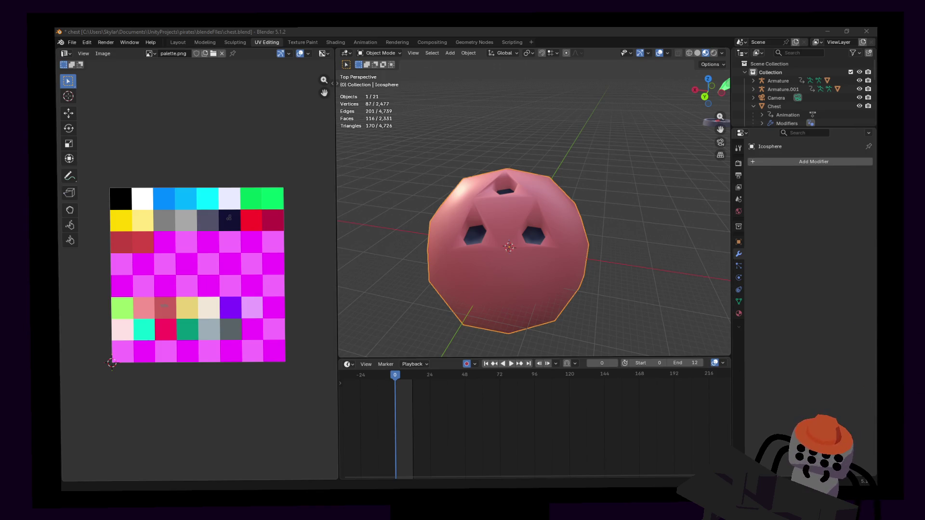
- Add a Subdivision Surface modifier to the holed icosphere to preview smoothing
key("alt+Tab")
middle_click_drag(571, 230, 609, 228)
right_click(614, 226)
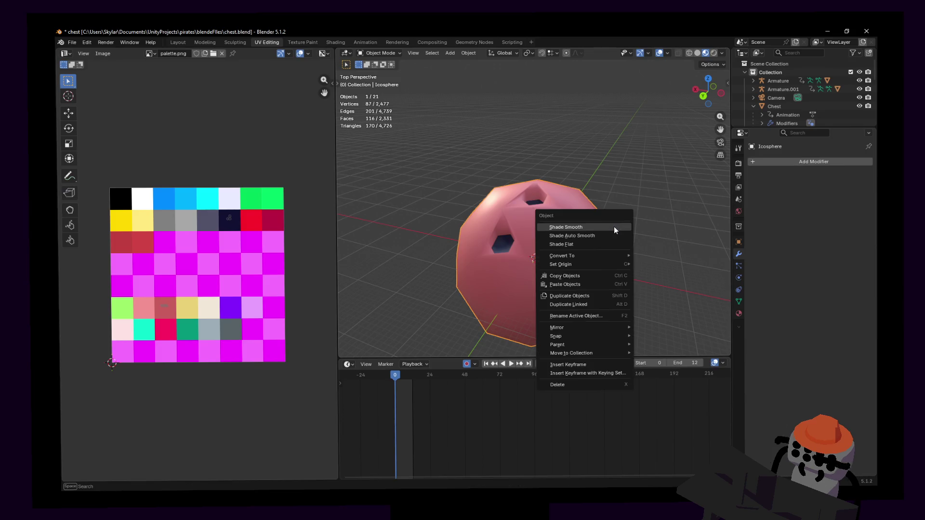
key("Escape")
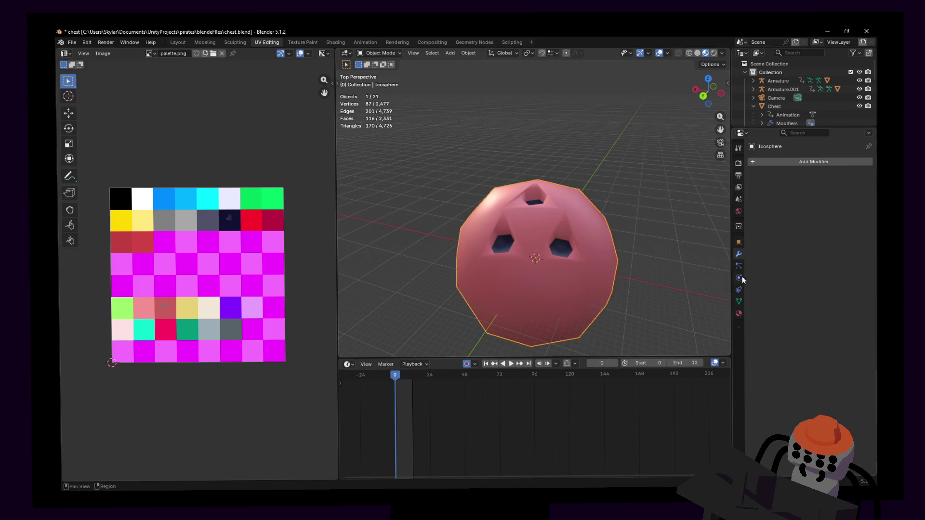
left_click(784, 165)
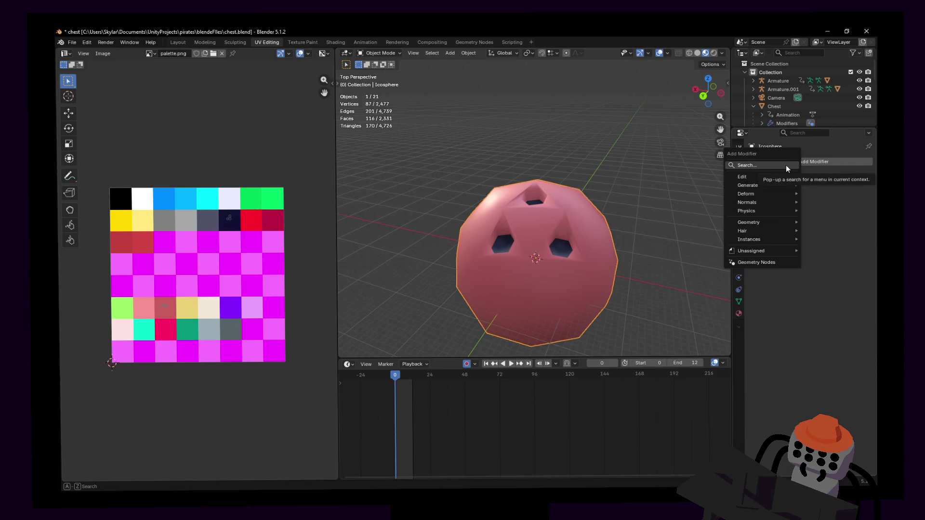
type("sub")
key("Return")
- Inspect the smoothed mesh up close in Edit Mode, then remove the Subdivision modifier
key("shift+grave")
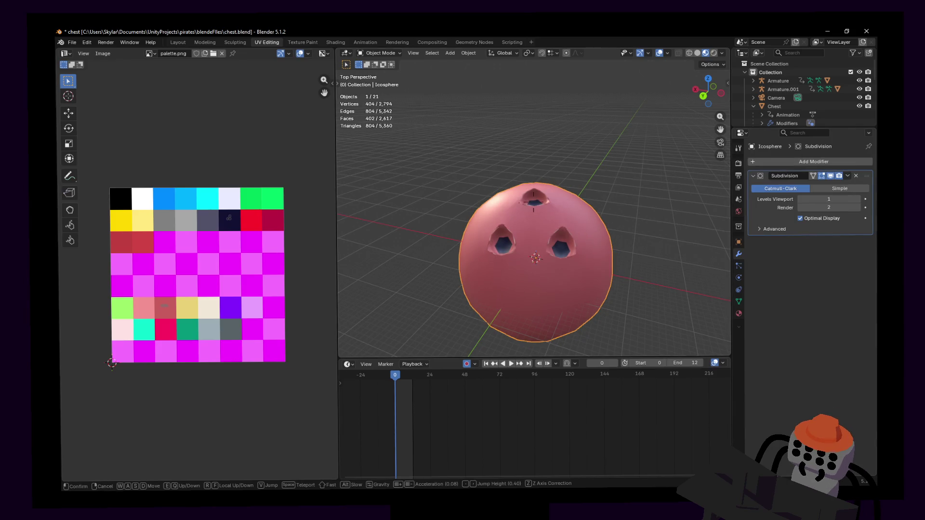
key("w")
key("Return")
key("Tab")
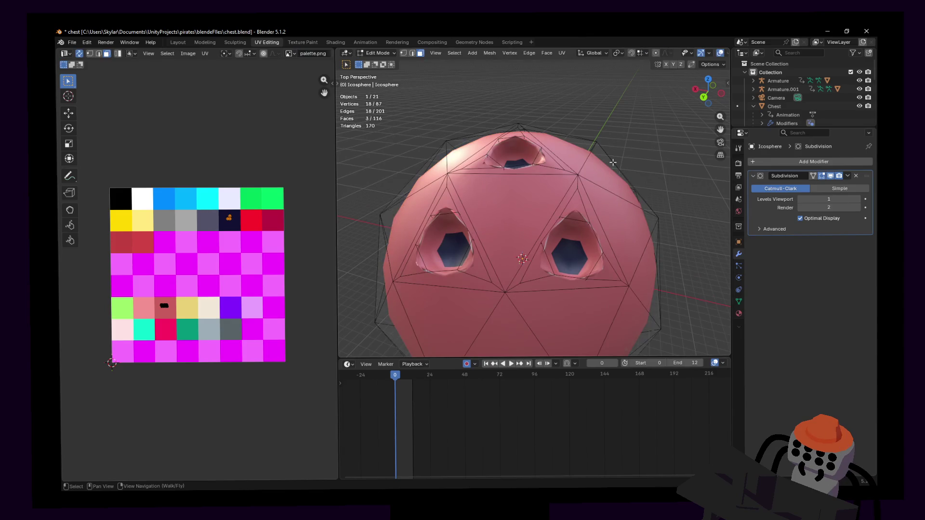
middle_click_drag(611, 163, 640, 165)
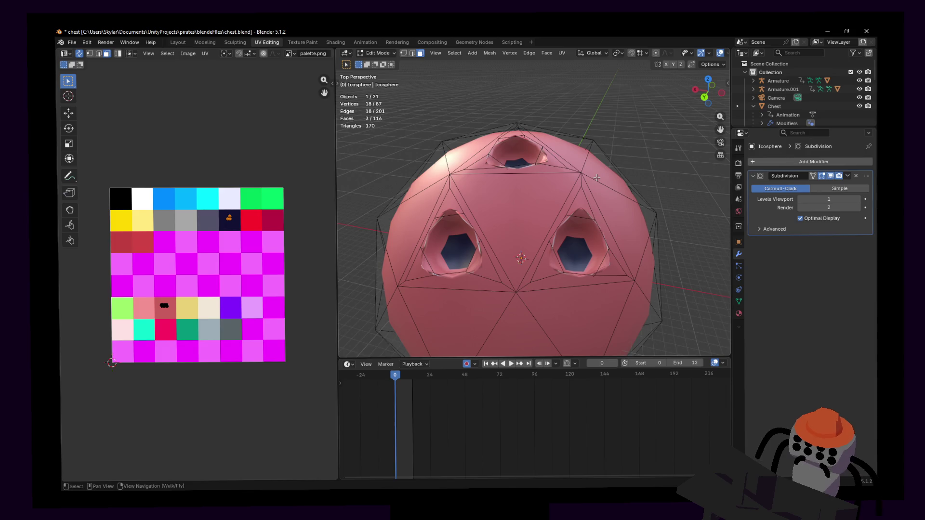
key("shift+grave")
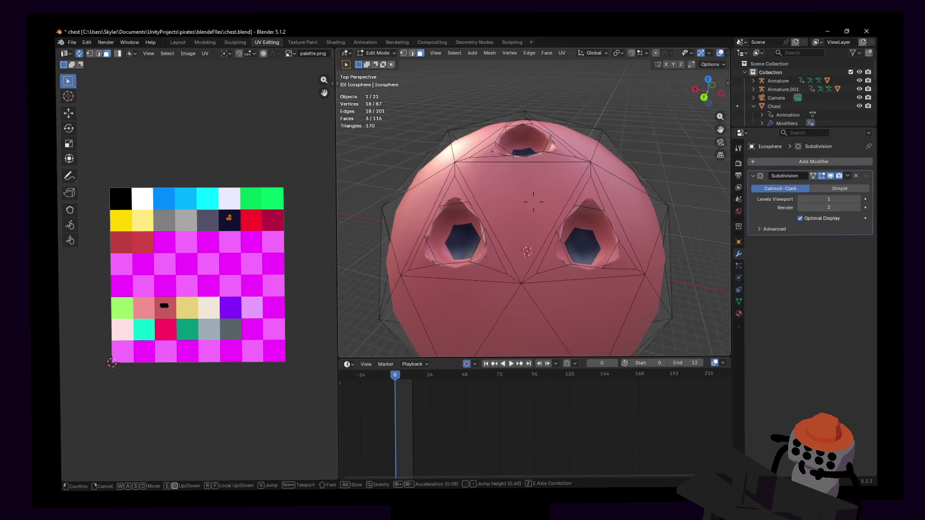
key("w")
key("Return")
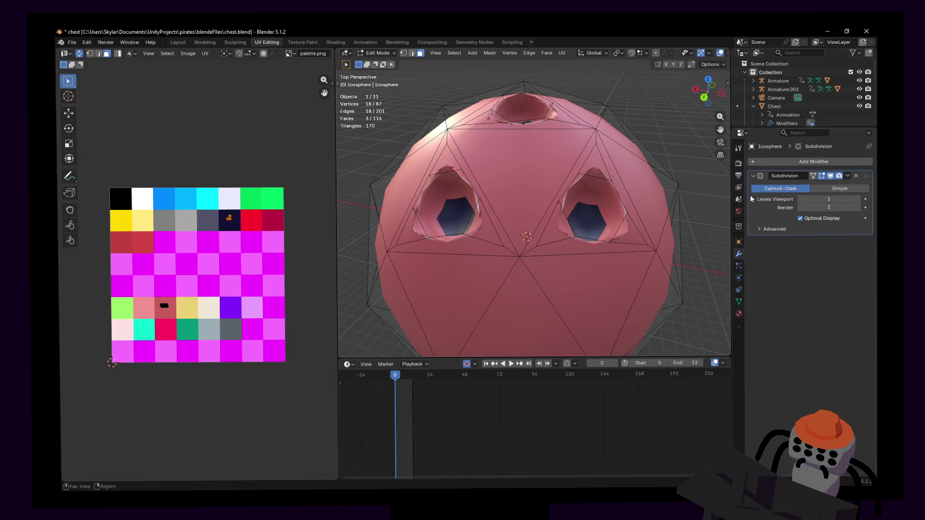
left_click(855, 177)
key("Tab")
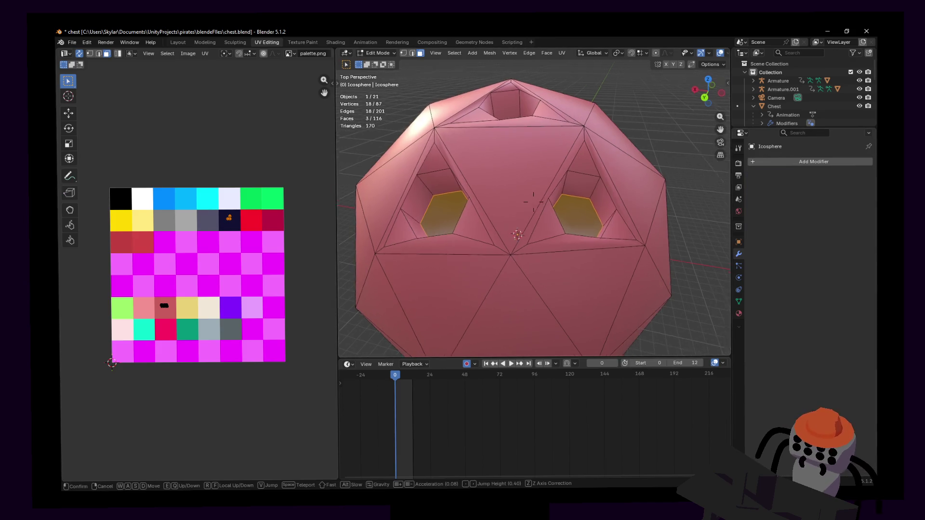
- Select the central triangular face between the three holes in Edit Mode
key("Tab")
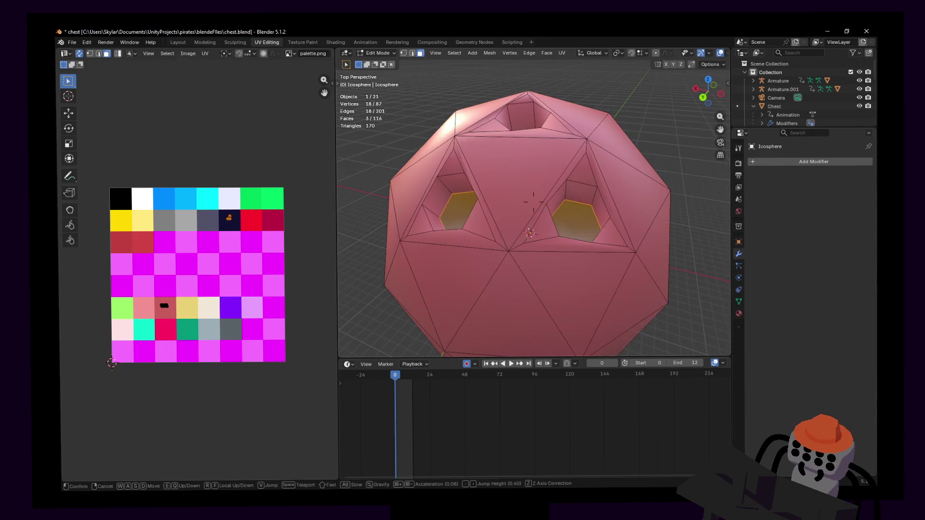
scroll(545, 250, "down", 2)
left_click(521, 212)
middle_click_drag(521, 211, 521, 212)
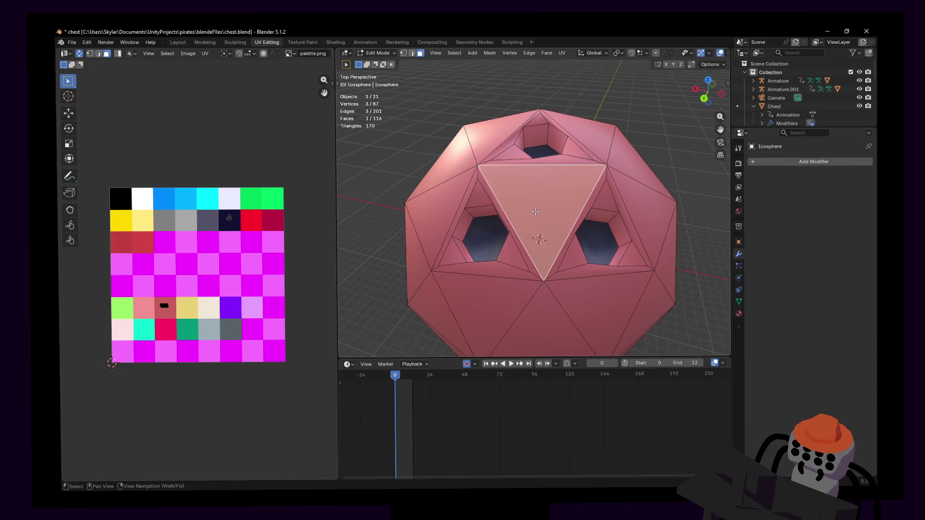
key("shift+grave")
key("s")
key("w")
left_click(349, 293)
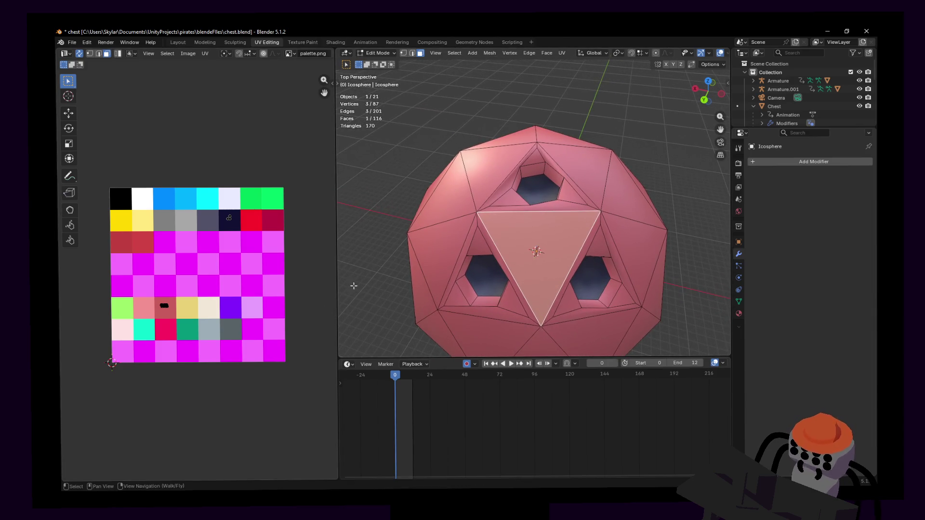
- Show the toolbar, enlarge the 3D view and activate the Knife tool
key("t")
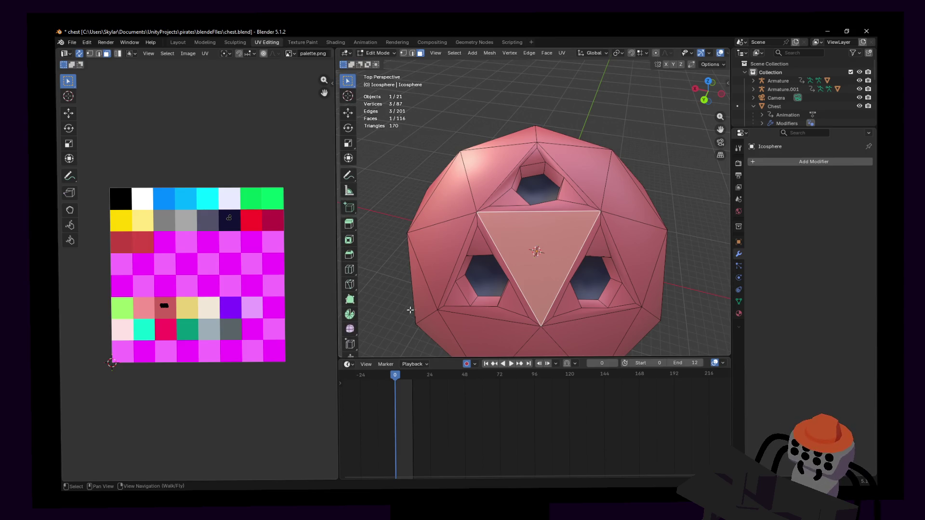
left_click_drag(438, 358, 438, 407)
left_click(351, 286)
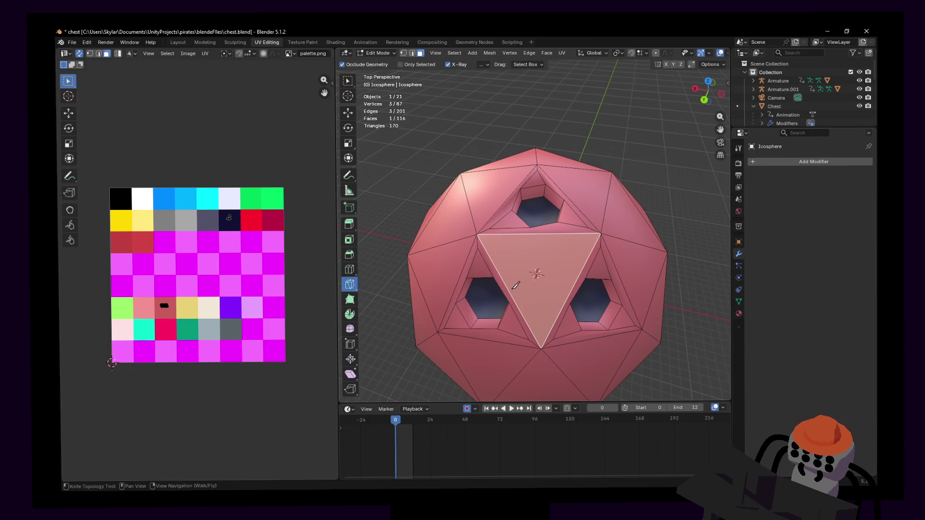
- Knife-cut the triangle between its edge midpoints into four, then scale the middle face to about 0.66
left_click(508, 286)
left_click(540, 233)
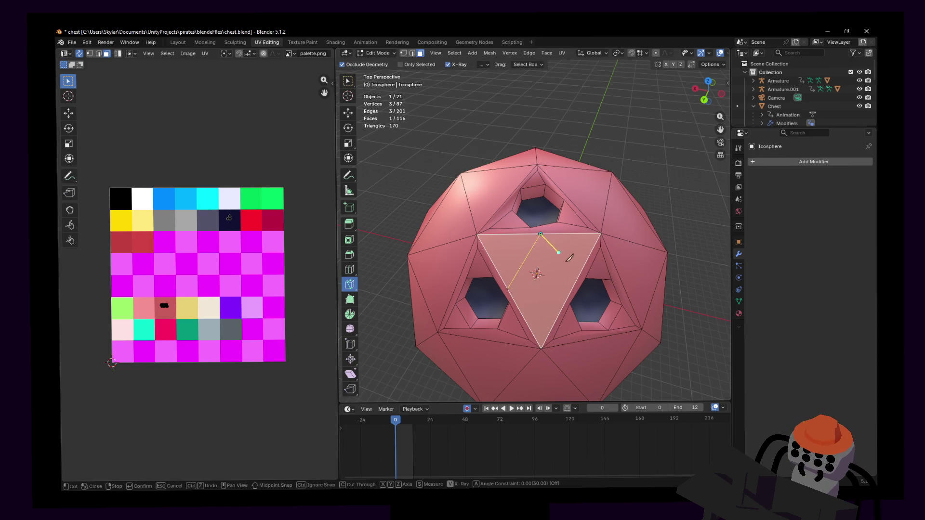
left_click(576, 280)
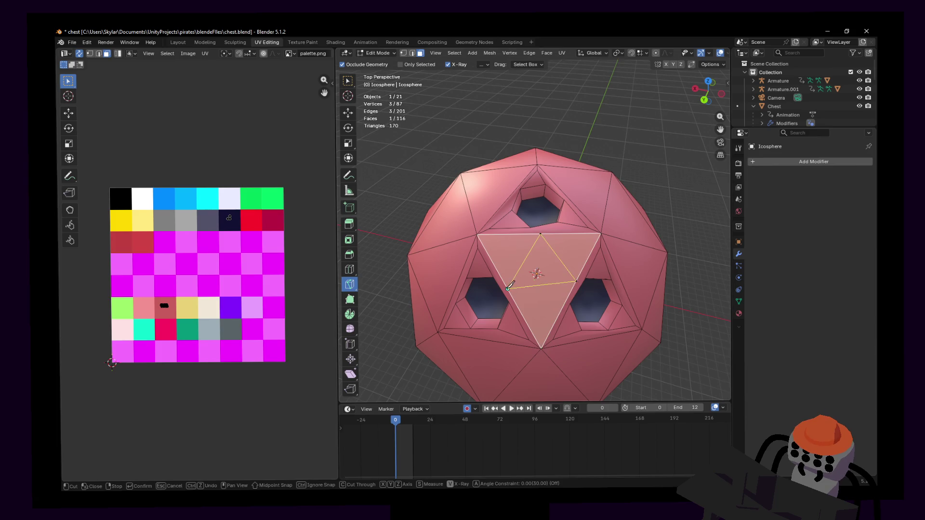
key("Return")
key("w")
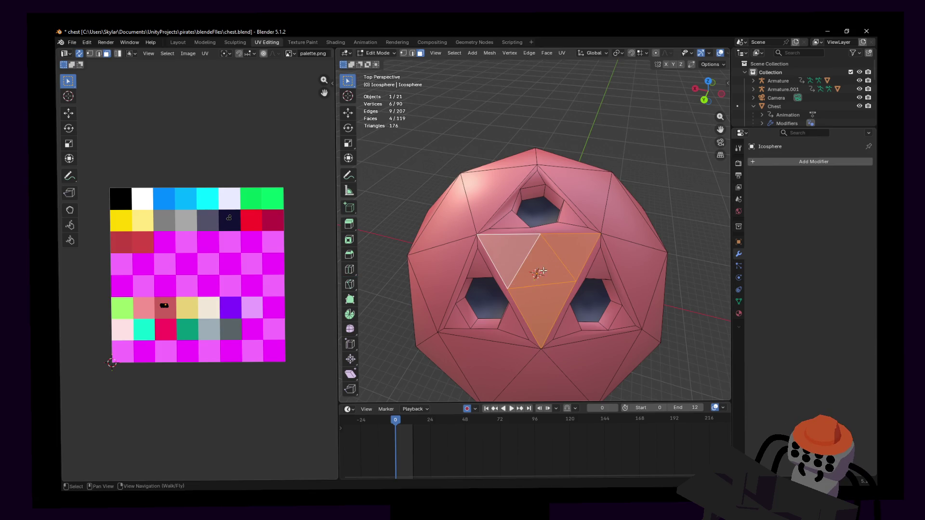
left_click(541, 269)
key("s")
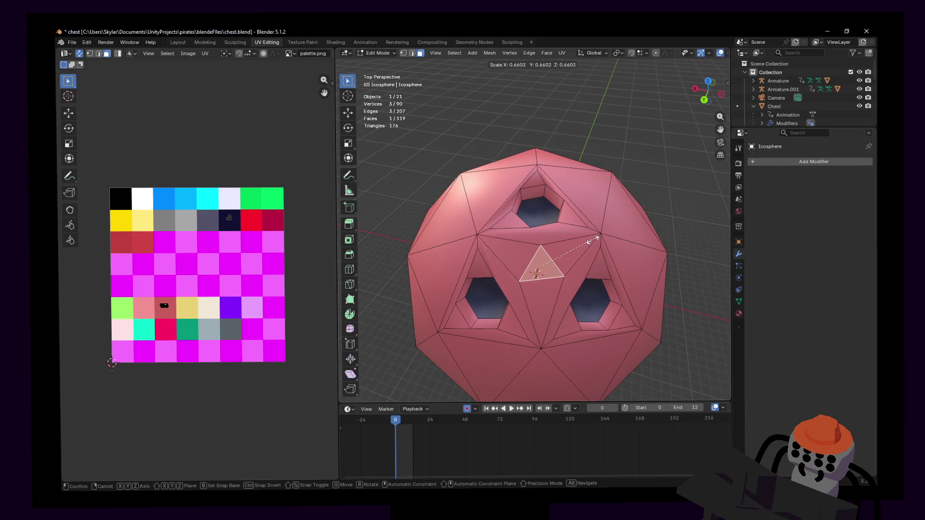
left_click(536, 273)
- Rotate the face ring around the top hole about 10 degrees and shift it slightly along Z
key("e")
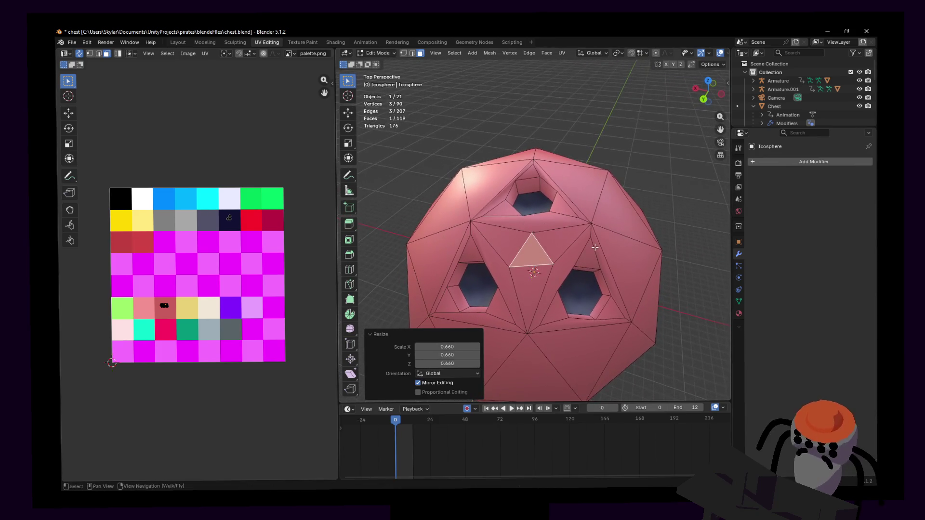
left_click(566, 258)
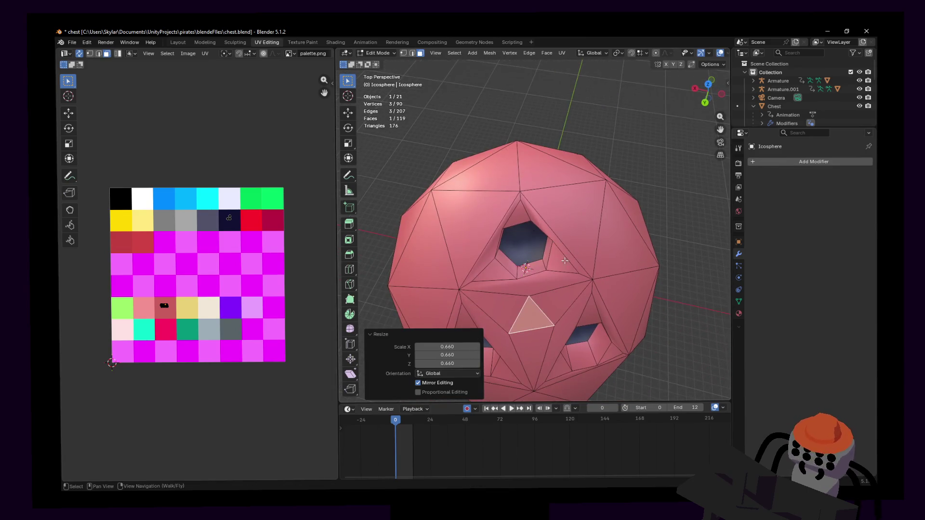
left_click(545, 261, "alt")
key("r")
left_click(600, 208)
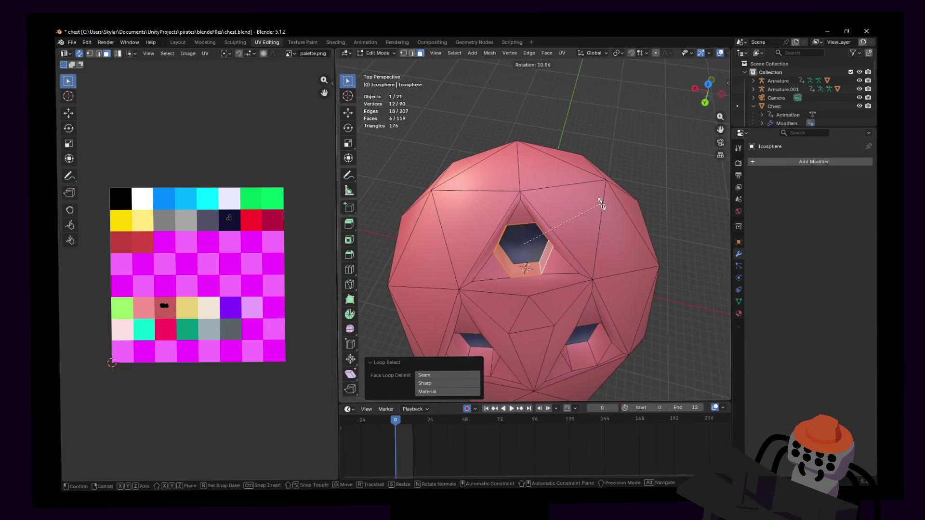
key("g")
key("z")
key("z")
key("z")
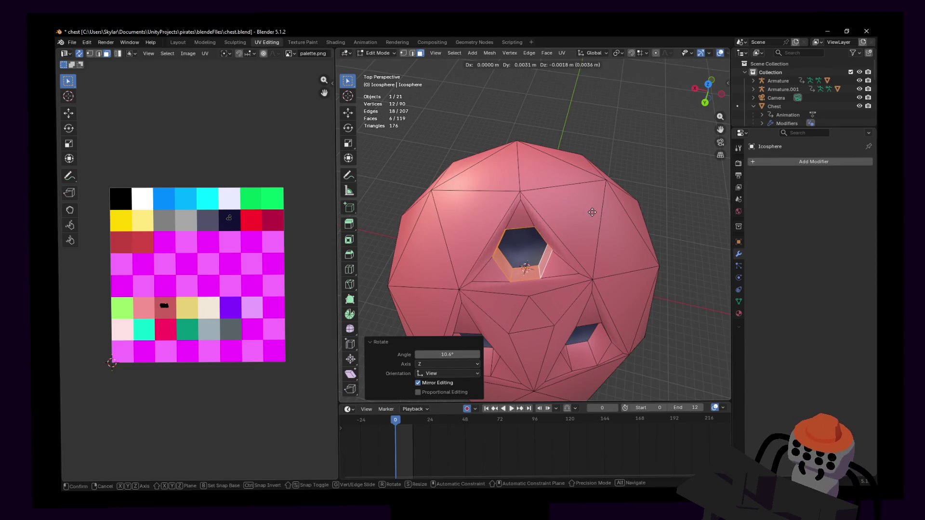
left_click(593, 211)
key("shift+grave")
key("w")
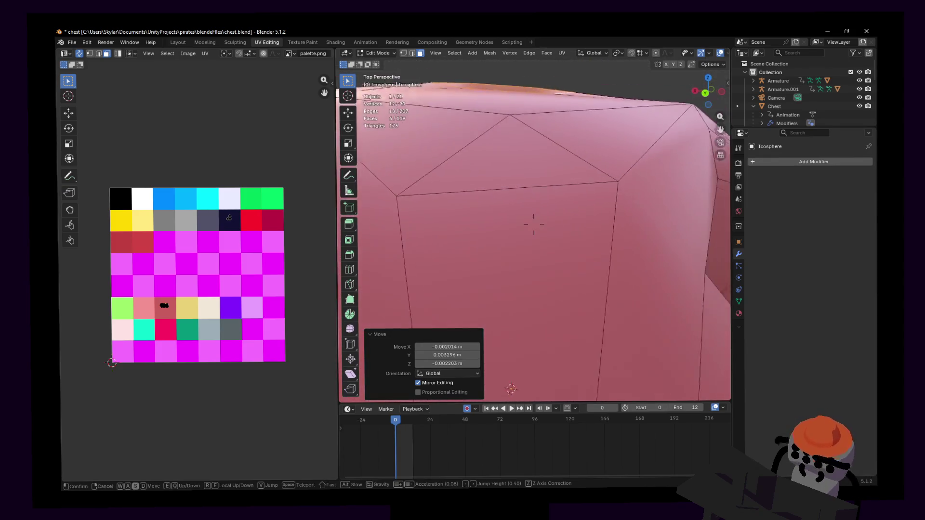
key("s")
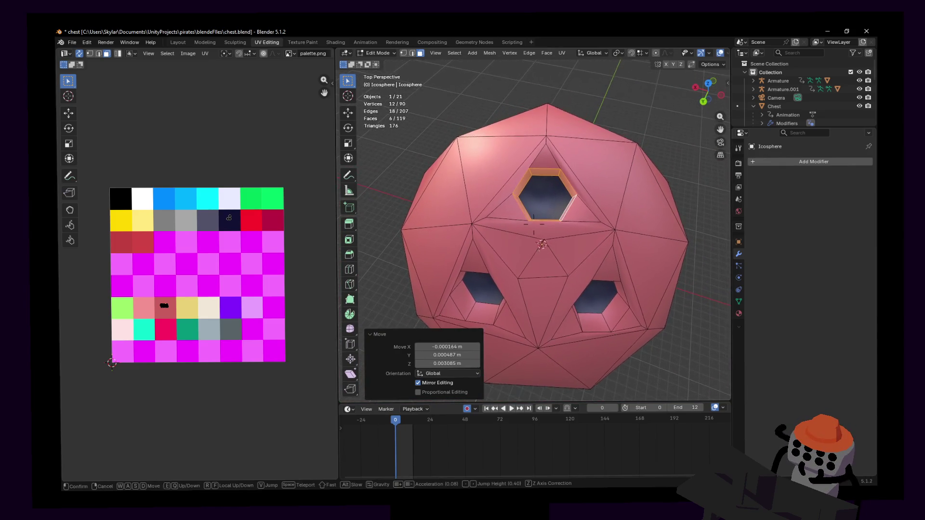
left_click(599, 178)
left_click(349, 284)
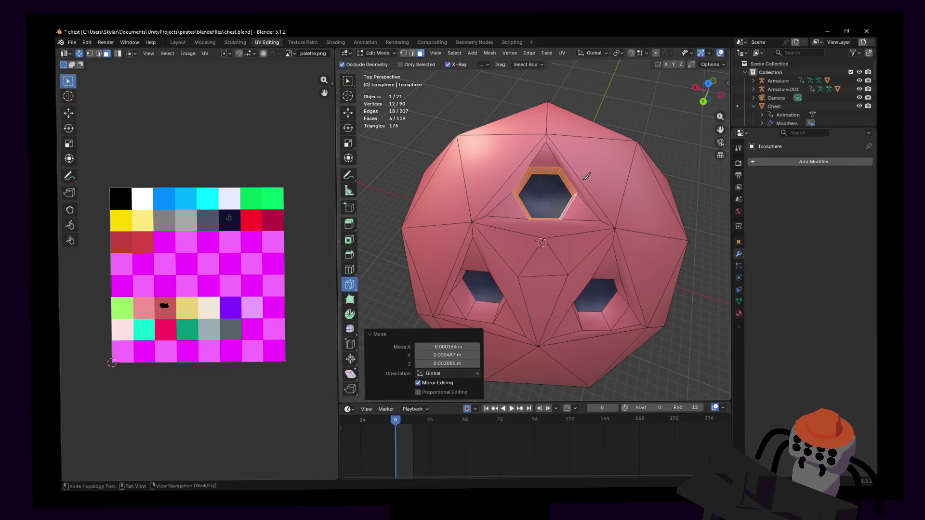
- Add four centred loop cuts across the icosphere
key("Tab")
key("Tab")
key("ctrl+r")
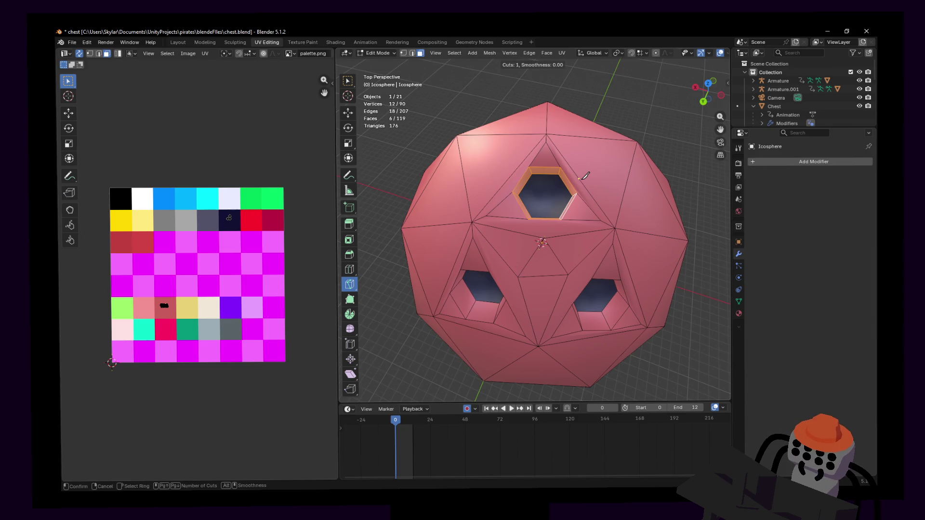
left_click(510, 174)
right_click(510, 173)
key("ctrl+r")
left_click(462, 274)
right_click(461, 273)
key("ctrl+r")
left_click(604, 338)
right_click(604, 339)
key("ctrl+r")
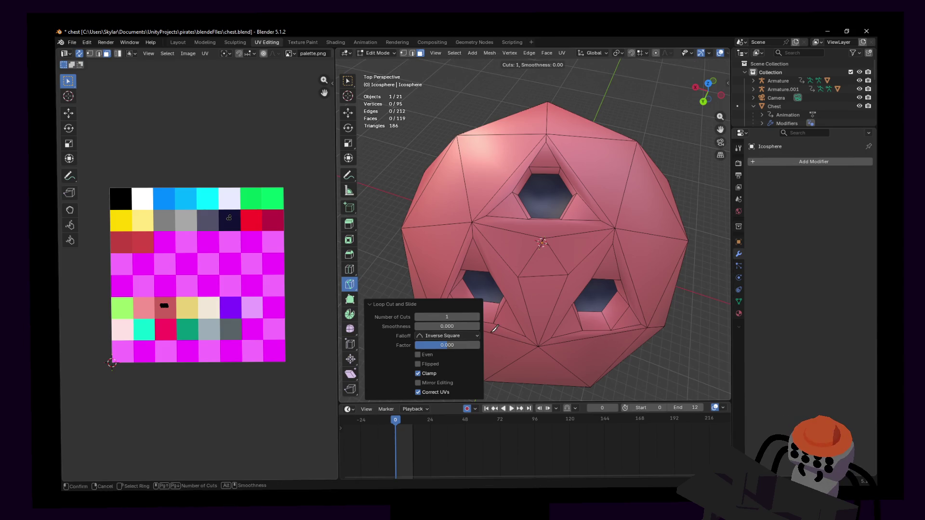
left_click(494, 328)
right_click(494, 328)
- Nudge several vertices and an edge on the left and right sides of the icosphere
key("shift+grave")
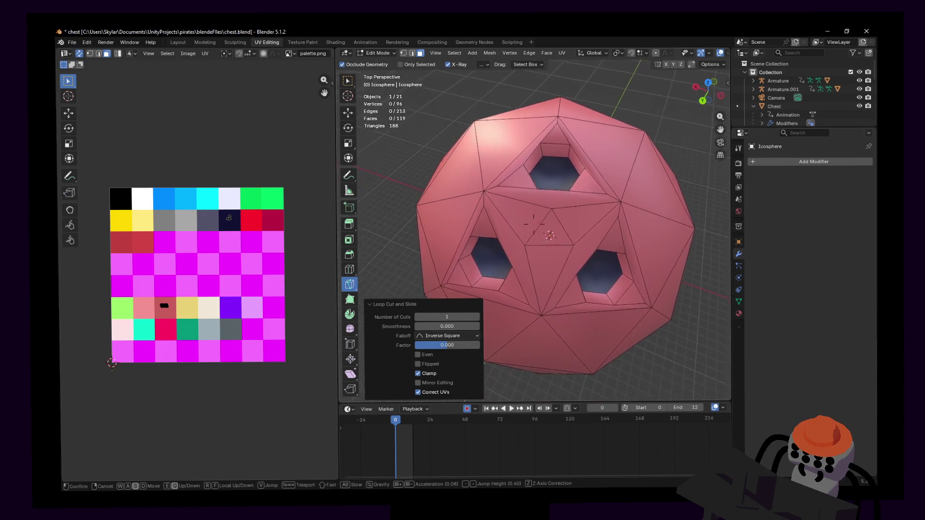
left_click(535, 311)
key("1")
key("w")
key("g")
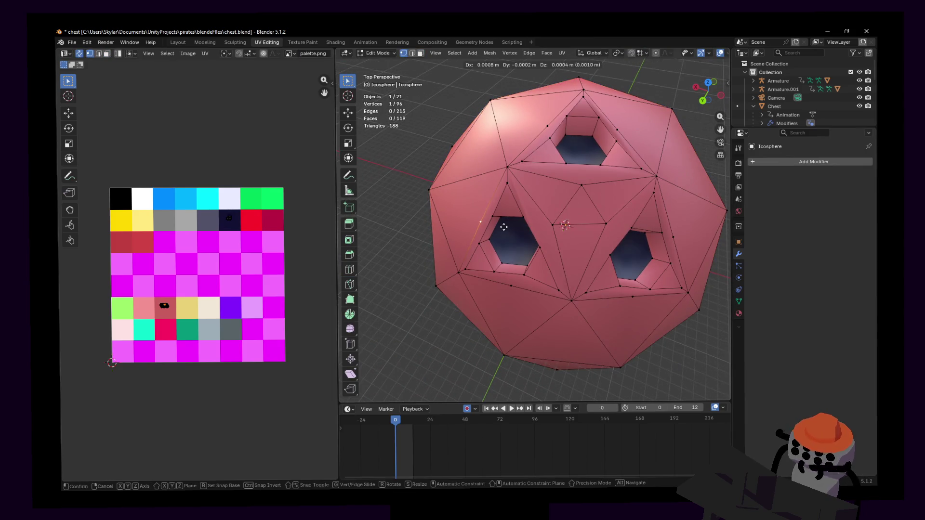
left_click(492, 220)
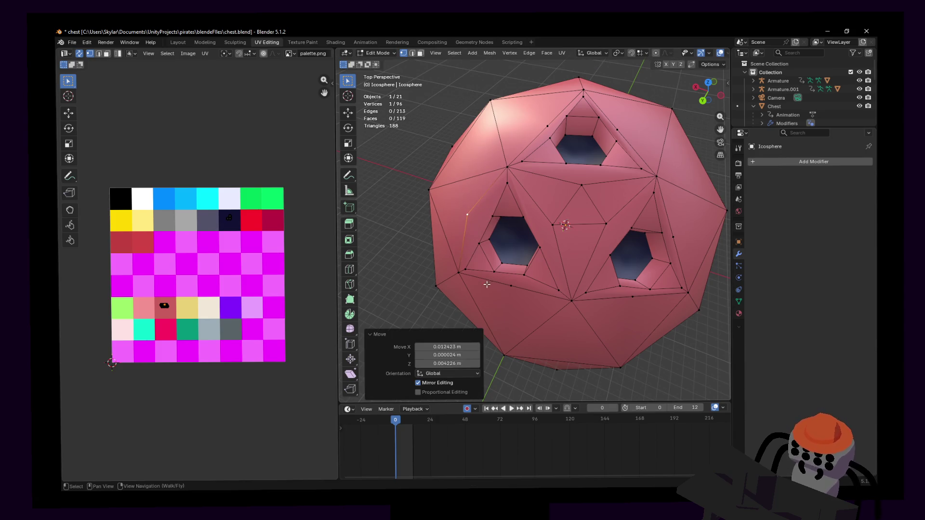
left_click(510, 283)
key("g")
left_click(506, 298)
left_click(634, 297)
key("g")
left_click(632, 304)
left_click(693, 232)
key("g")
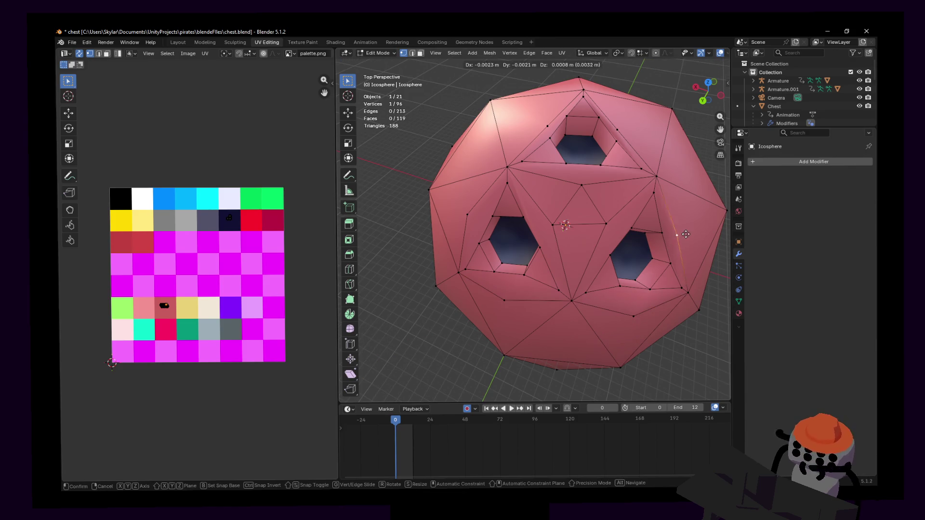
left_click(700, 231)
- Move two more vertices near the top from a different viewpoint
key("shift+grave")
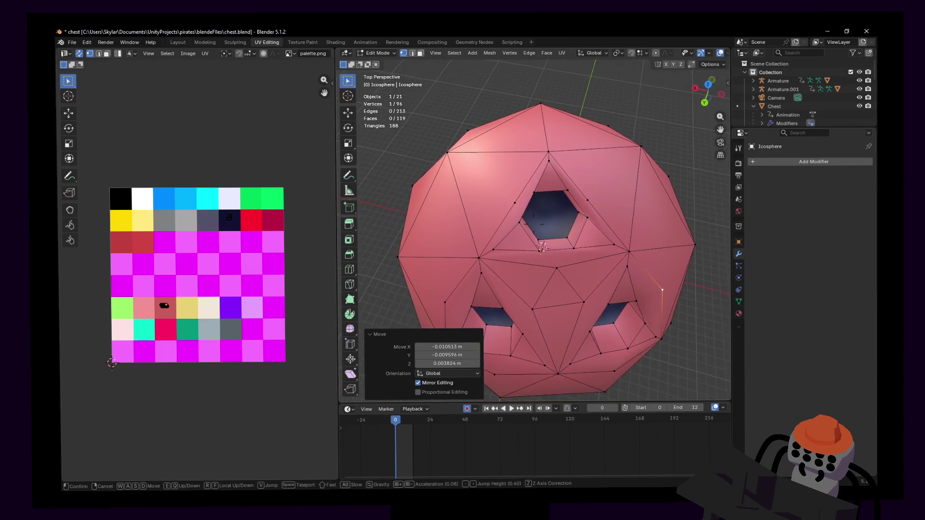
left_click(592, 228)
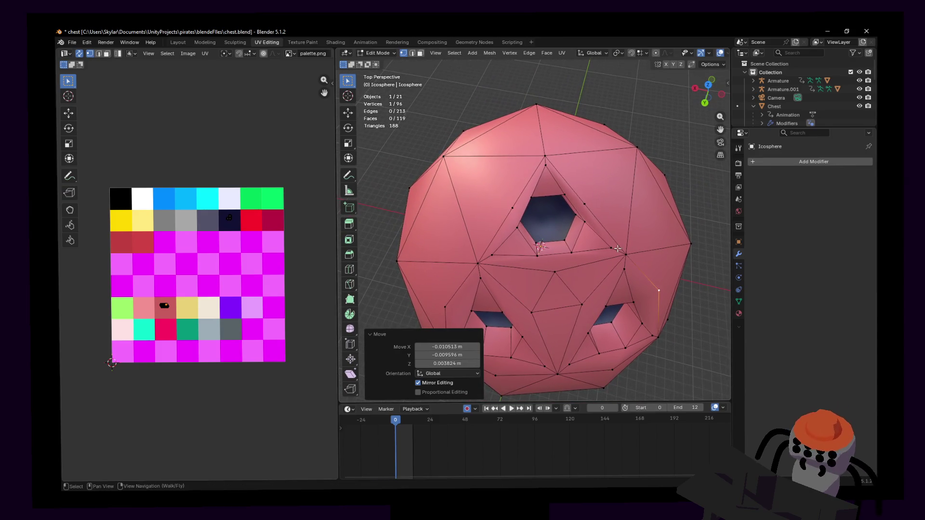
key("g")
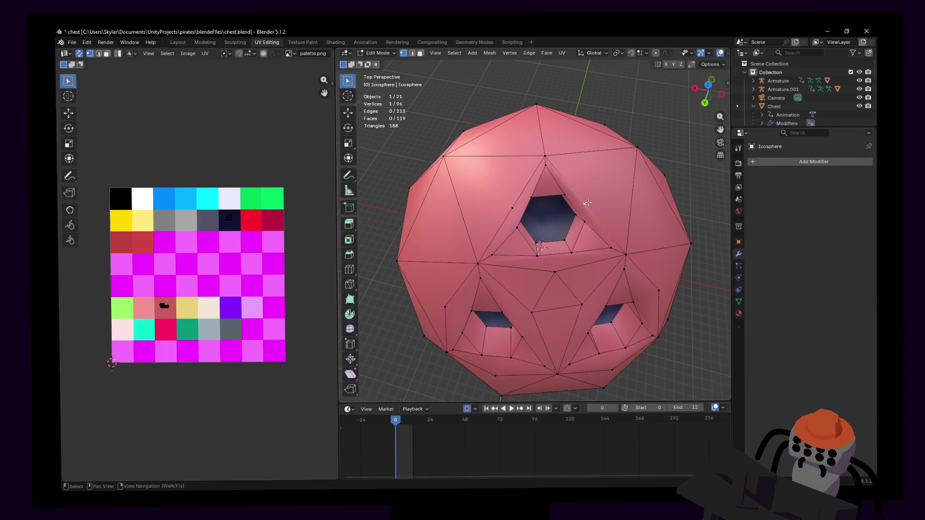
left_click(601, 186)
key("g")
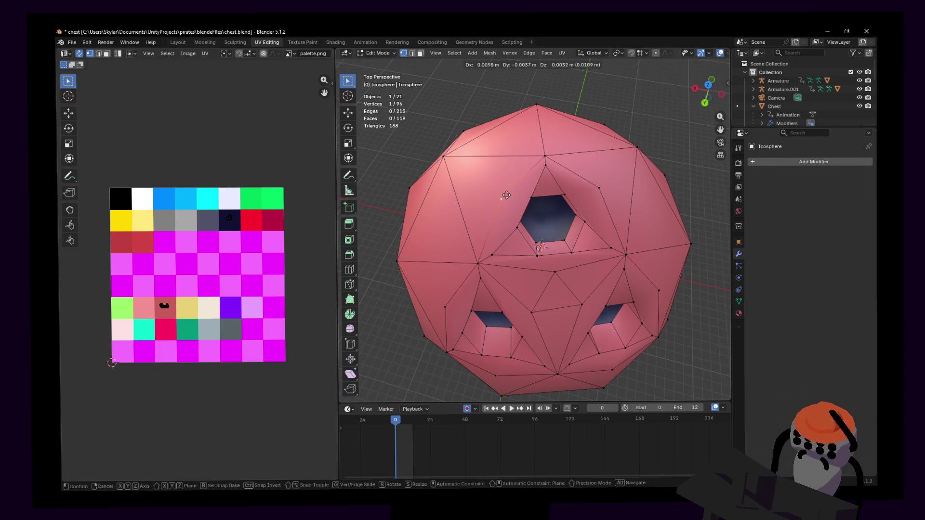
left_click(503, 194)
key("shift+grave")
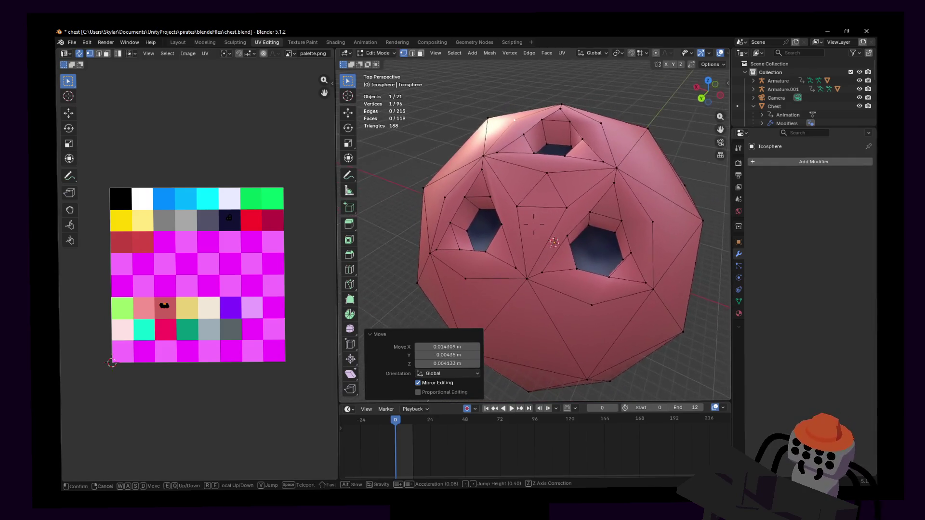
left_click(559, 228)
middle_click_drag(561, 227, 581, 225)
- Twist the hexagonal hole's face ring about -6 degrees
key("3")
left_click(584, 225, "alt")
key("r")
key("Escape")
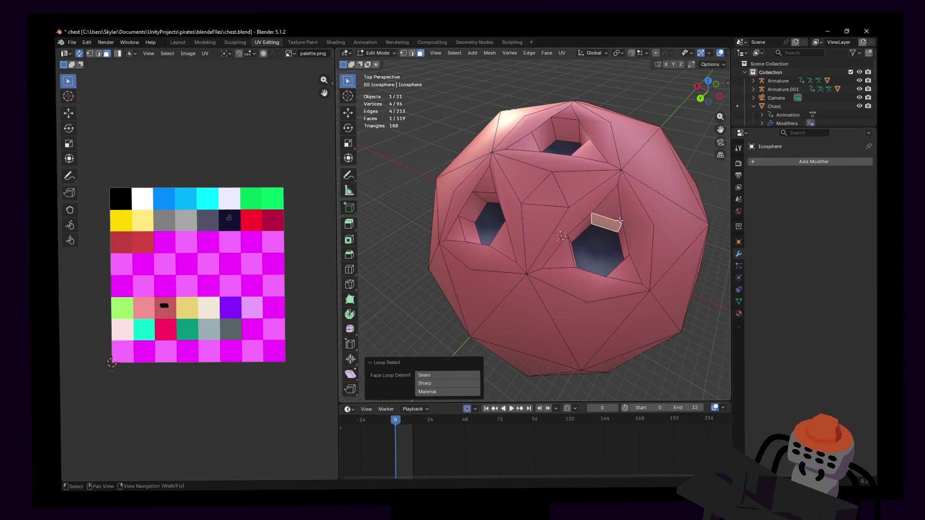
left_click(590, 217, "alt")
middle_click_drag(590, 217, 587, 208)
key("r")
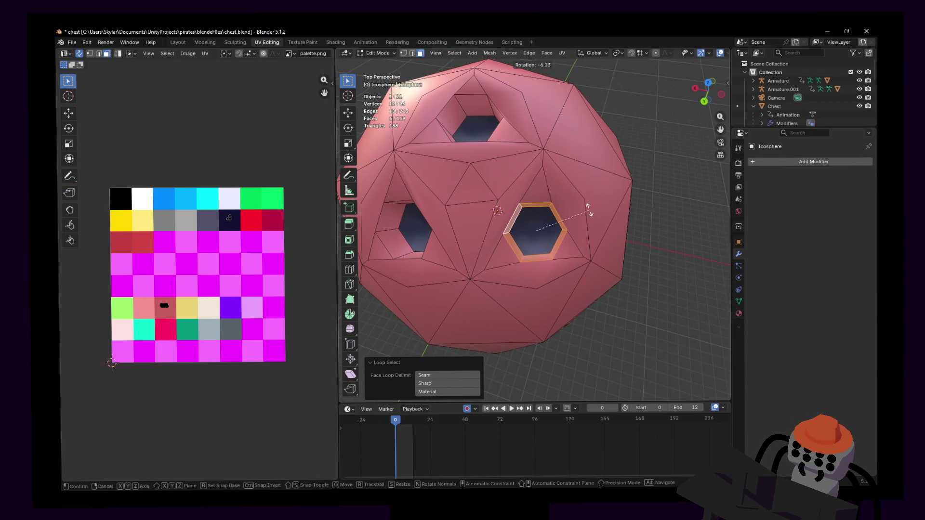
left_click(578, 213)
key("shift+grave")
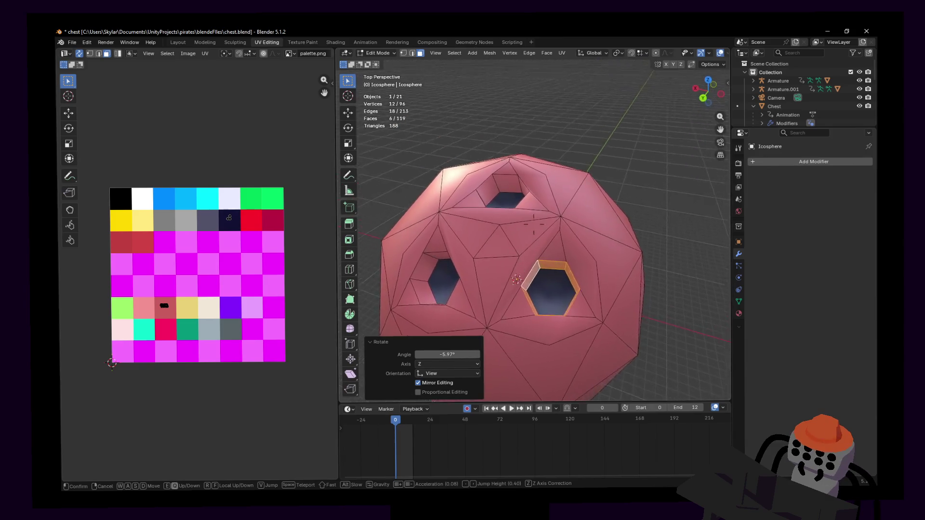
key("s")
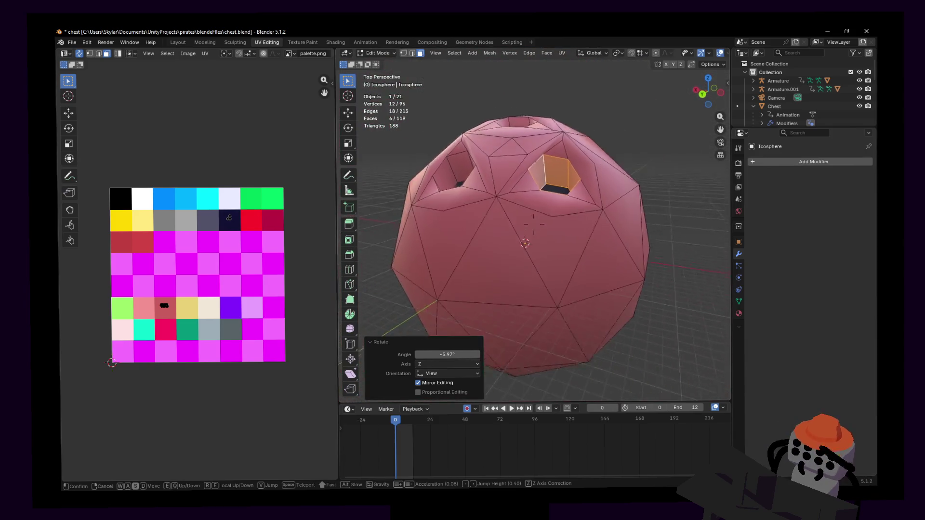
left_click(592, 211)
- Apply Shade Smooth to the icosphere in Object Mode
key("Tab")
right_click(591, 212)
left_click(592, 211)
right_click(585, 215)
- Add a Subdivision Surface modifier to the icosphere and immediately undo it
left_click(585, 215)
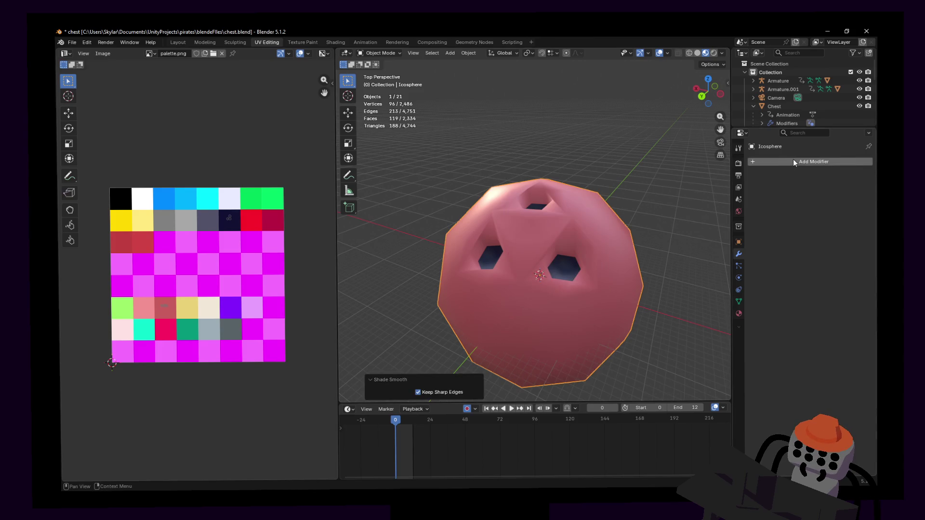
left_click(793, 161)
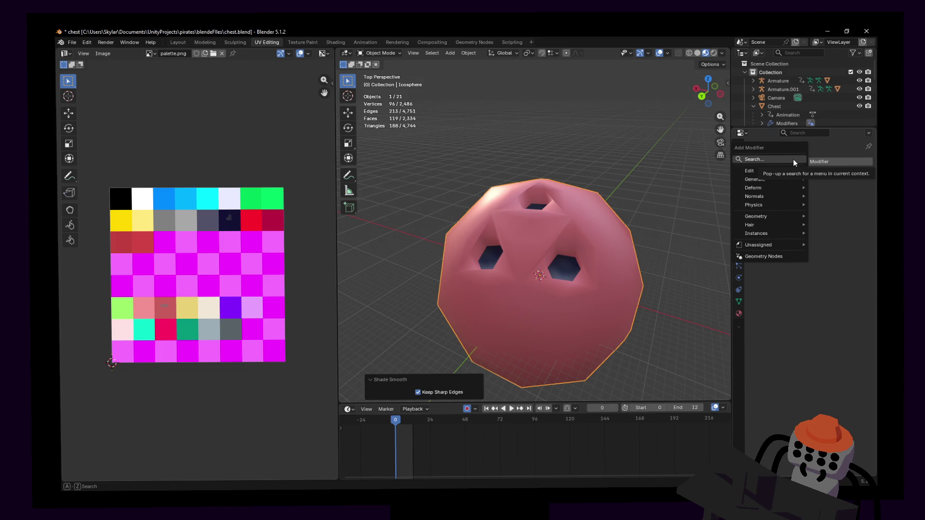
type("sub")
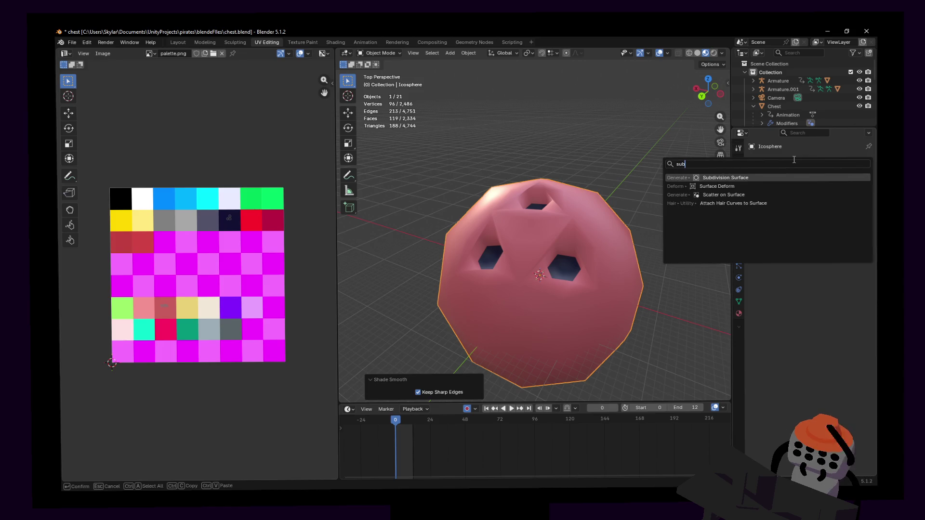
key("Return")
key("ctrl+z")
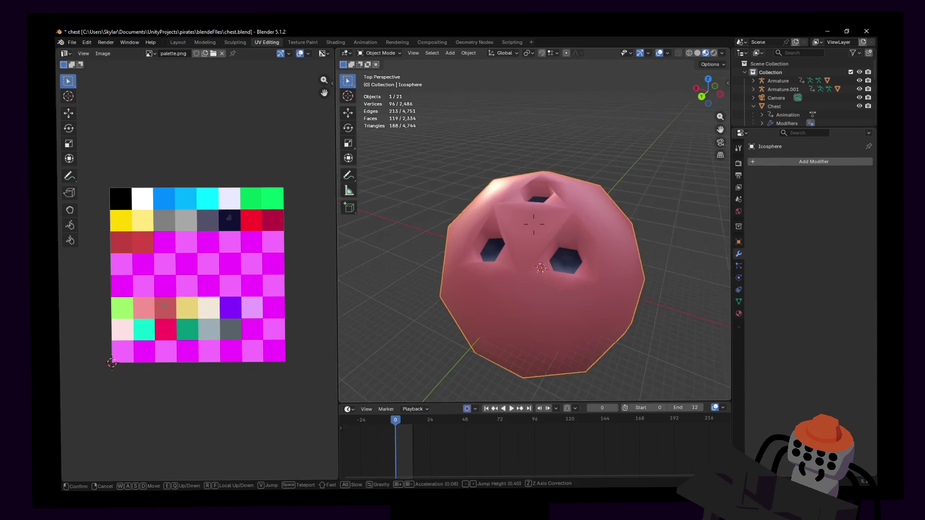
- Enter Edit Mode, select the whole icosphere mesh and fly in close
middle_click_drag(592, 188, 625, 161)
key("Tab")
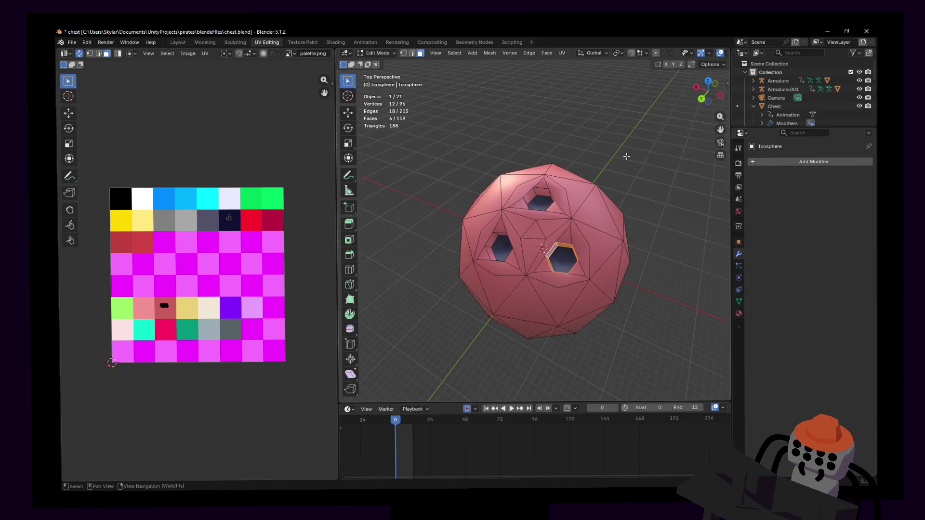
key("a")
key("shift+grave")
key("w")
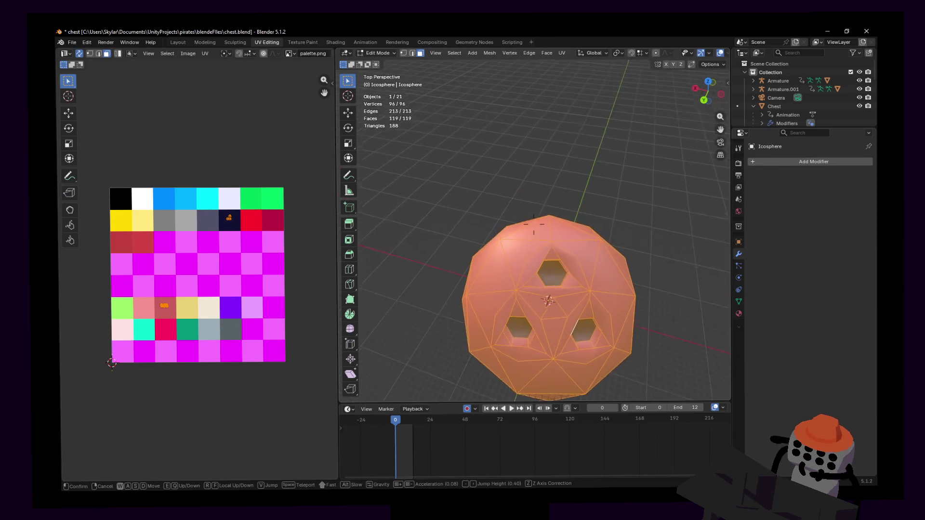
key("w")
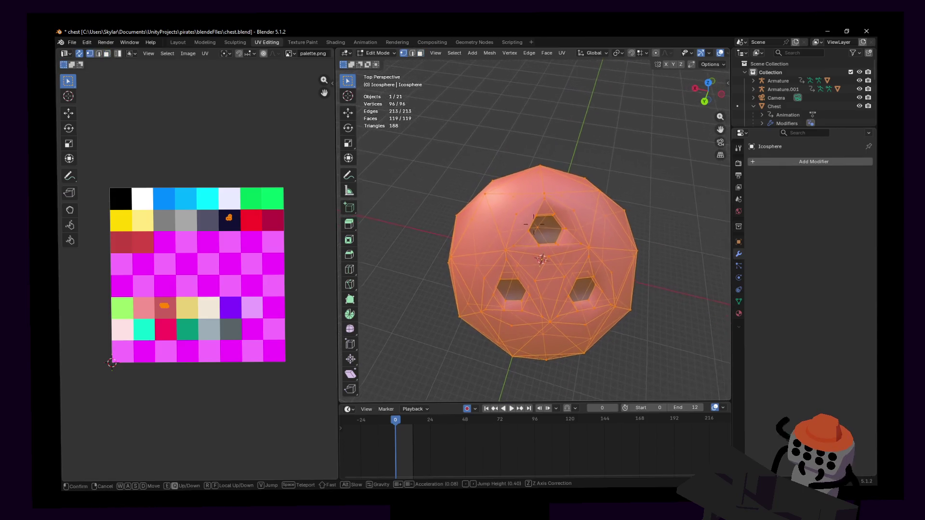
left_click(585, 198)
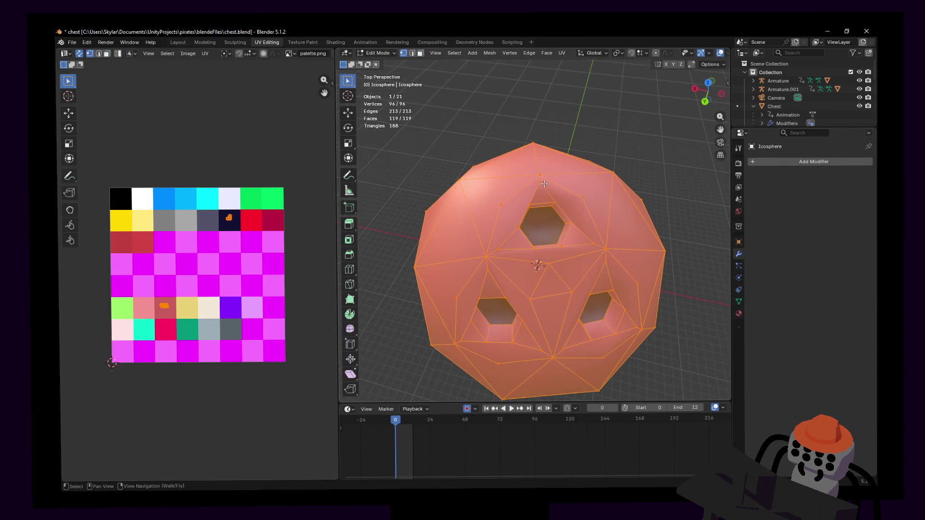
- Dissolve an edge and a vertex above the top hole
left_click(545, 185)
middle_click_drag(544, 186, 579, 166)
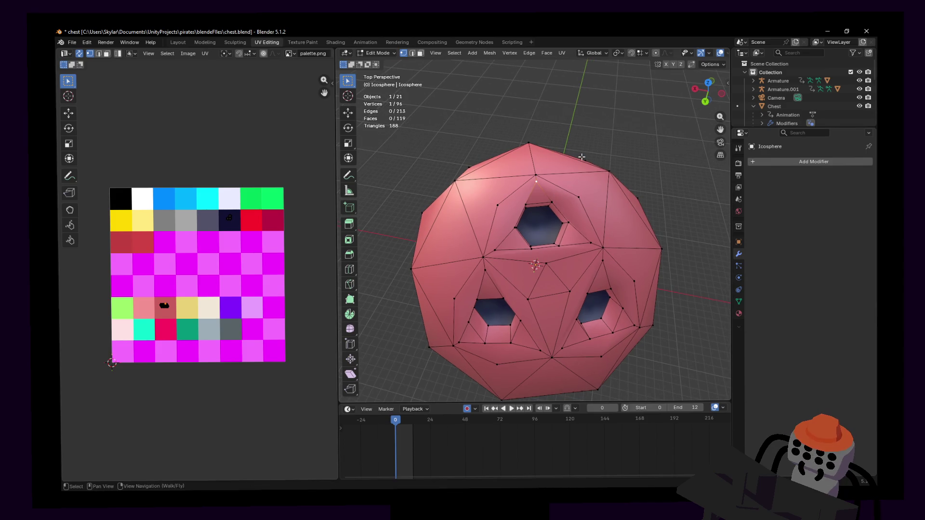
right_click_drag(566, 178, 566, 178)
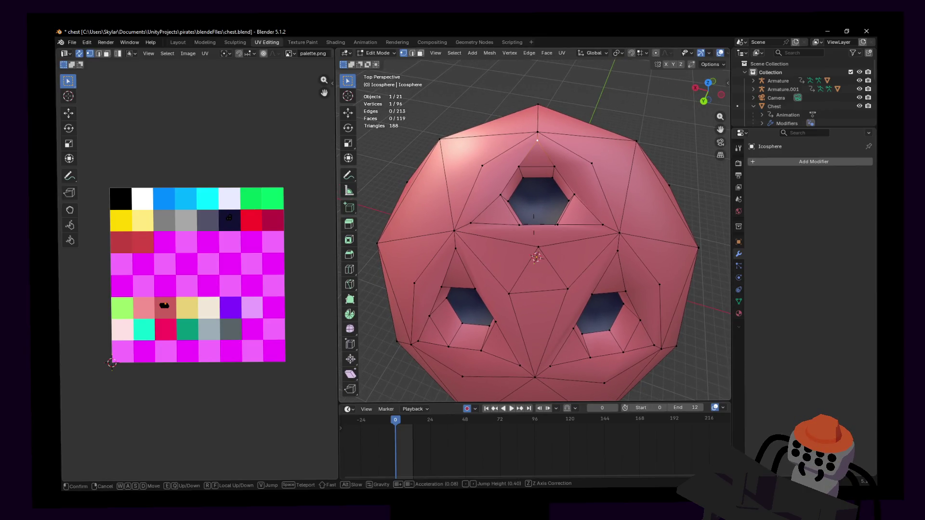
left_click(561, 164)
left_click(555, 166, "shift")
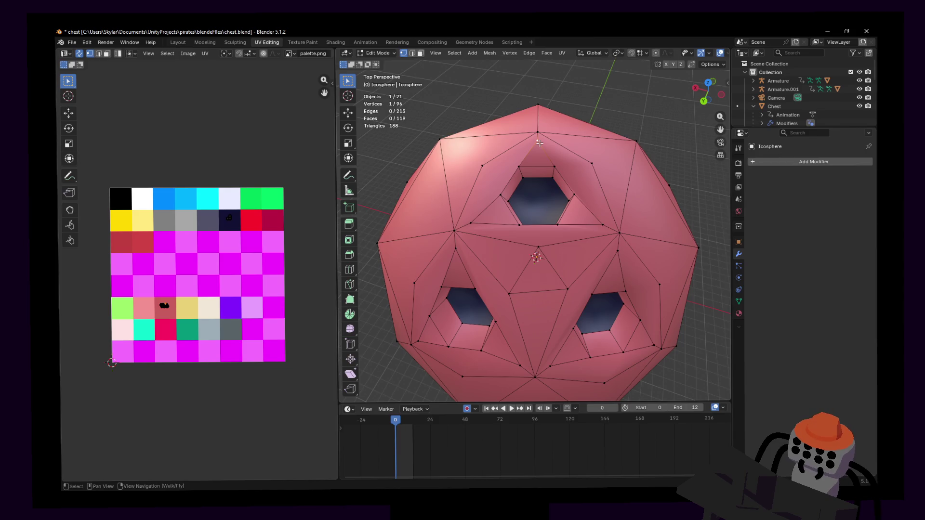
key("x")
left_click(540, 147)
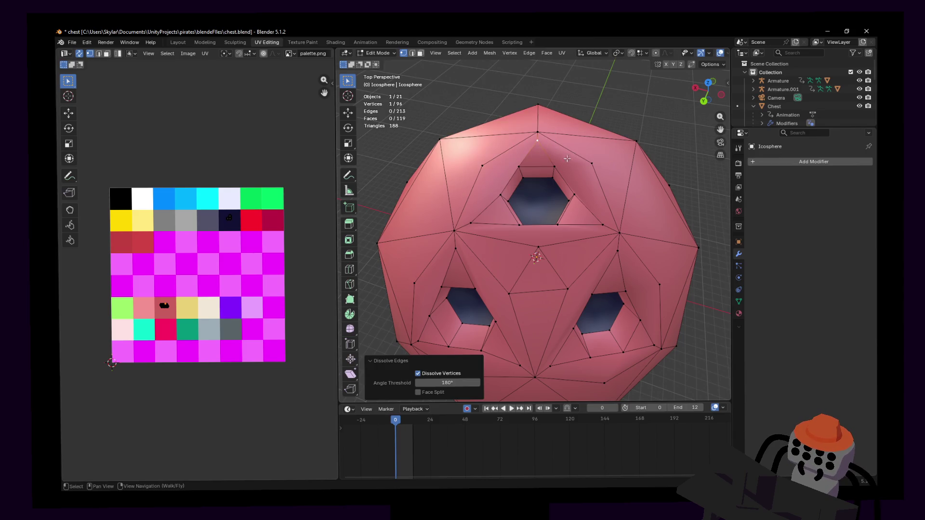
key("x")
left_click(544, 137)
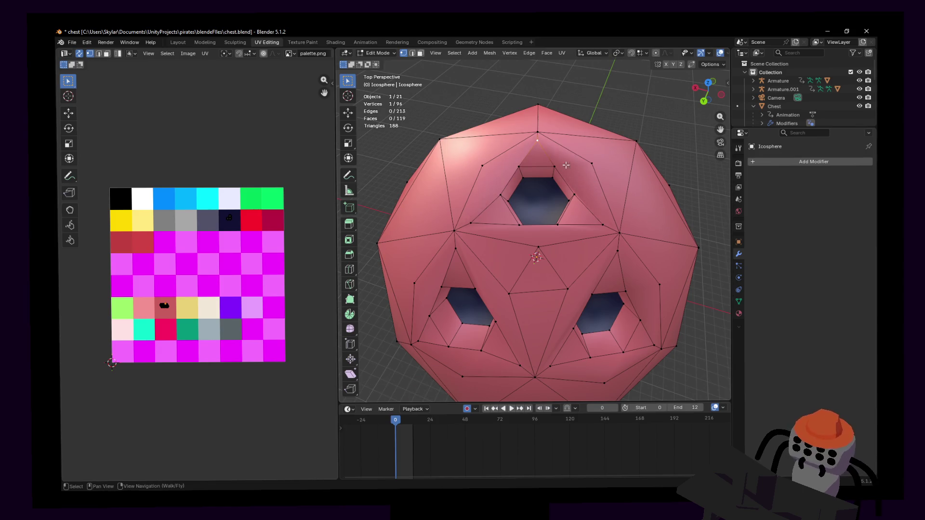
- Try merging two vertices At Last and undo it, then triangulate every face of the mesh
left_click(544, 159, "shift")
key("m")
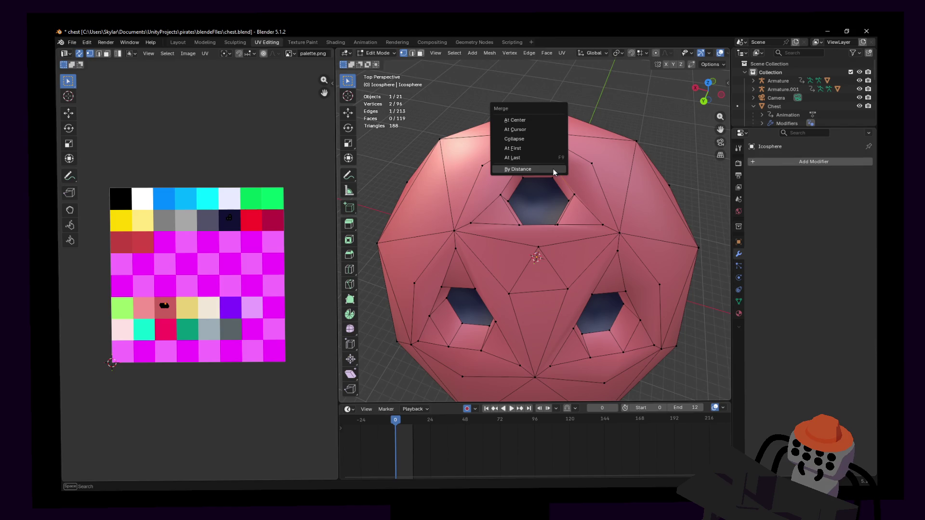
left_click(544, 159)
key("ctrl+z")
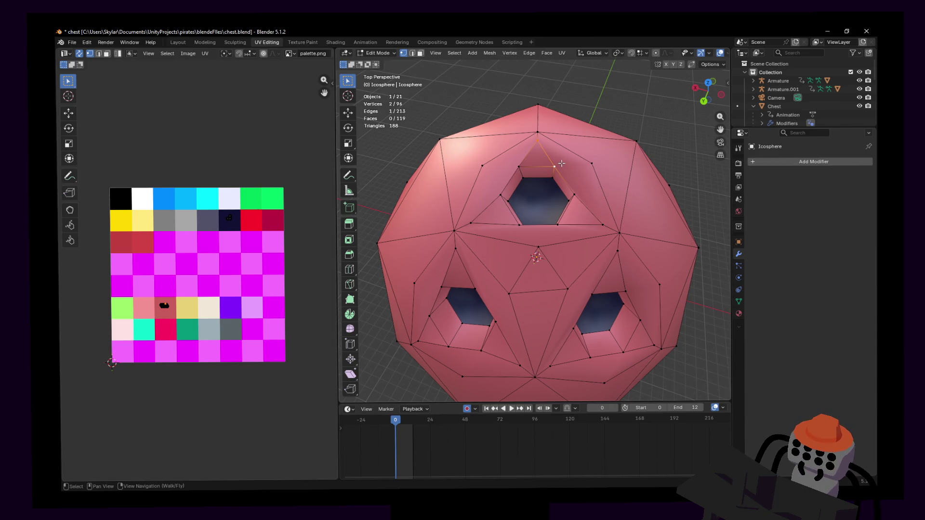
key("a")
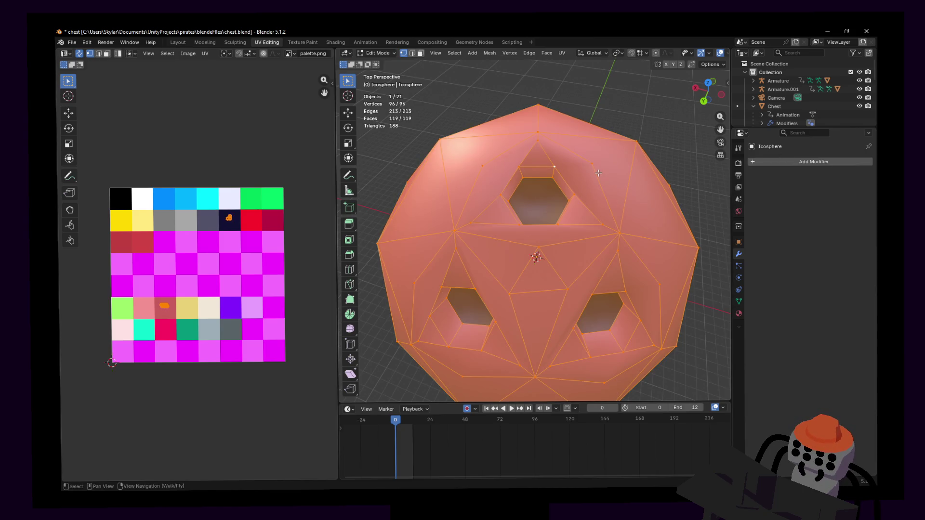
key("ctrl+t")
key("Tab")
- Fly the view out toward the palm tree and chests and back over the pink icosphere
key("shift+grave")
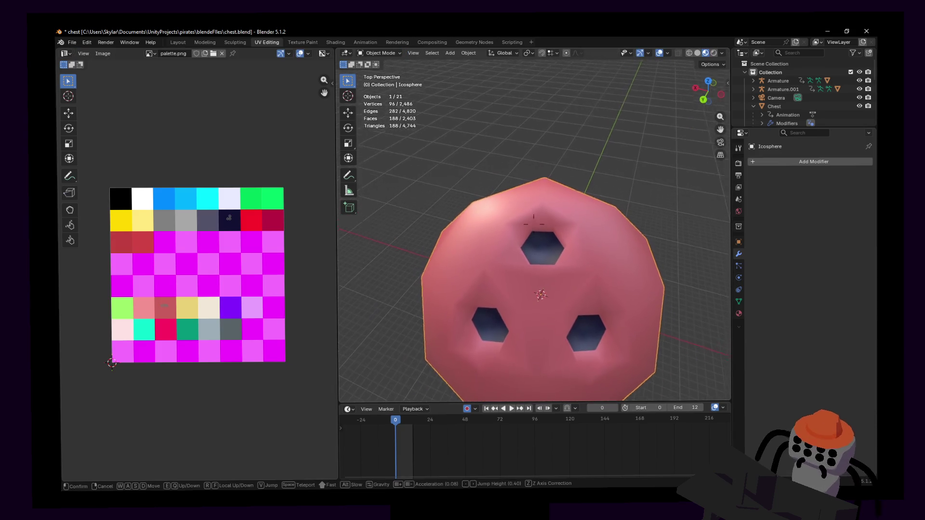
key("s")
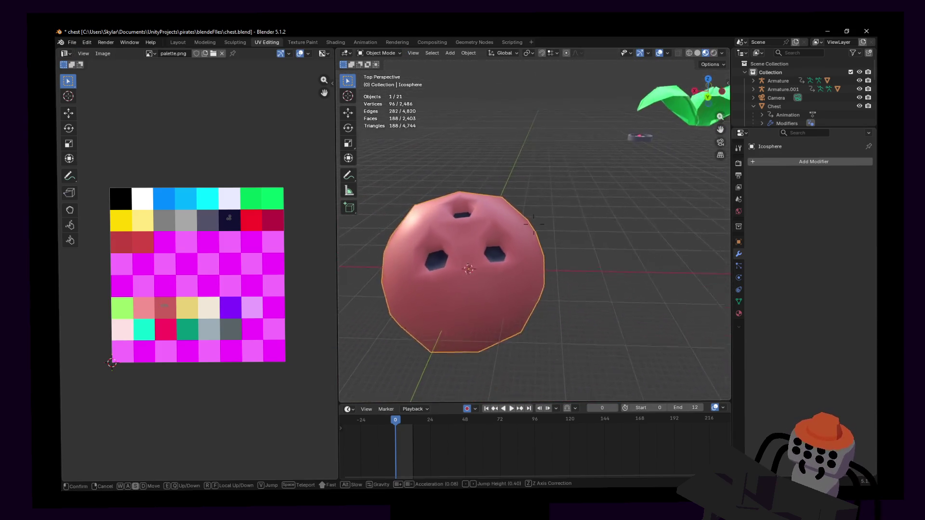
key("w")
scroll(534, 227, "down", 1)
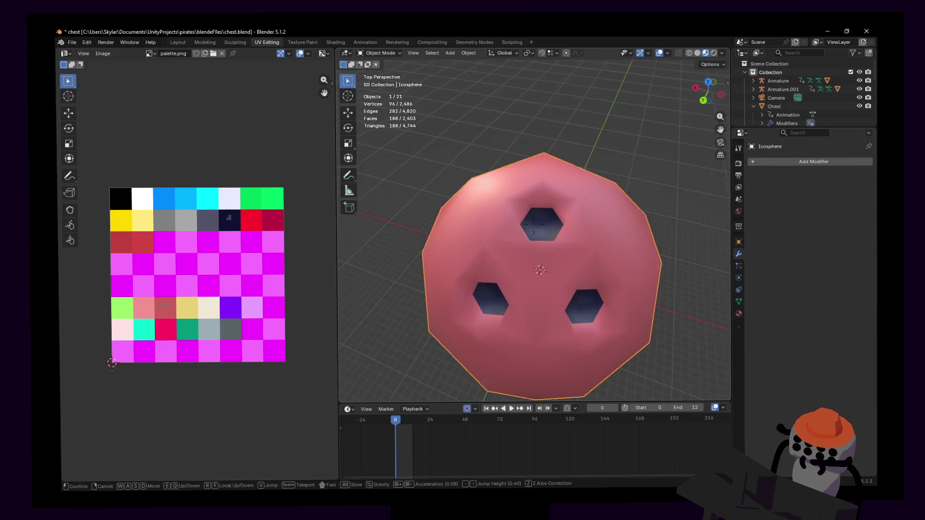
key("s")
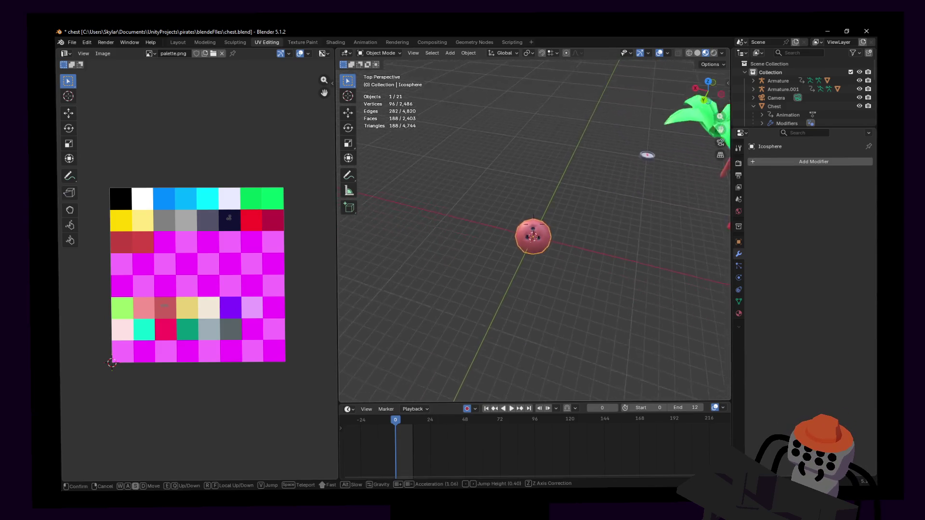
key("s")
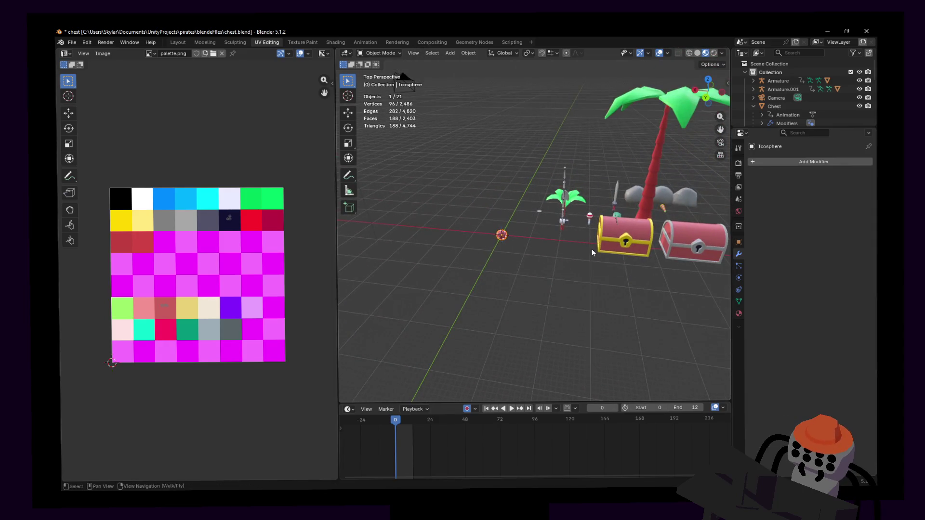
key("w")
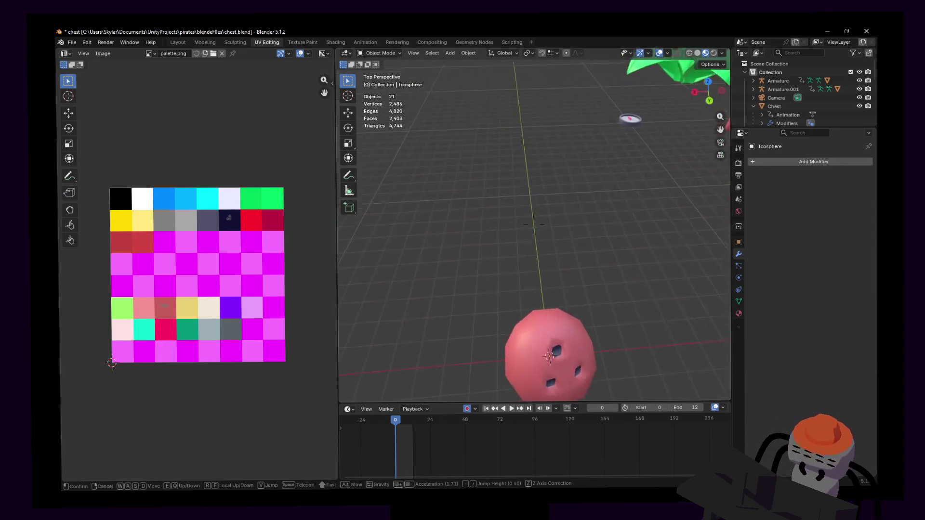
key("w")
key("s")
left_click(533, 217)
- Select the icosphere, fly in close to inspect its three holes, then enter Edit Mode on it
left_click(540, 228)
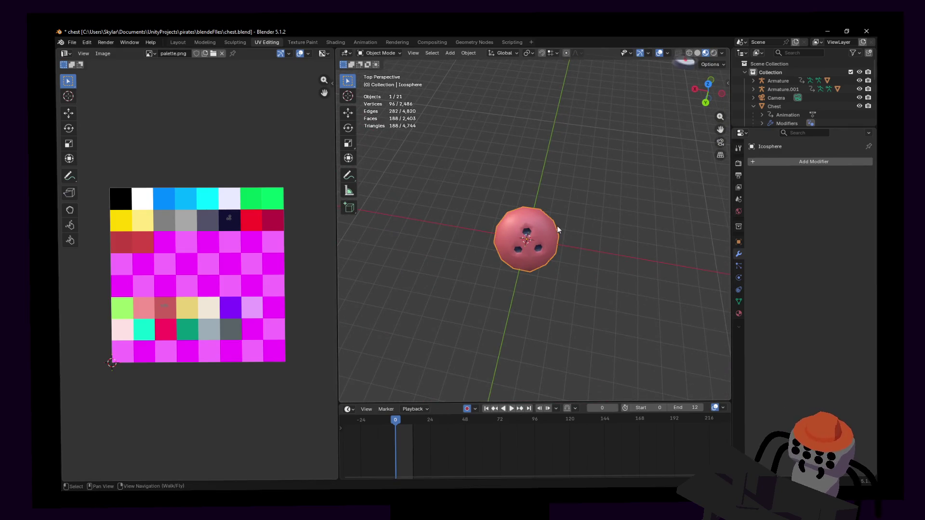
key("shift+grave")
key("w")
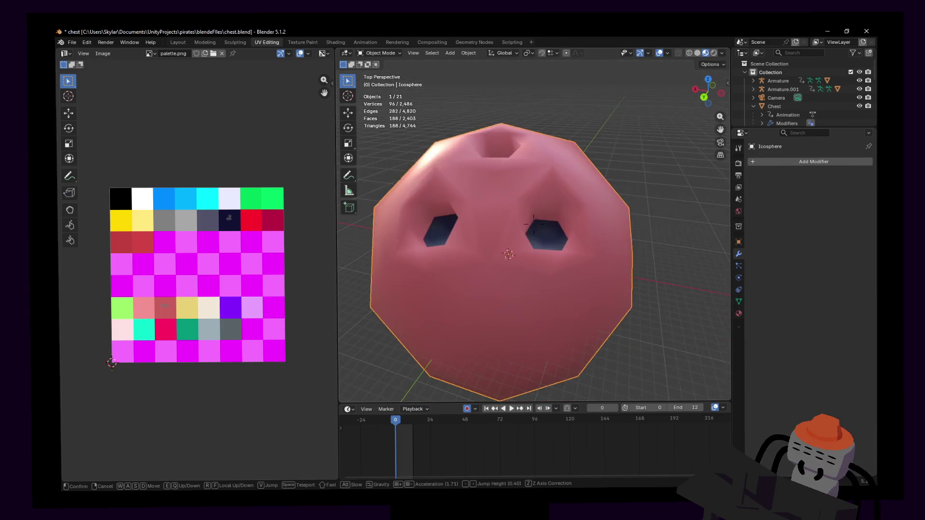
key("s")
left_click(534, 217)
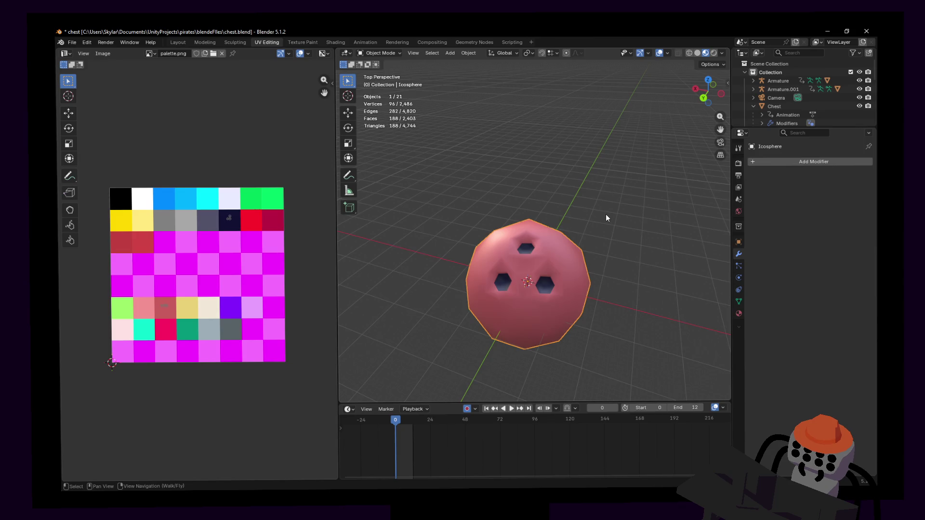
key("shift+grave")
key("w")
key("s")
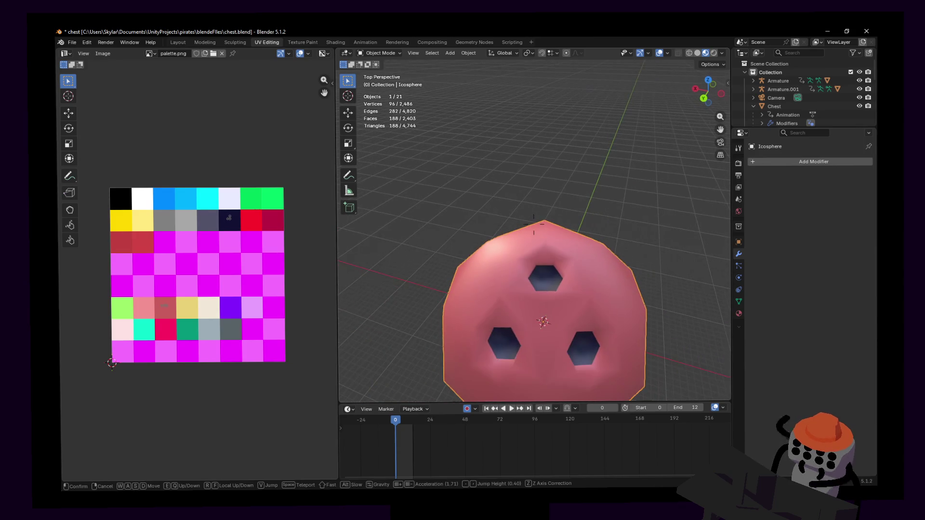
left_click(533, 225)
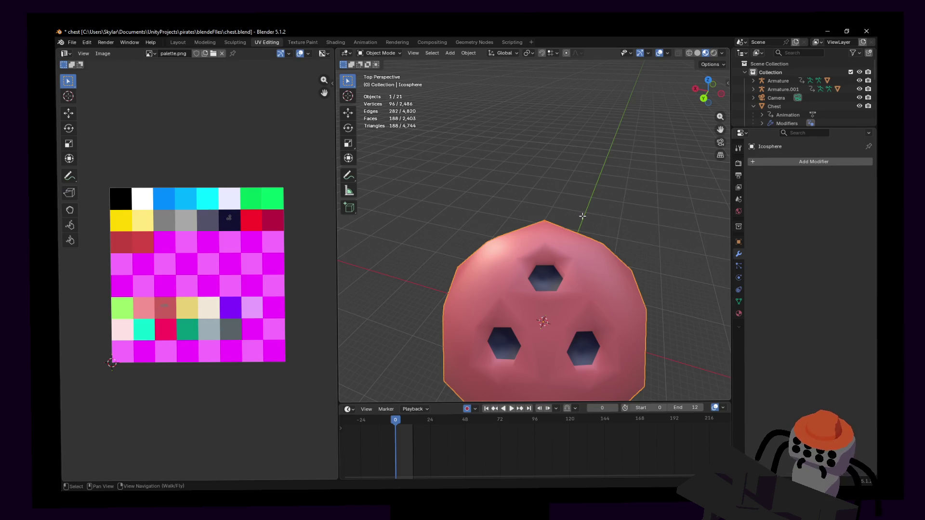
key("Tab")
key("KP_Decimal")
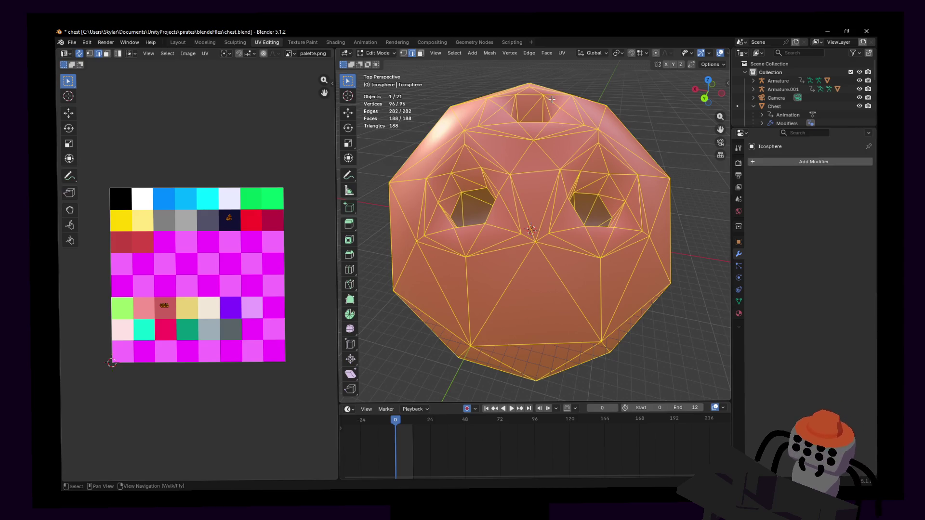
- Shift-select the rim edges around the top hole, undoing one mis-picked edge
left_click(574, 249, "alt")
scroll(558, 113, "down", 3)
left_click(522, 188, "shift")
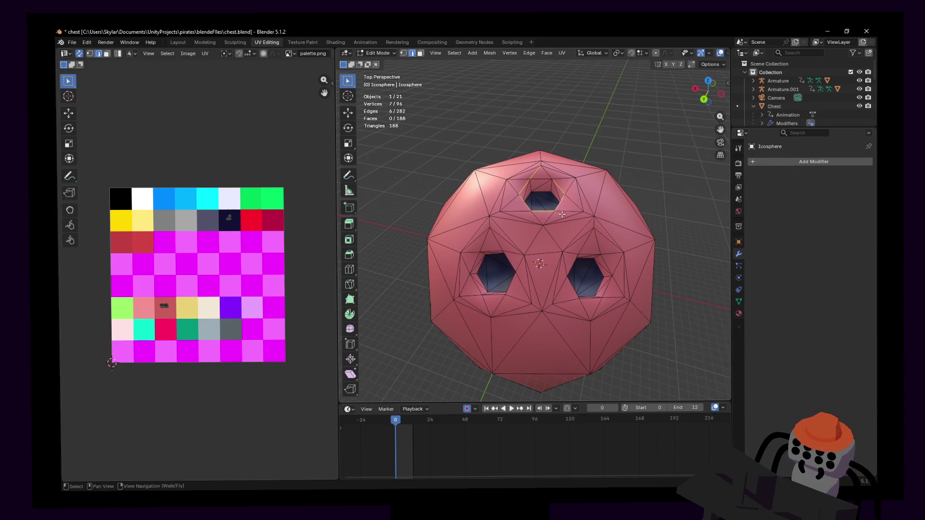
scroll(560, 210, "up", 3)
left_click(522, 155, "ctrl")
key("ctrl+z")
left_click(518, 151, "shift")
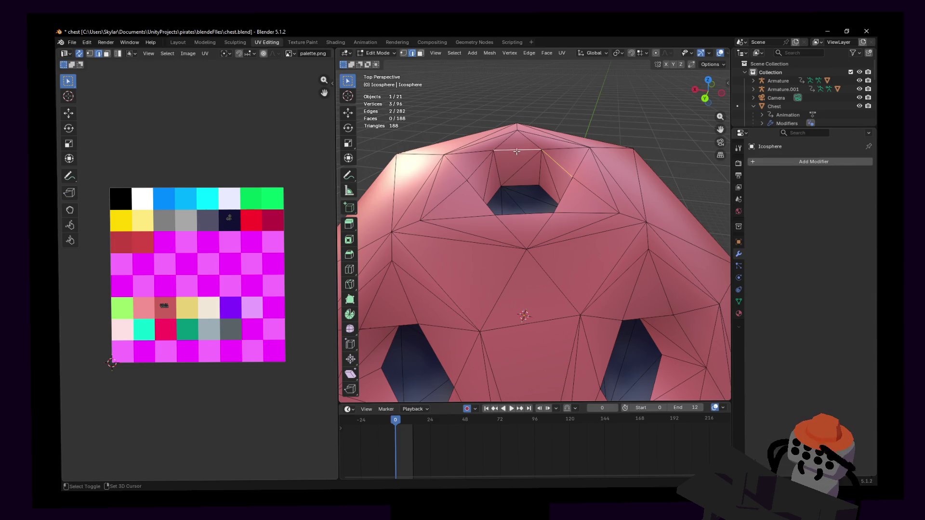
left_click(566, 196, "shift")
- Fly round to the side holes, mark the selected rim edges sharp, and return to Object Mode
key("shift+grave")
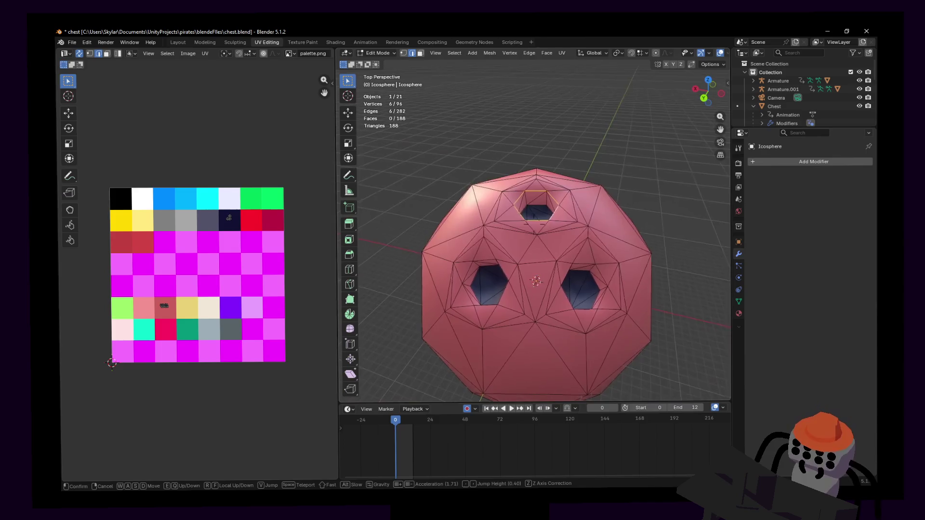
left_click(569, 222)
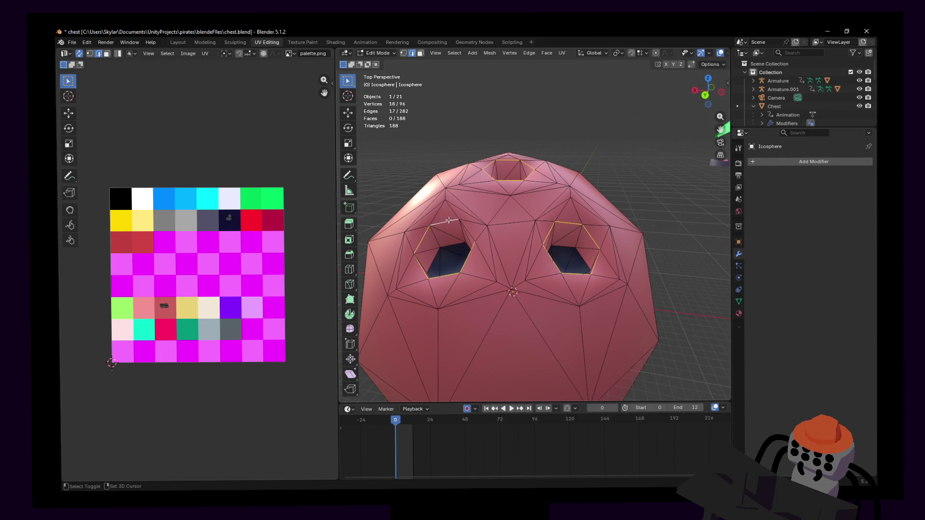
key("shift+grave")
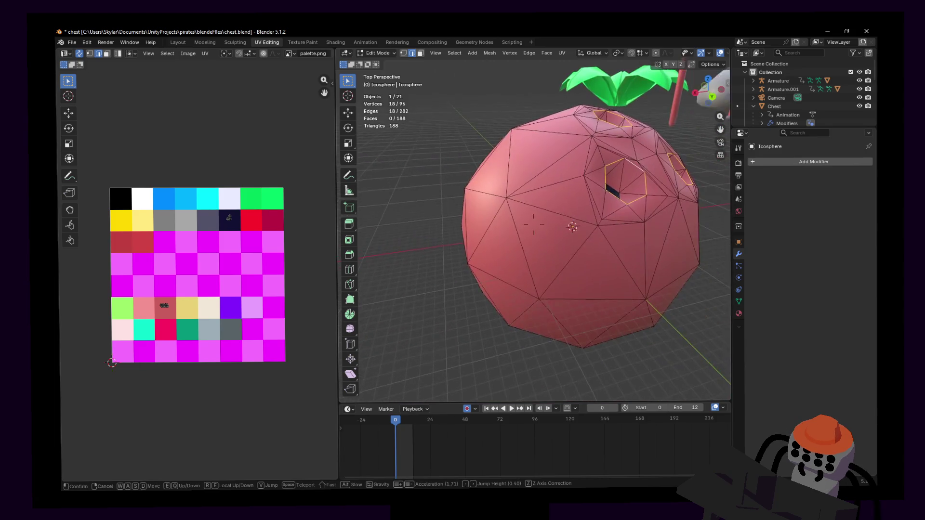
key("w")
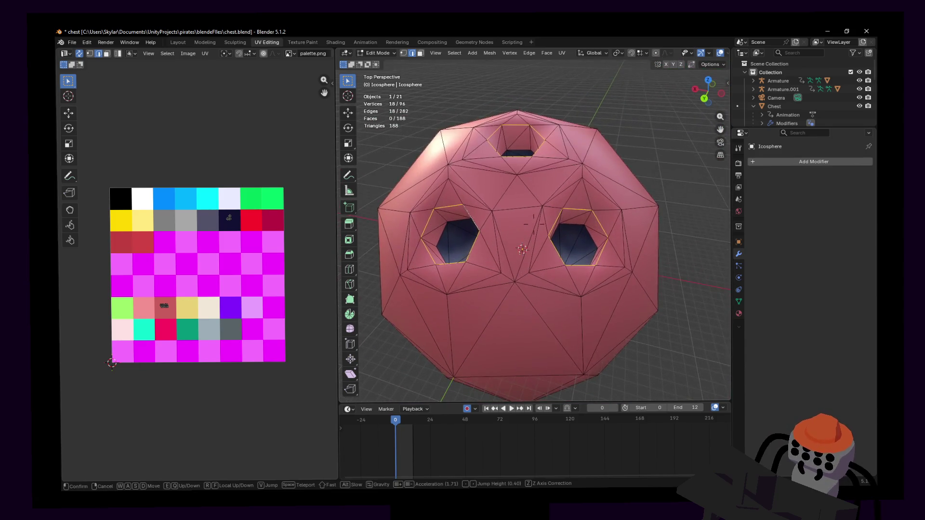
left_click(515, 187)
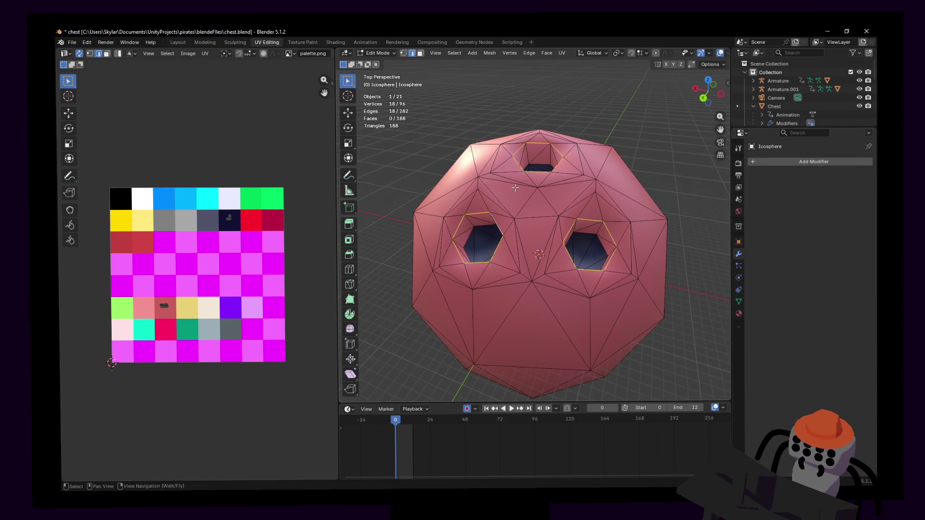
right_click(555, 179)
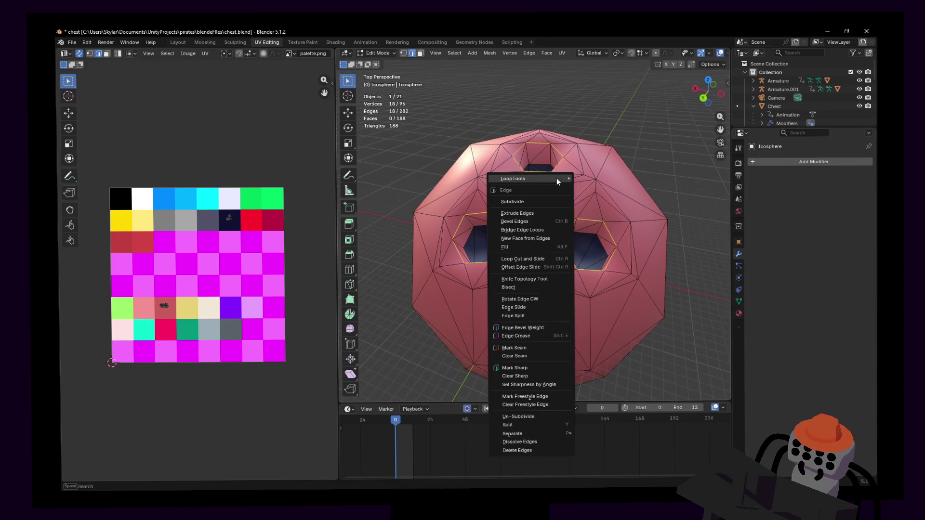
left_click(522, 367)
key("Tab")
key("shift+grave")
key("s")
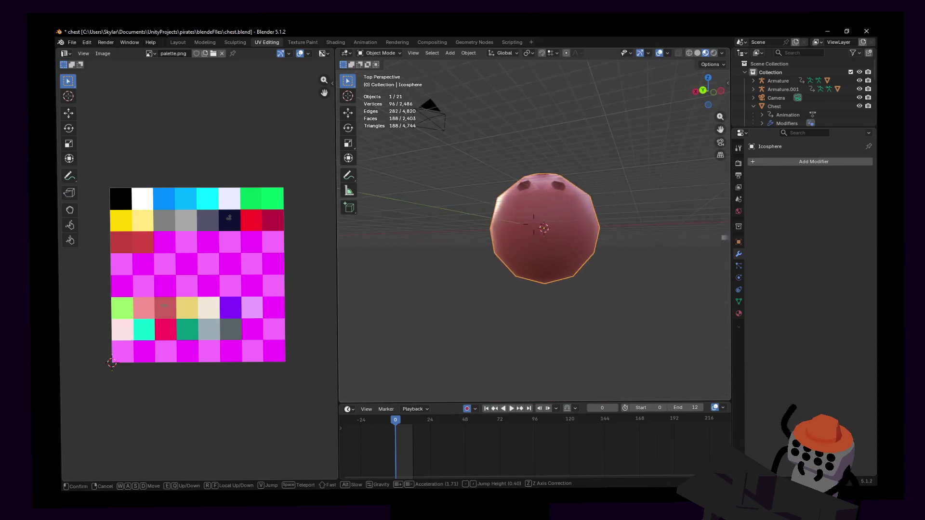
- Circle the smooth-shaded icosphere to check the crisp hole rims, then re-enter Edit Mode
key("w")
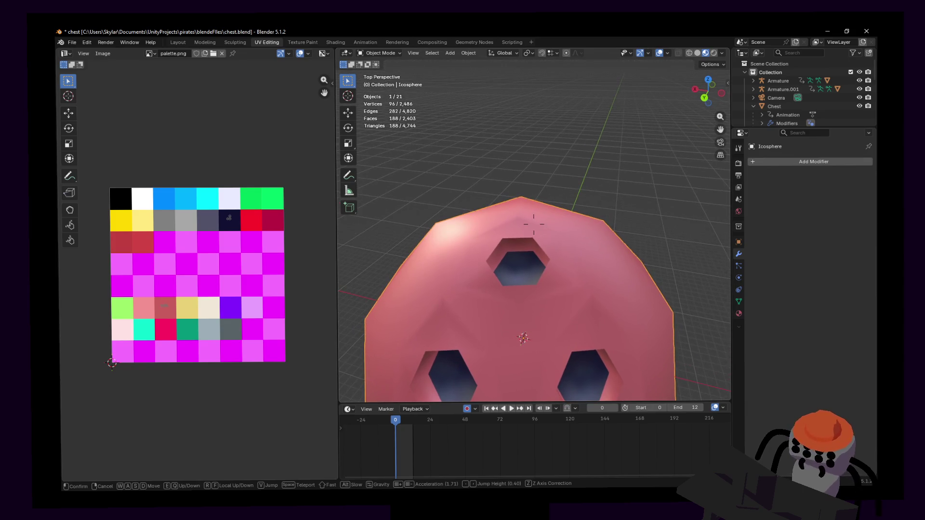
key("s")
key("w")
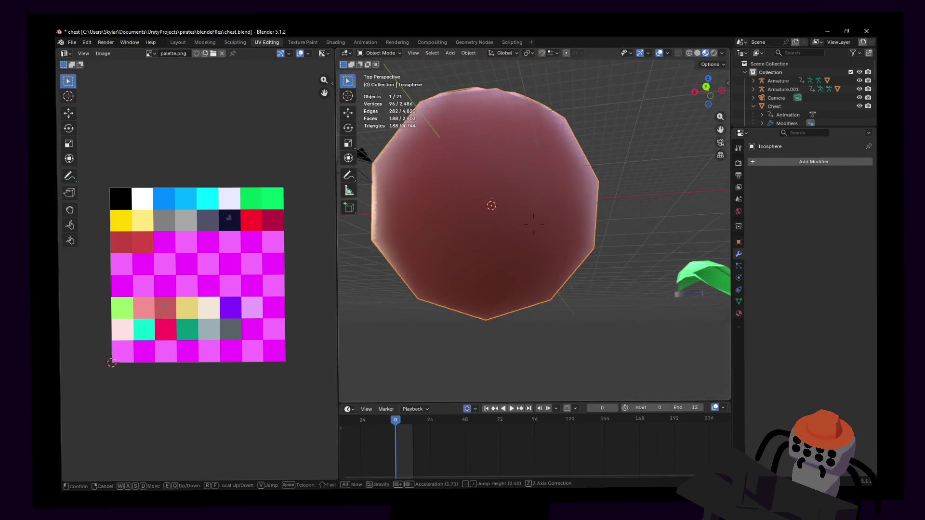
key("e")
key("w")
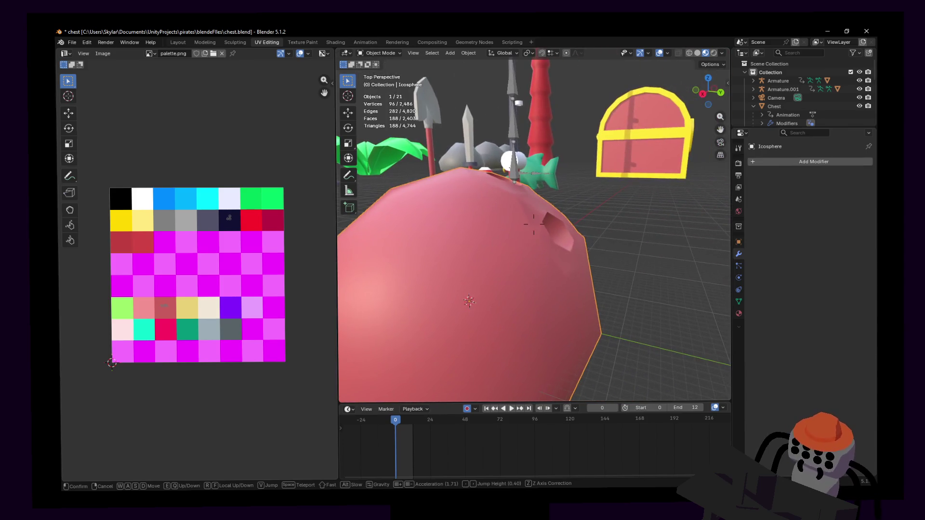
key("s")
key("Tab")
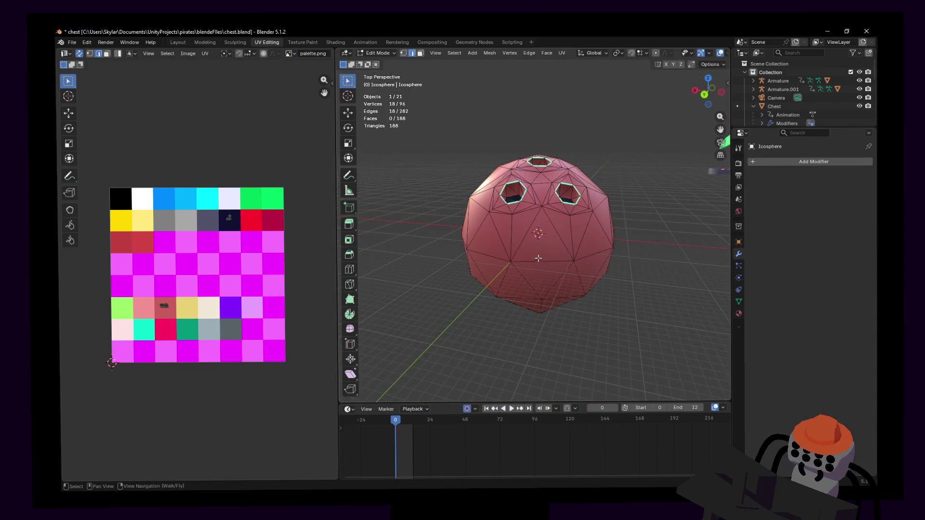
- Fly to face a hole and merge a first pair of neighbouring vertices At Last
key("w")
left_click(549, 265)
key("shift+grave")
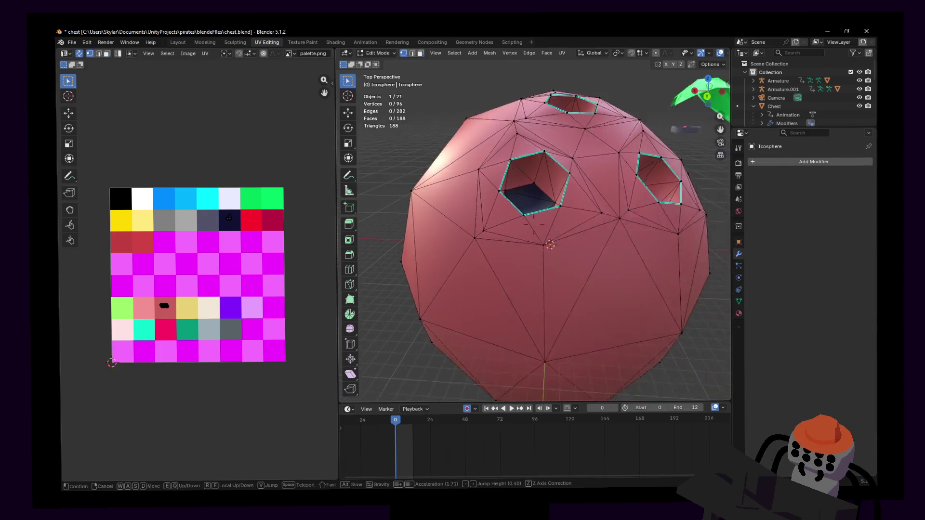
left_click(549, 234)
key("shift+grave")
left_click(535, 230)
left_click(588, 306)
left_click(613, 313, "shift")
key("m")
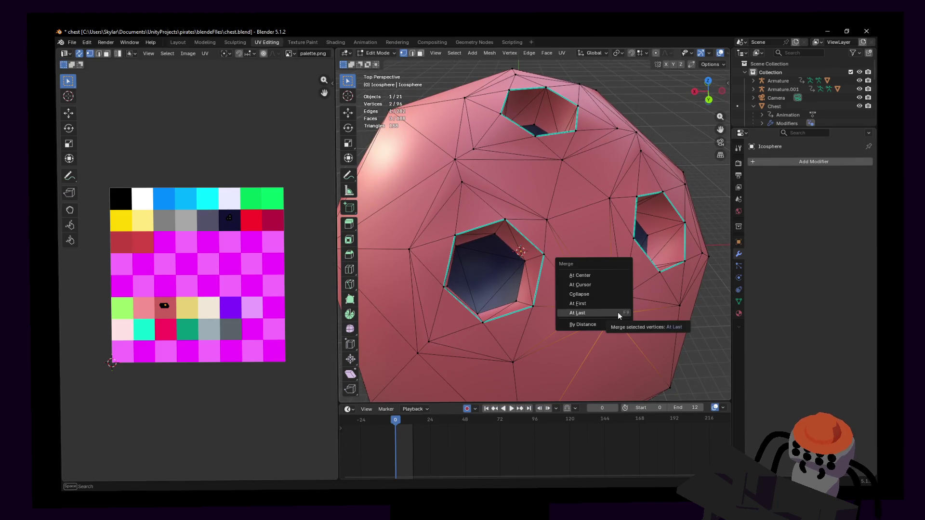
left_click(615, 313)
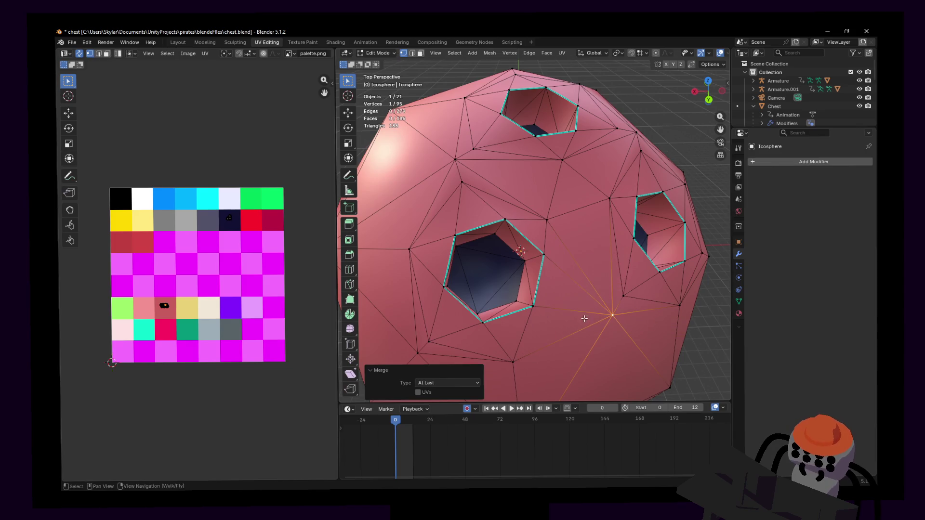
middle_click_drag(615, 313, 581, 292, "shift")
- Merge two more vertex pairs near the side hole, leave Edit Mode and back away to view the sphere
left_click(478, 161, "shift")
key("m")
left_click(470, 160)
left_click(444, 336)
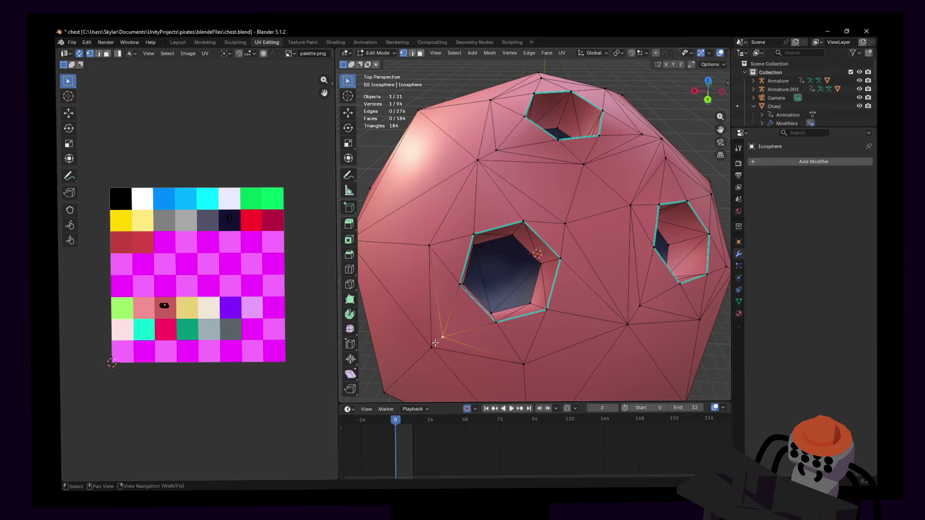
key("m")
left_click(456, 311)
key("shift+grave")
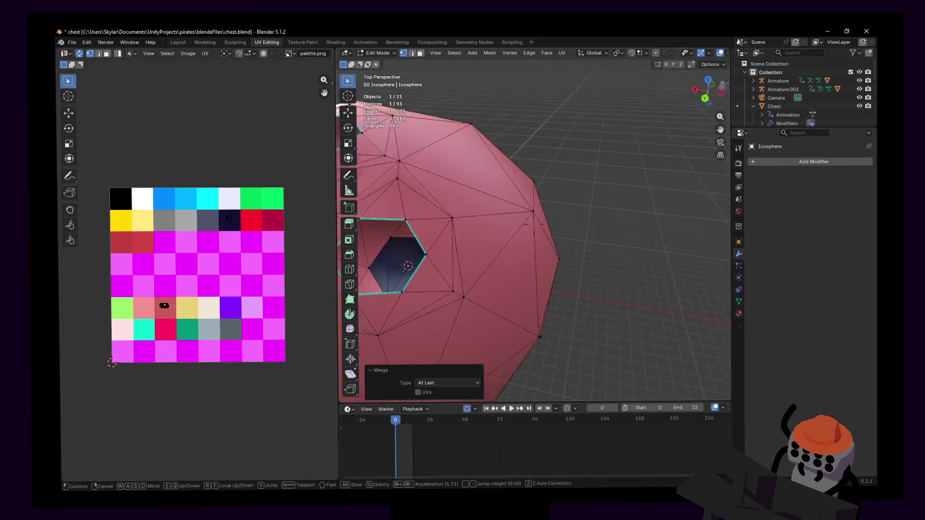
key("Tab")
key("shift+grave")
left_click(571, 317)
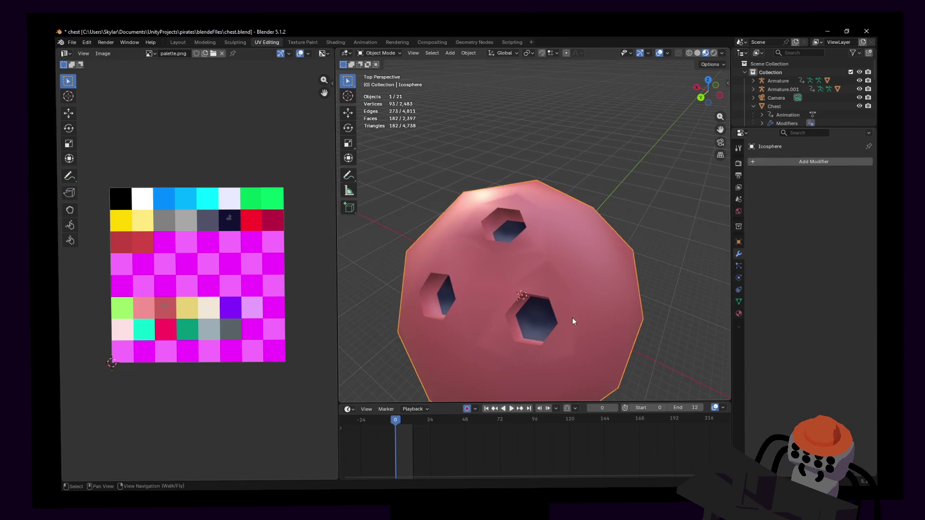
- Re-enter Edit Mode and merge another stray vertex pair At Last
key("Tab")
left_click(551, 254, "shift")
key("m")
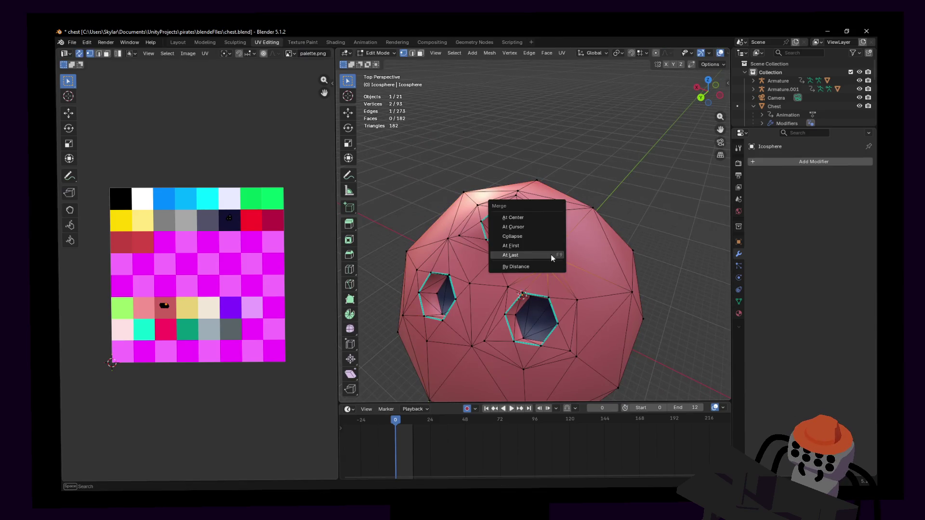
left_click(549, 257)
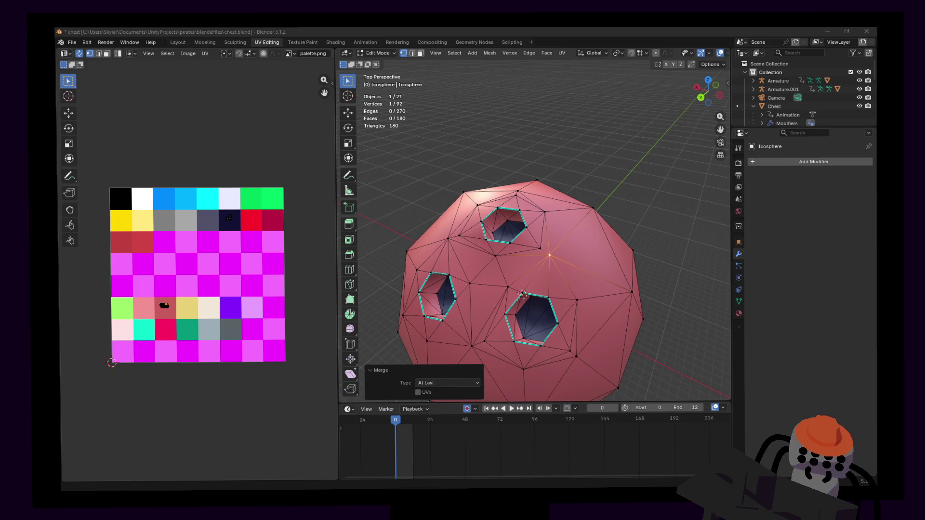
- Fly closer and merge three further vertex pairs around the holes, including two near the top
key("shift+grave")
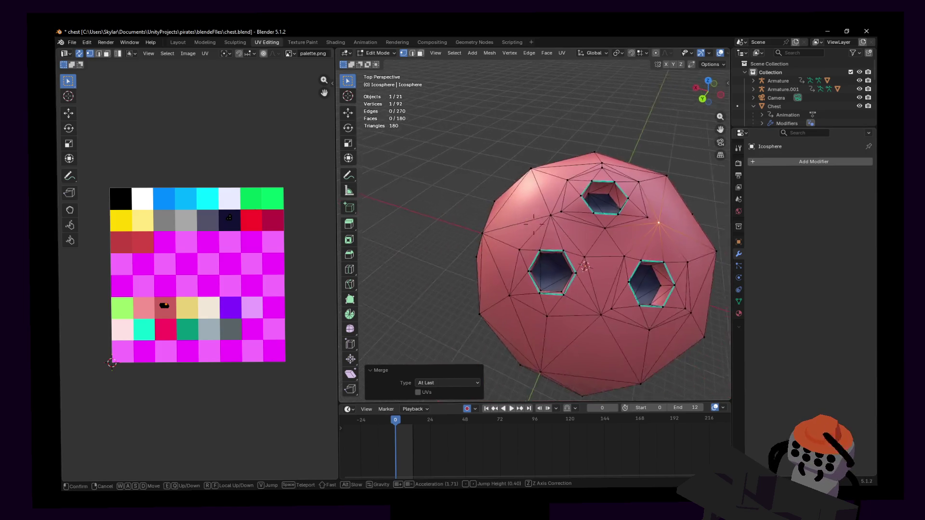
key("w")
key("Return")
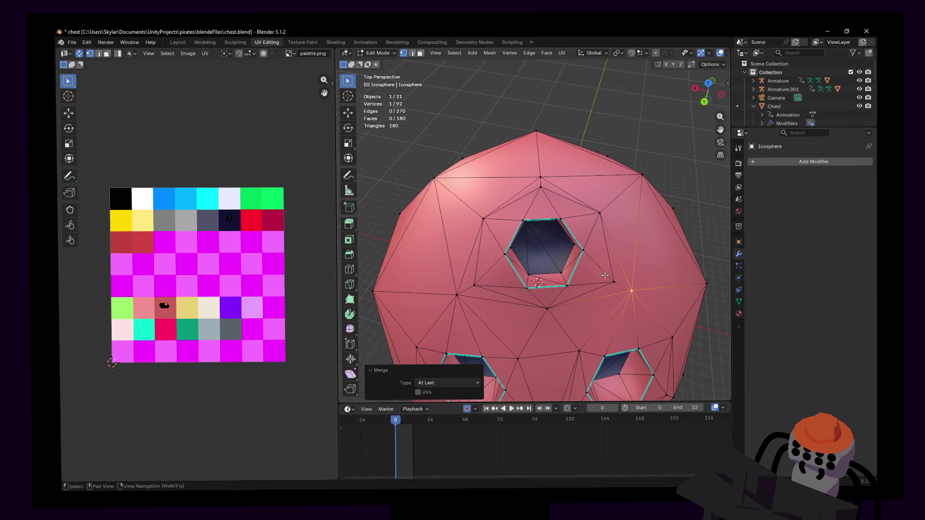
left_click(635, 290, "shift")
key("m")
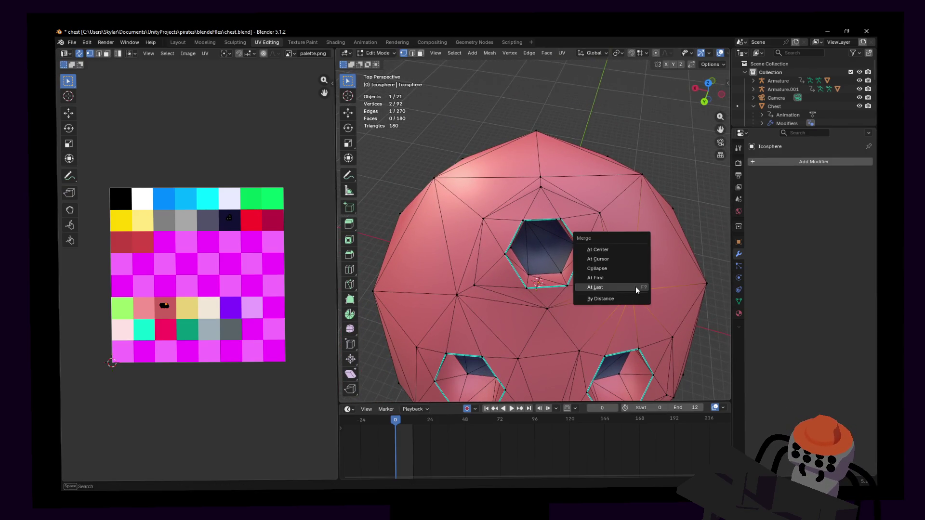
left_click(637, 286)
left_click(536, 191)
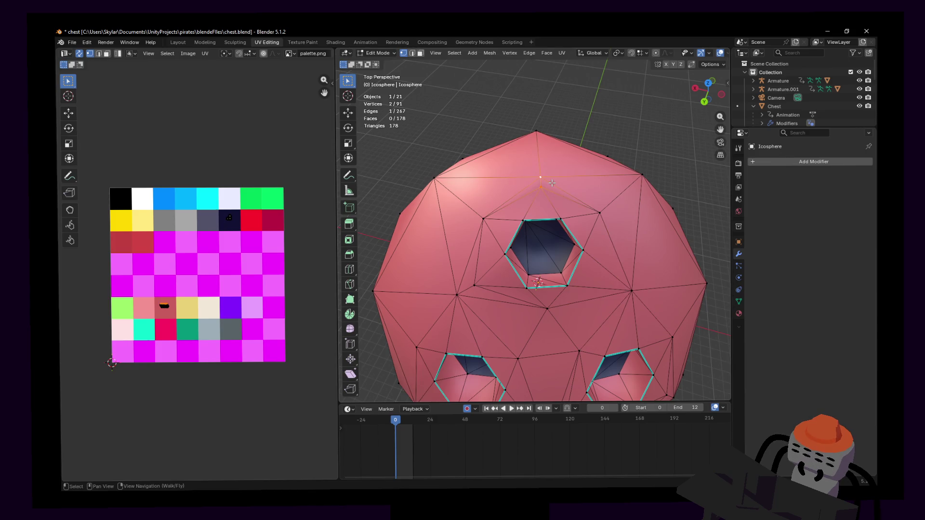
key("m")
left_click(545, 182)
left_click(484, 280)
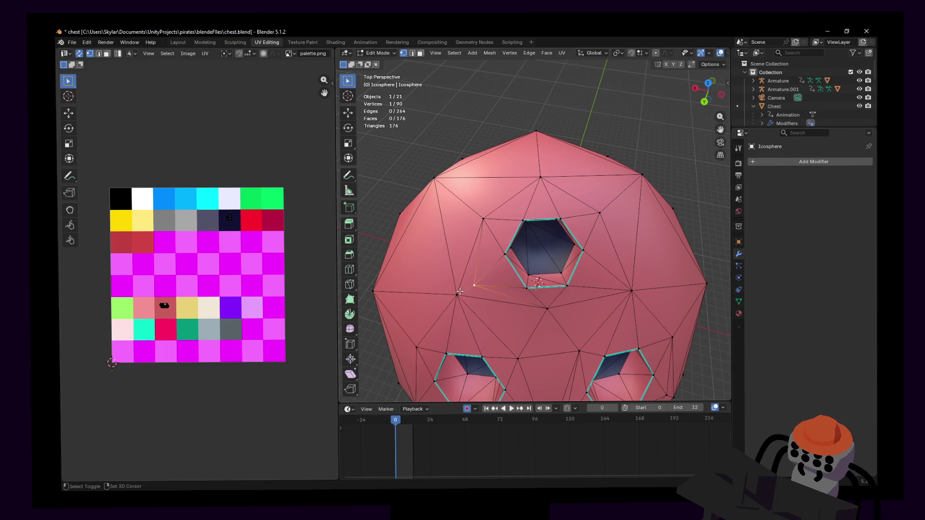
key("m")
left_click(498, 272)
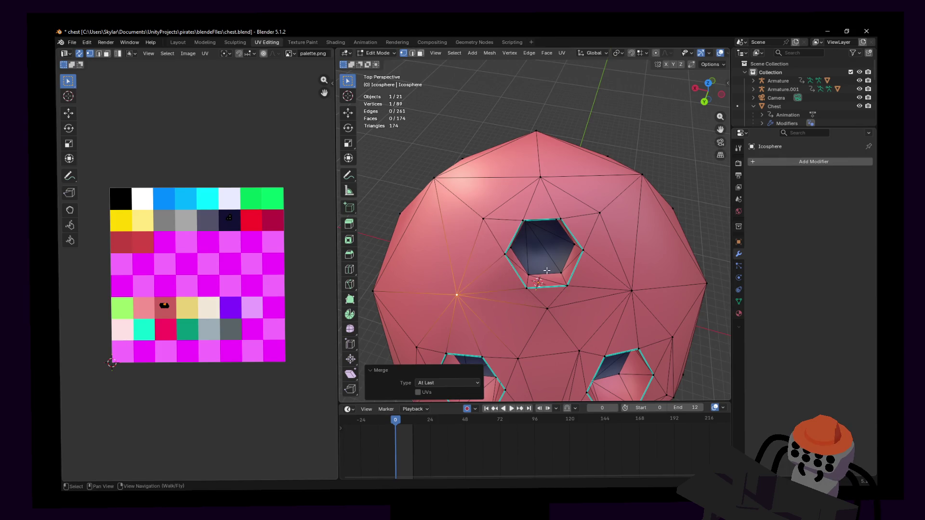
scroll(506, 274, "down", 5)
- Merge two last stray vertex pairs beside a hole and return to Object Mode
key("shift+grave")
key("w")
left_click(546, 287)
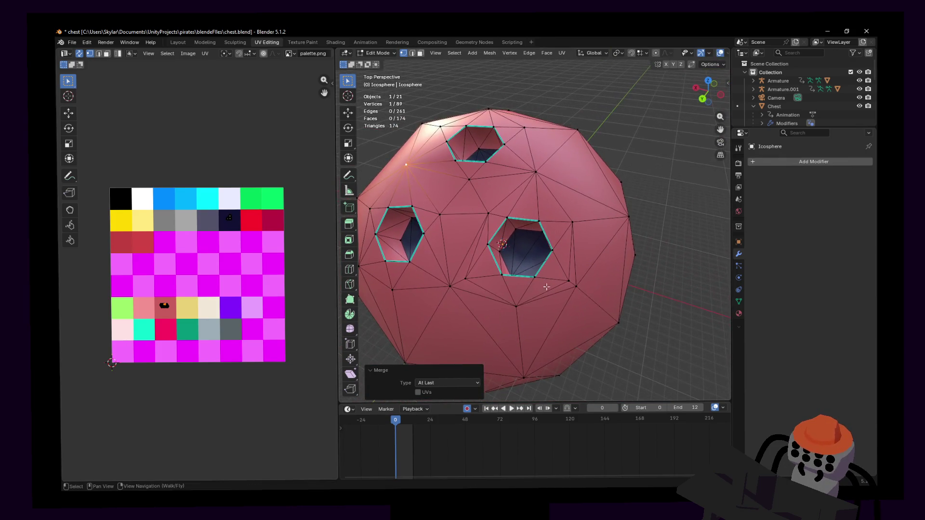
left_click(466, 278)
left_click(449, 287, "shift")
key("m")
left_click(462, 287)
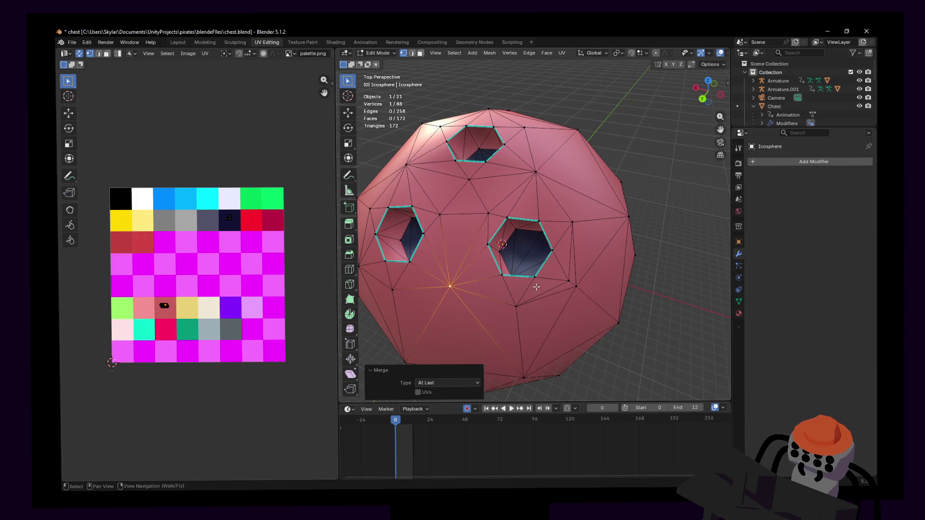
left_click(568, 280)
key("m")
left_click(571, 287)
key("Tab")
scroll(433, 254, "down", 3)
- Fly around the cleaned sphere and briefly toggle Edit Mode to check the 87-vertex mesh
key("shift+grave")
key("w")
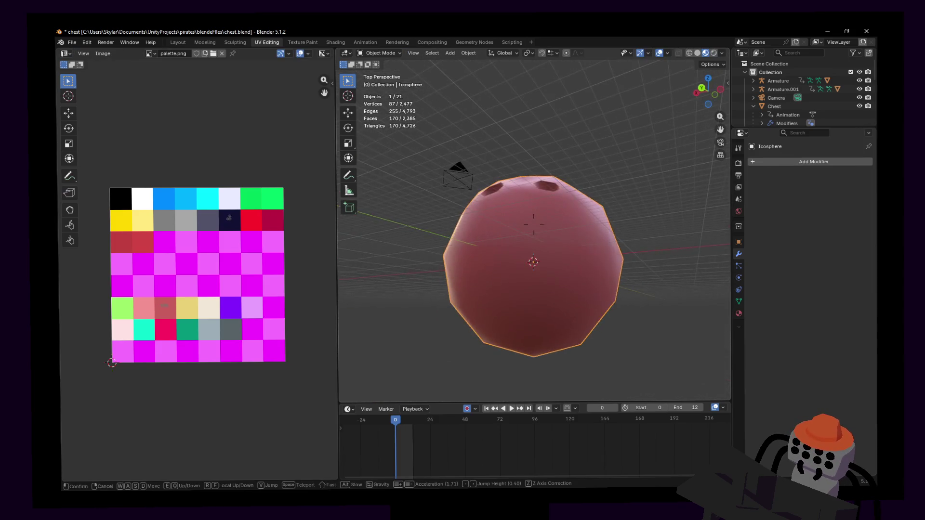
key("w")
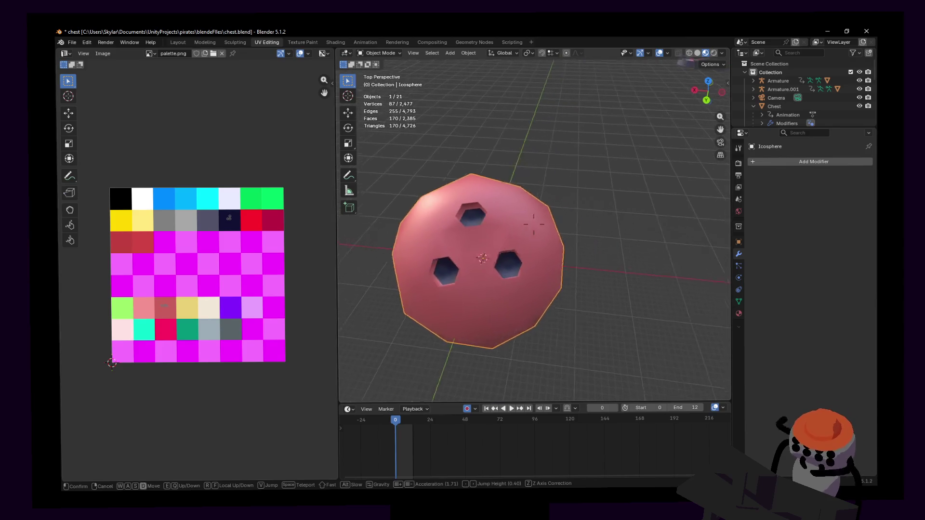
key("s")
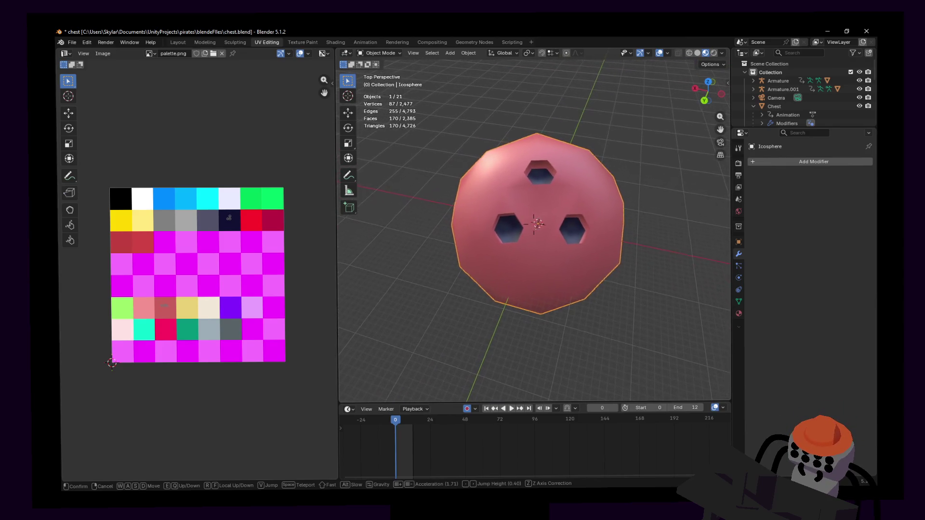
key("s")
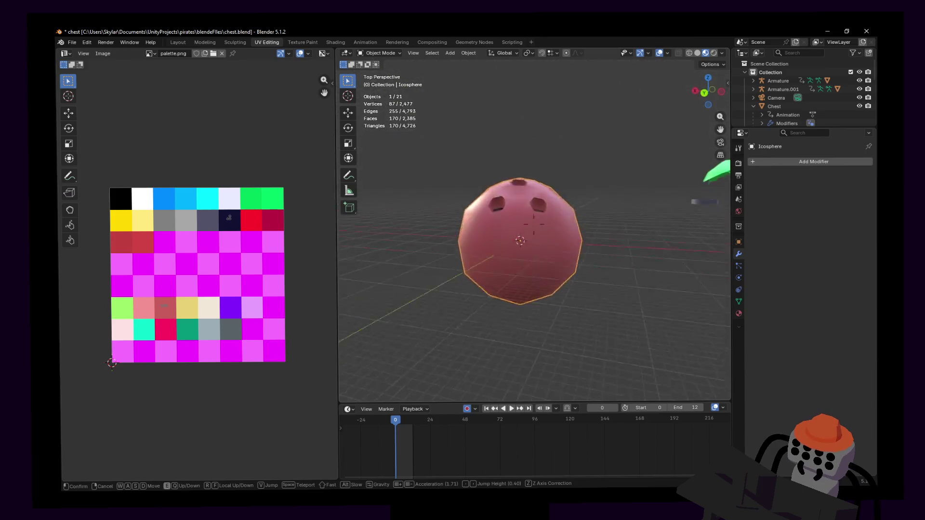
left_click(469, 292)
key("Tab")
key("shift+grave")
key("w")
key("s")
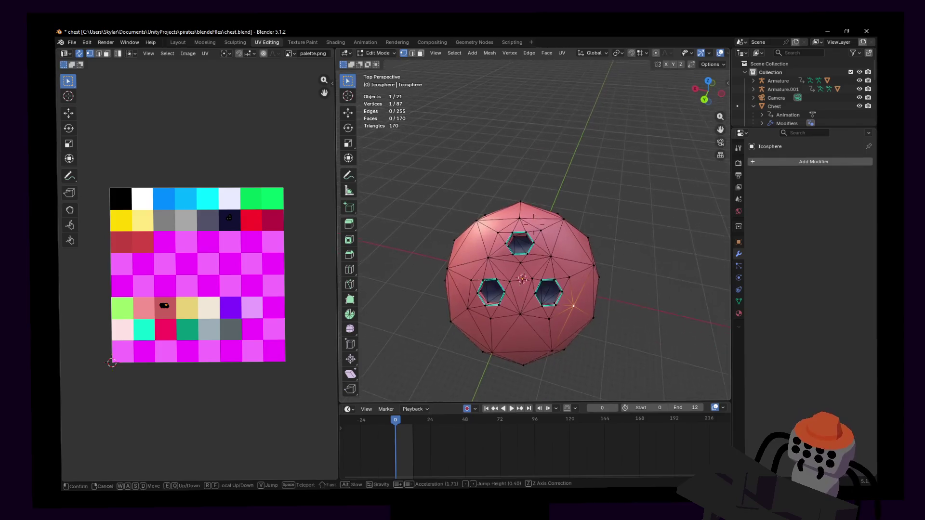
left_click(546, 121)
key("Tab")
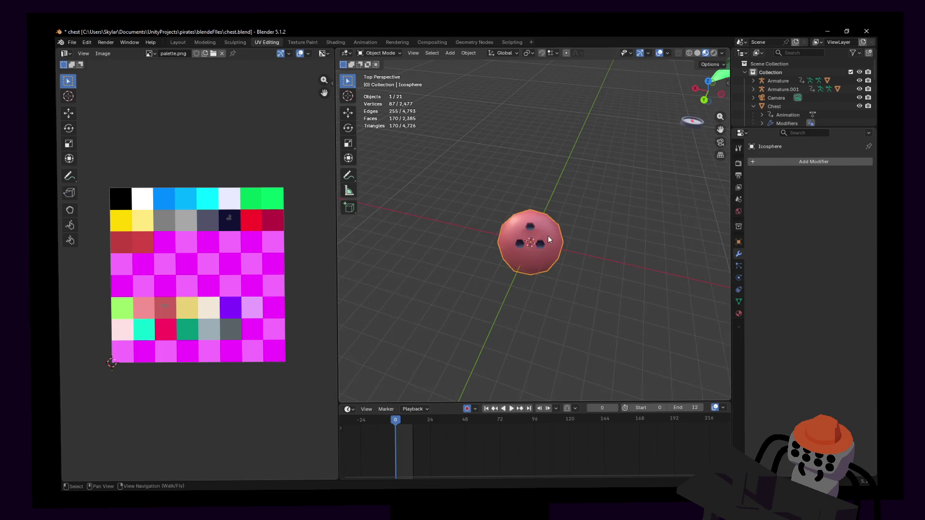
- Swing the view above the sphere, clearing and reselecting it while inspecting the holes
key("shift+grave")
key("w")
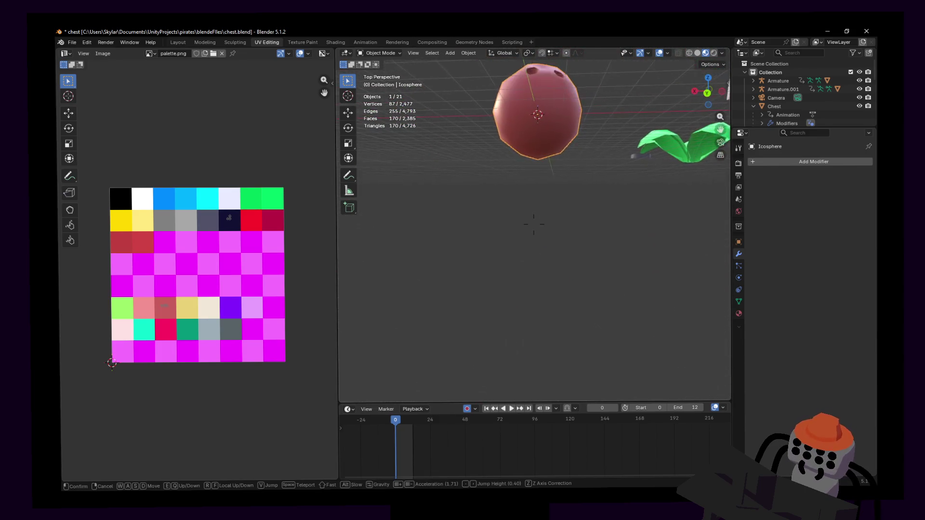
left_click(556, 241)
key("shift+grave")
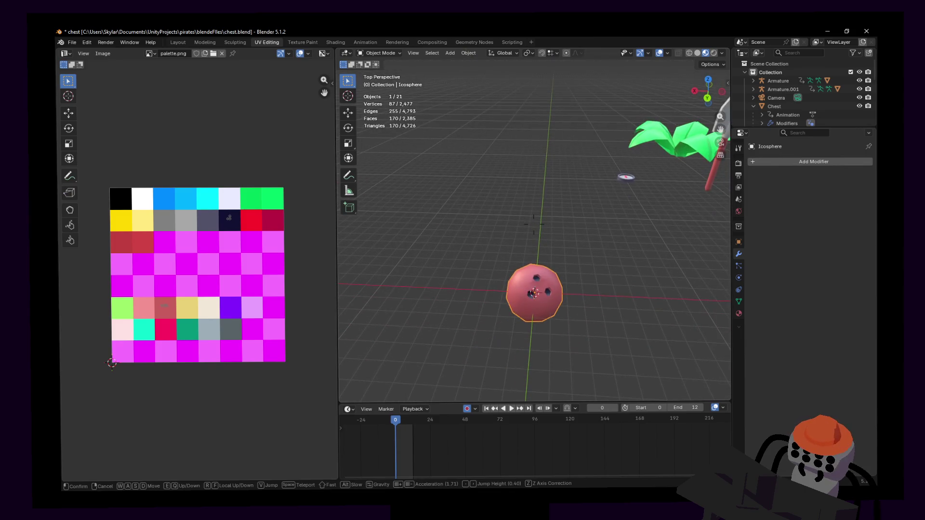
left_click(563, 260)
key("alt+a")
left_click(551, 283)
key("shift+grave")
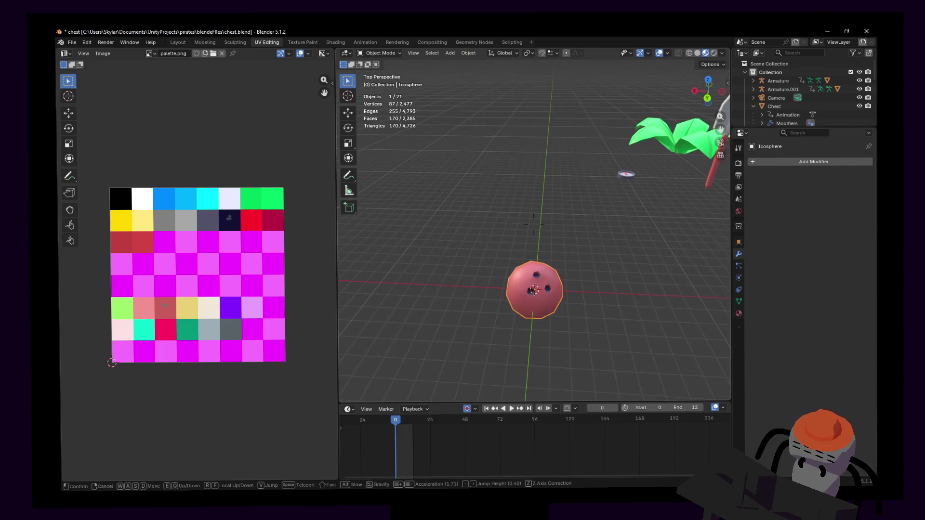
key("w")
key("s")
left_click(552, 284)
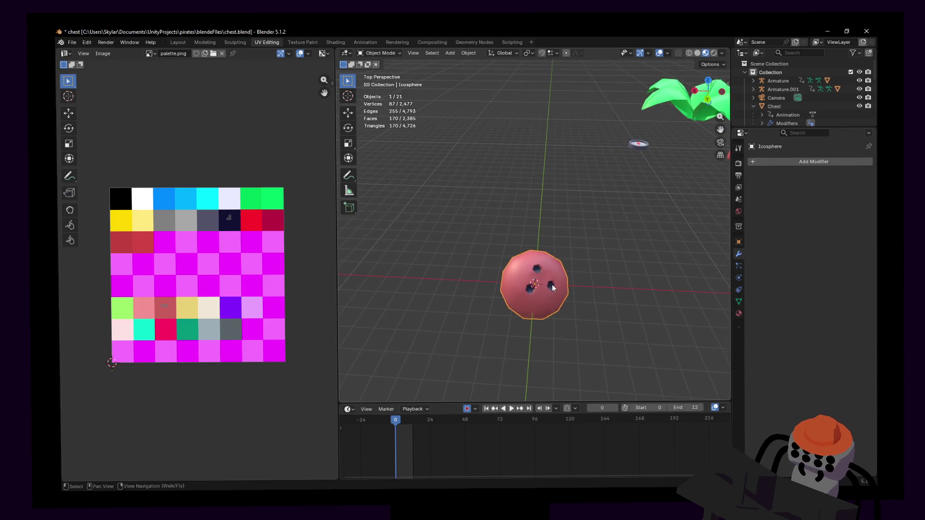
left_click(577, 283)
left_click(551, 269)
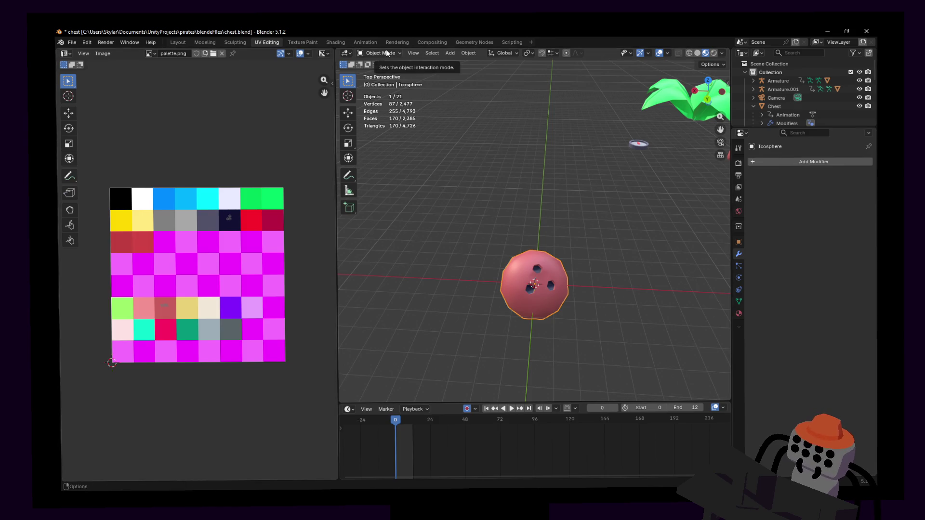
left_click(557, 260)
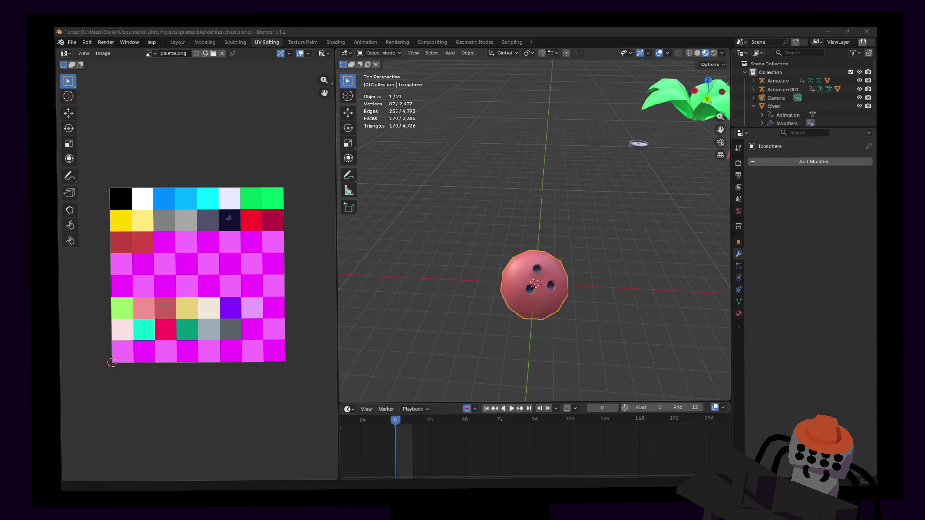
key("shift+grave")
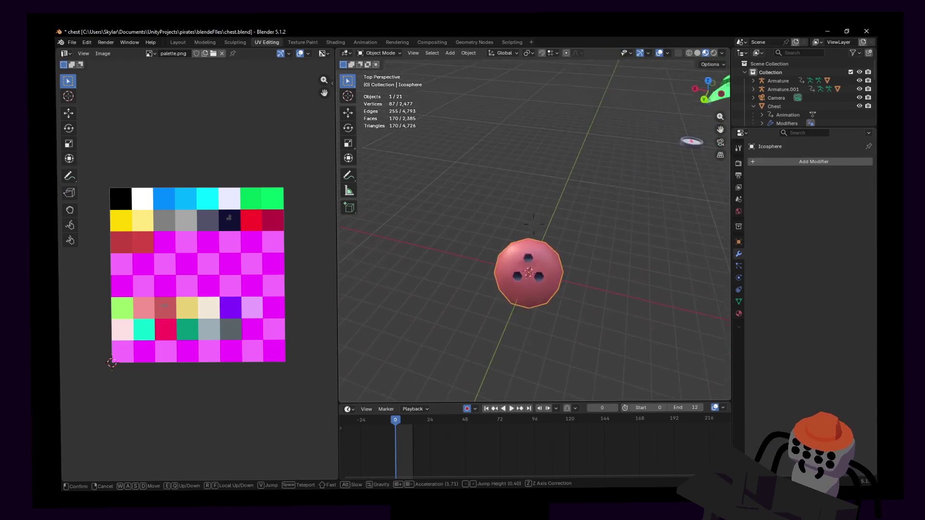
key("w")
left_click(558, 201)
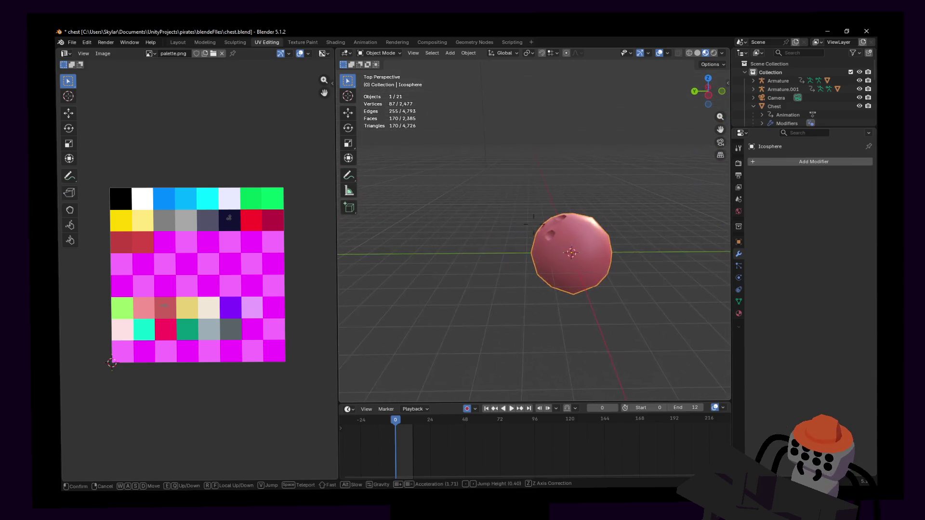
left_click(578, 235)
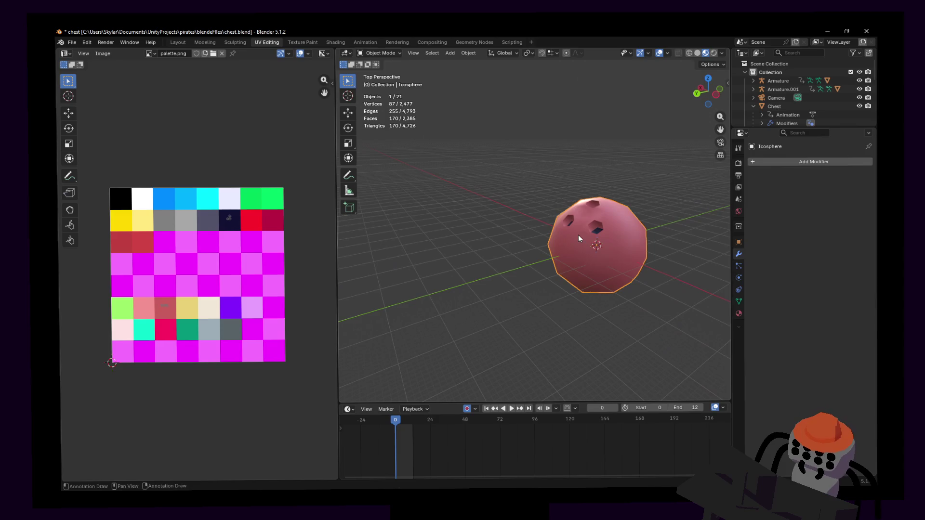
key("alt+a")
key("alt+Tab")
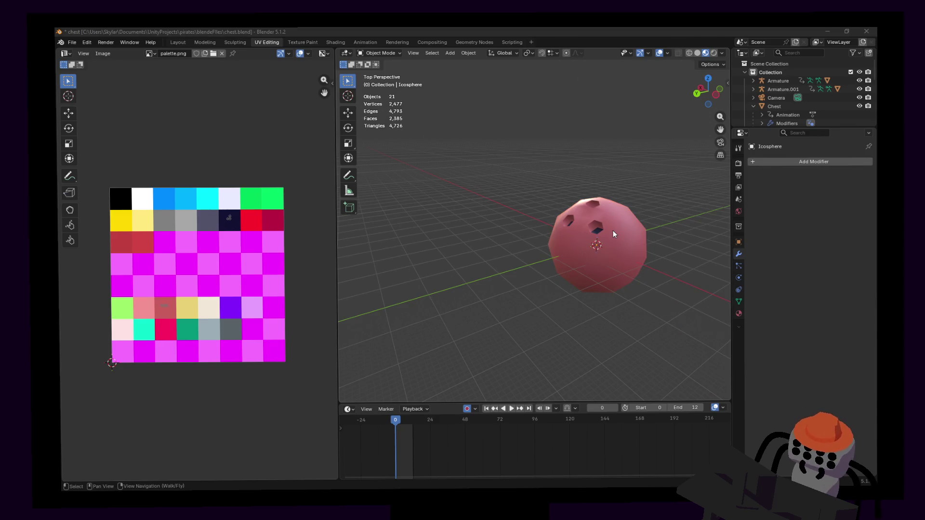
left_click(605, 47)
left_click(626, 231)
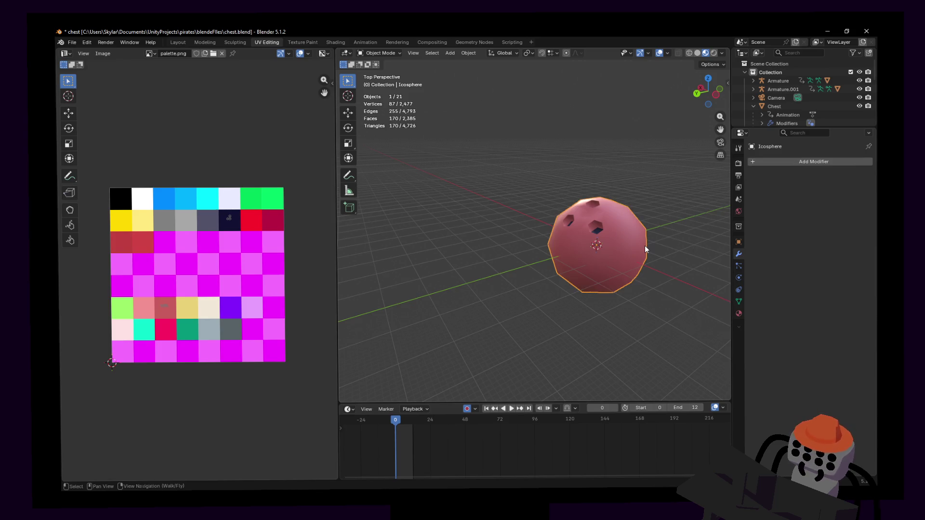
key("alt+Tab")
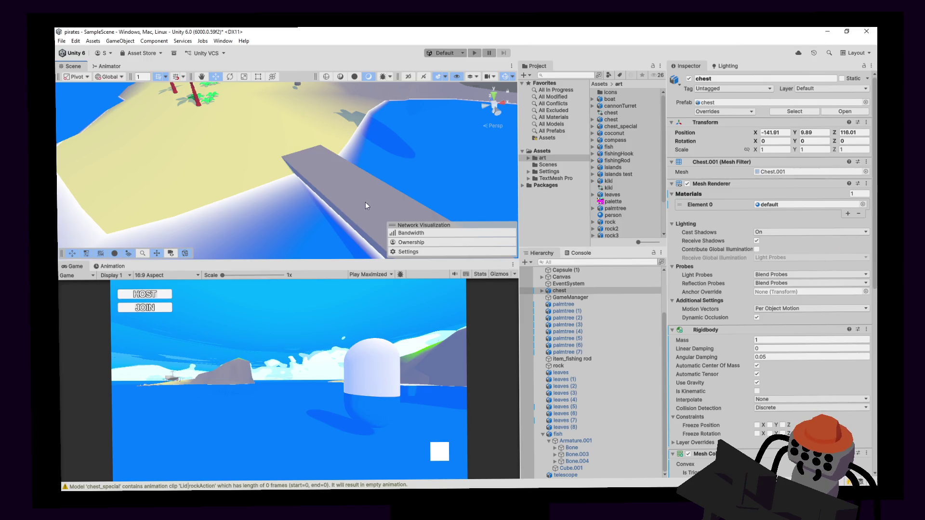
- Drag the coconut asset into the scene, find it misplaced off the platform, and undo it
right_click_drag(365, 201, 469, 206)
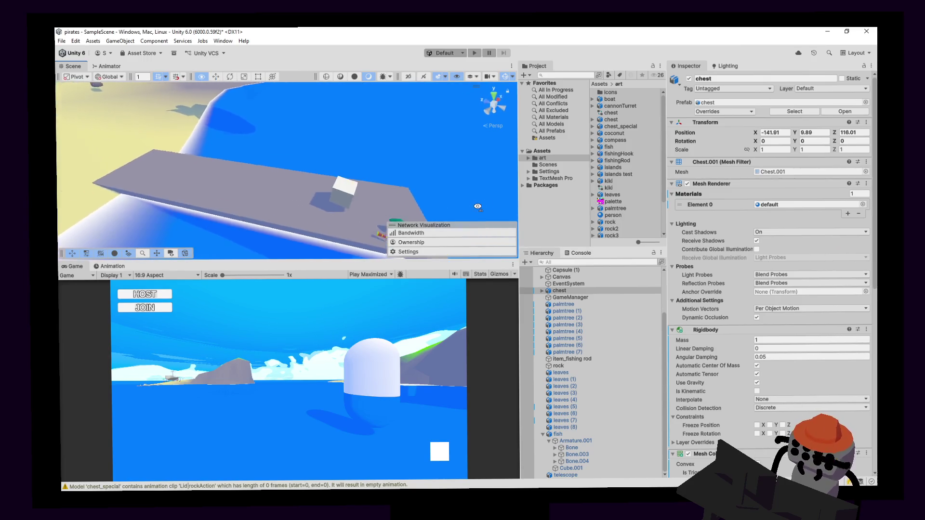
left_click(616, 140)
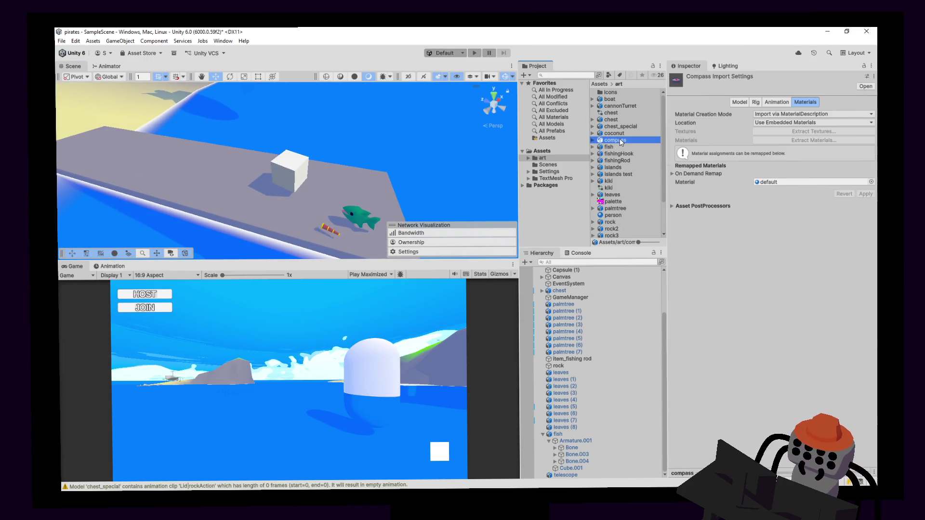
left_click_drag(618, 142, 303, 205)
key("f")
scroll(392, 229, "down", 5)
right_click_drag(299, 221, 251, 202)
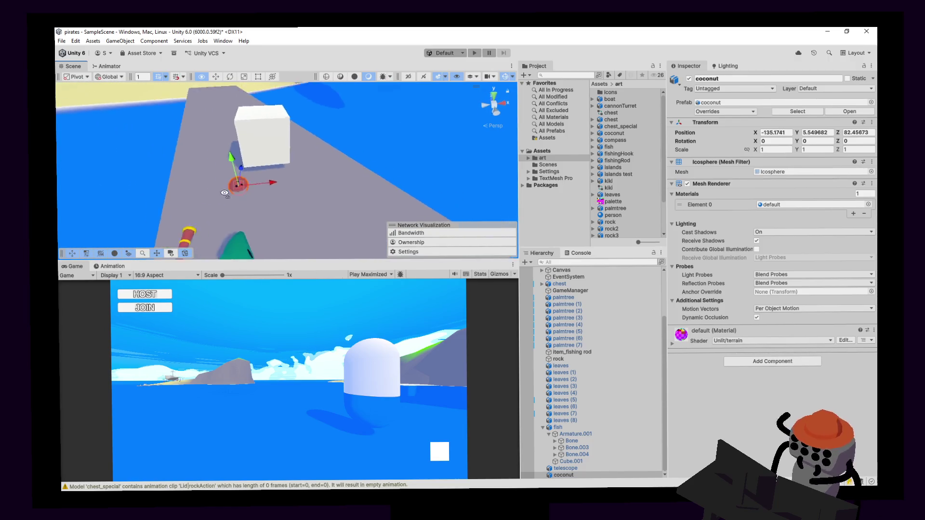
key("w")
mouse_move(251, 201)
right_mouse_down()
mouse_move(67, 190)
mouse_move(244, 78)
right_mouse_up()
key("ctrl+z")
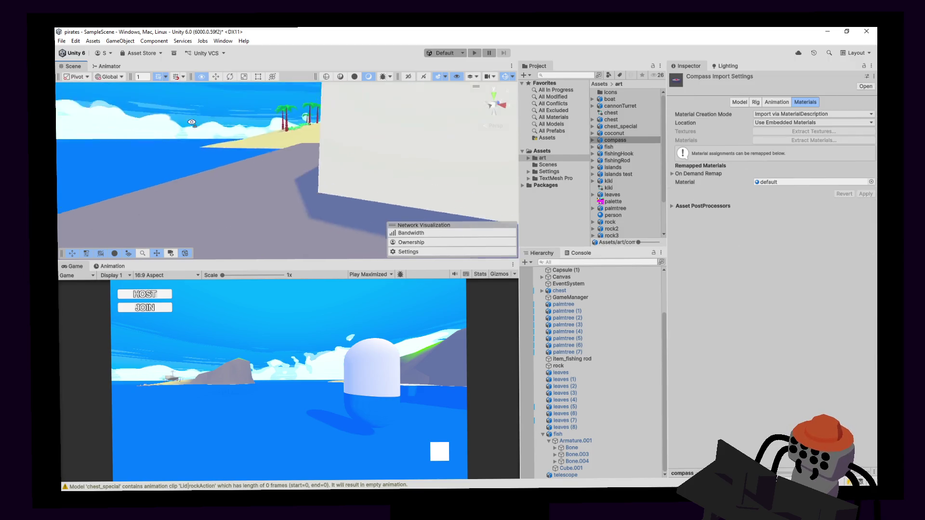
- Steer to the palm tree, drop the coconut on the island beside it, deselect and start Play mode
key("w")
mouse_move(260, 145)
right_mouse_down()
mouse_move(276, 176)
mouse_move(689, 145)
right_mouse_up()
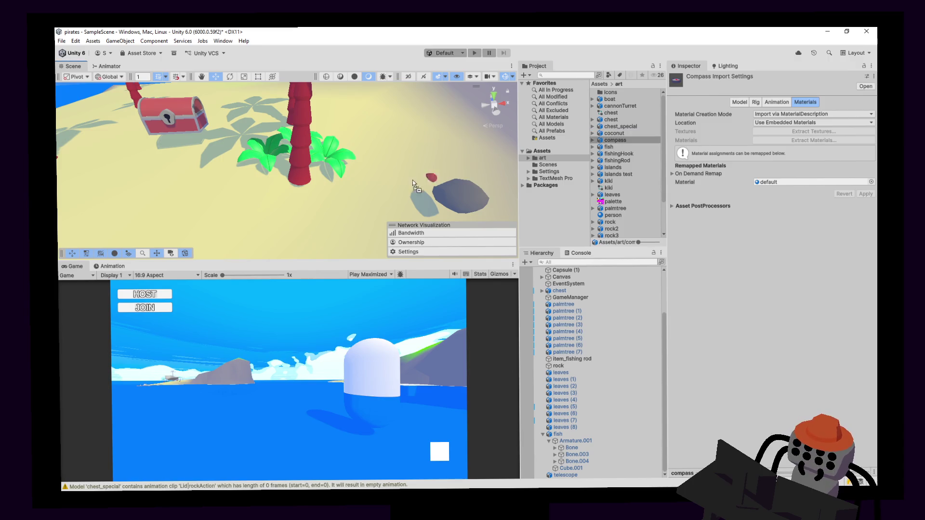
left_click_drag(614, 133, 289, 191)
scroll(288, 185, "down", 3)
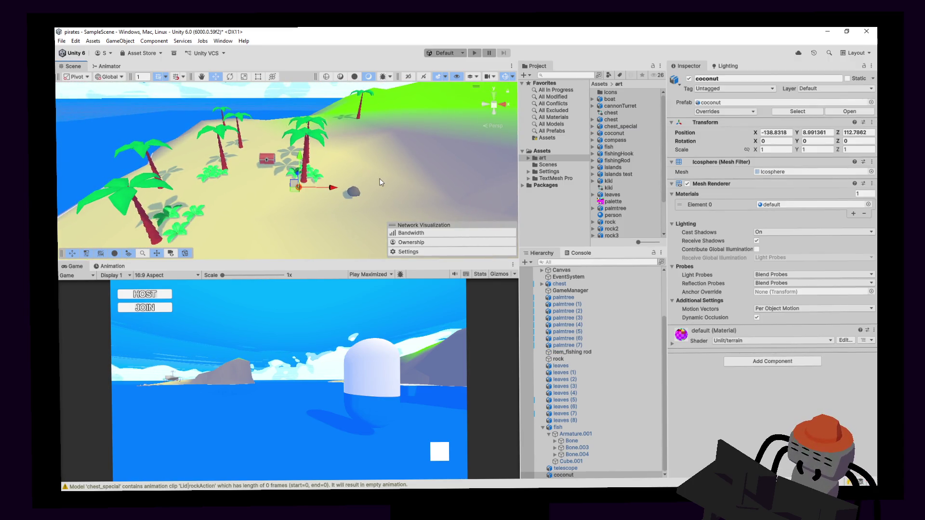
mouse_move(378, 182)
right_mouse_down()
mouse_move(349, 158)
mouse_move(345, 190)
right_mouse_up()
left_click(349, 157)
left_click(474, 52)
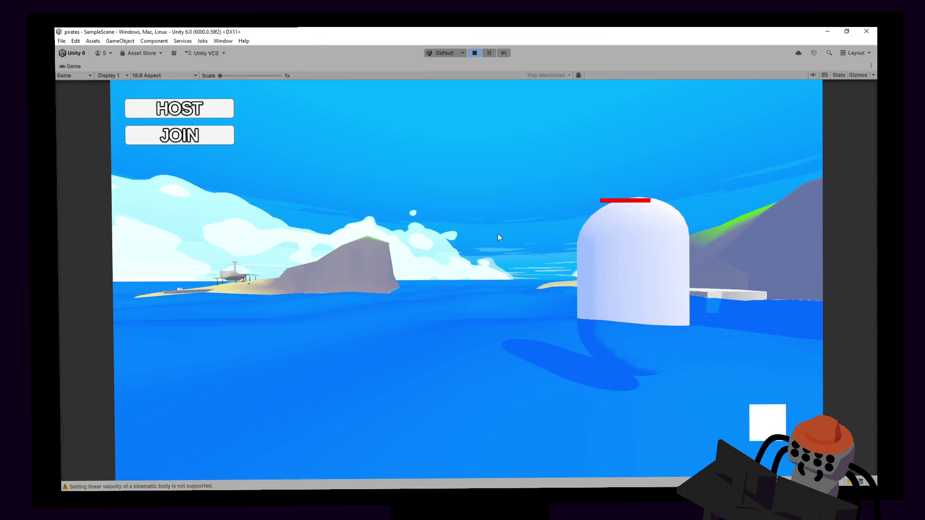
- Host a game session, grab the item with the interact key and walk past the palms to the rock
left_click(179, 109)
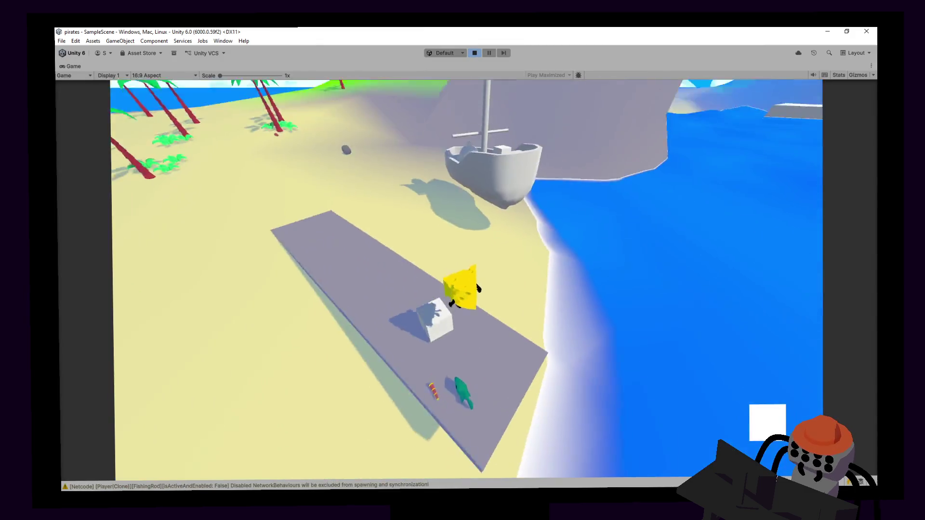
key("e")
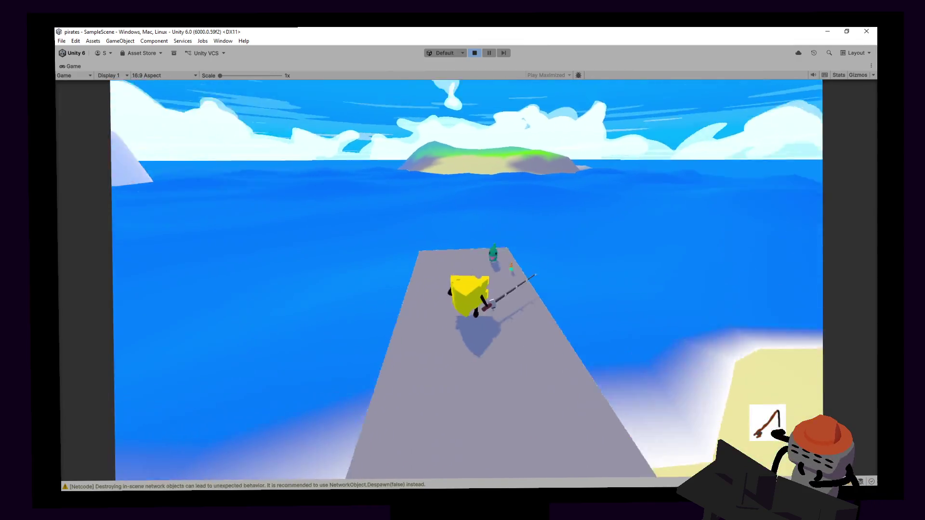
key("w")
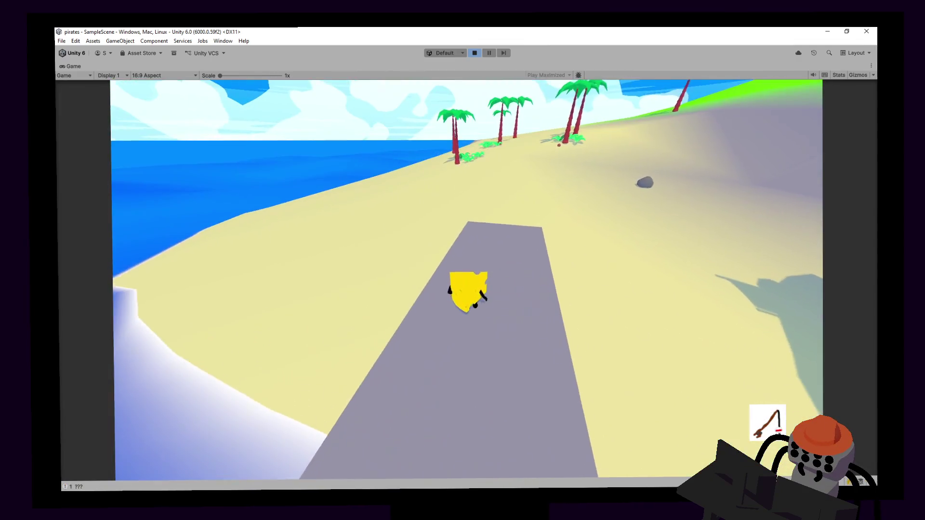
key("w")
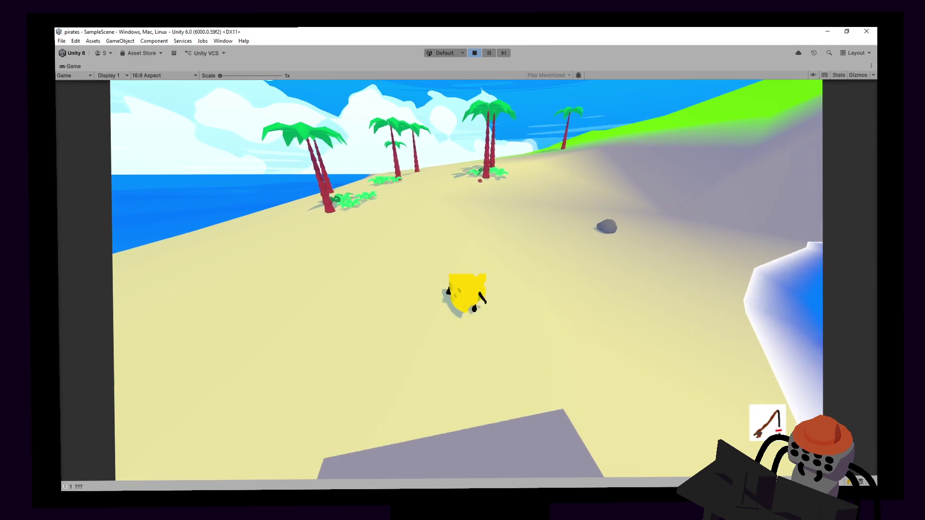
key("w")
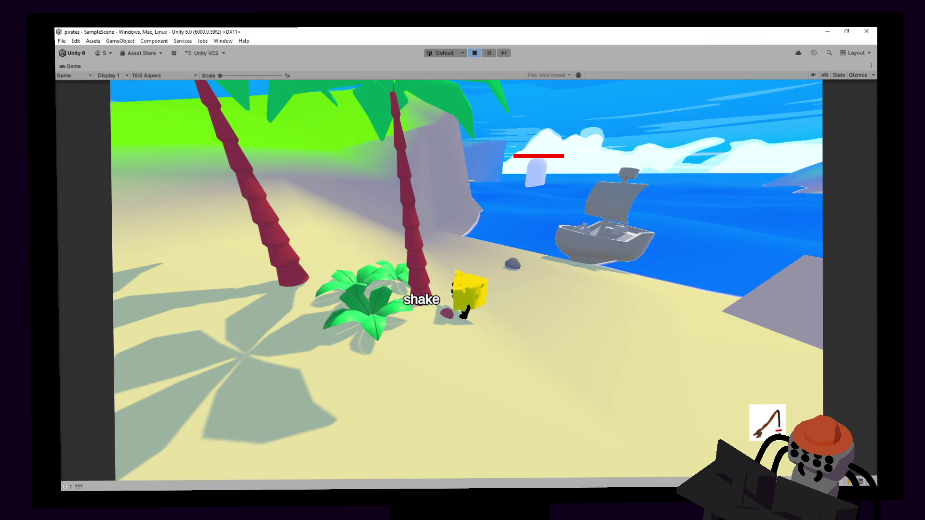
key("w")
- Pick up the rock, carry it to a palm tree and drop it, then stop the playtest
key("e")
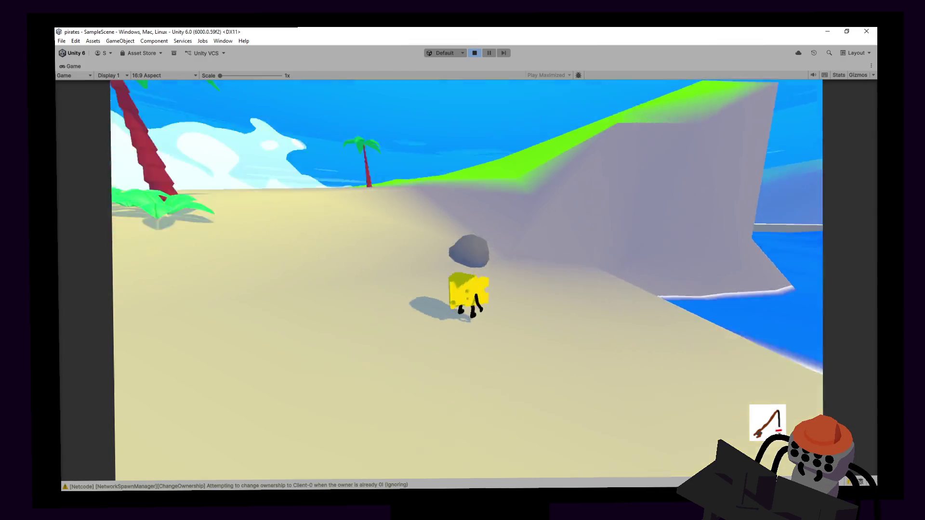
key("w")
key("e")
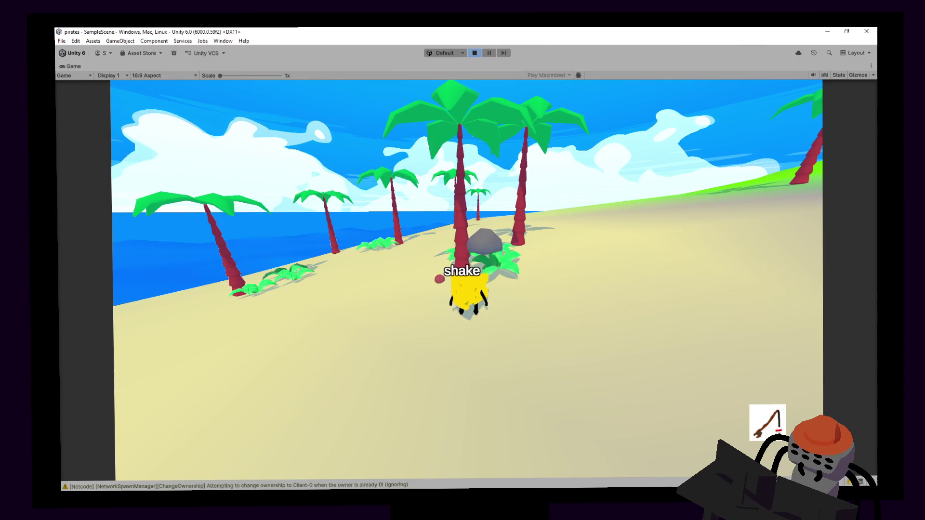
key("w")
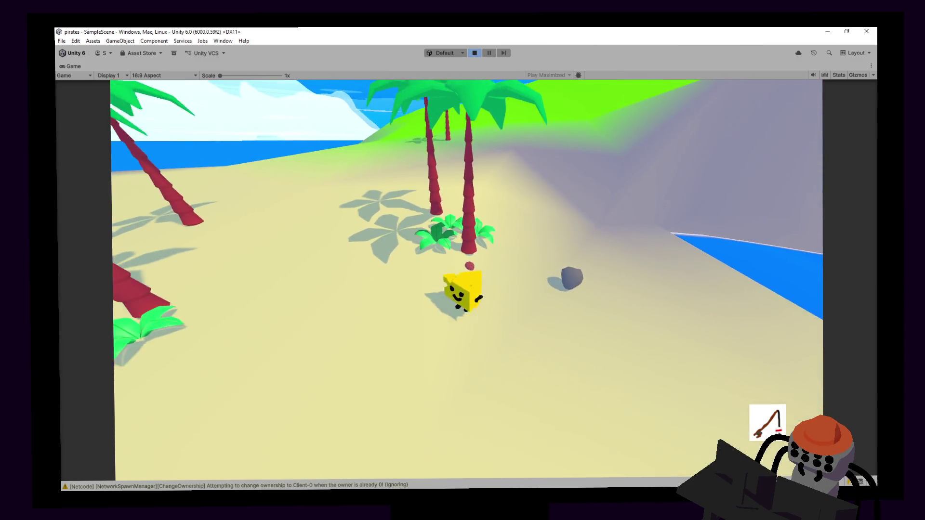
key("w")
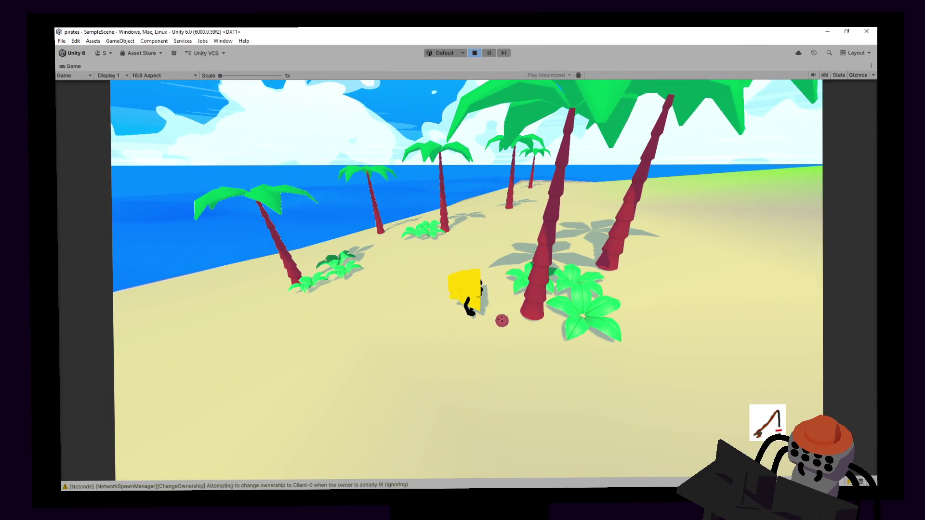
key("w")
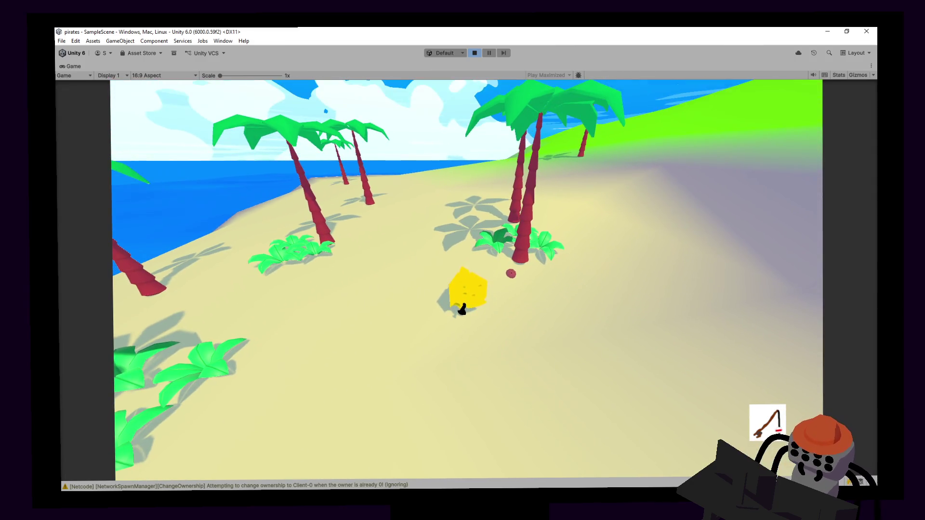
left_click(474, 53)
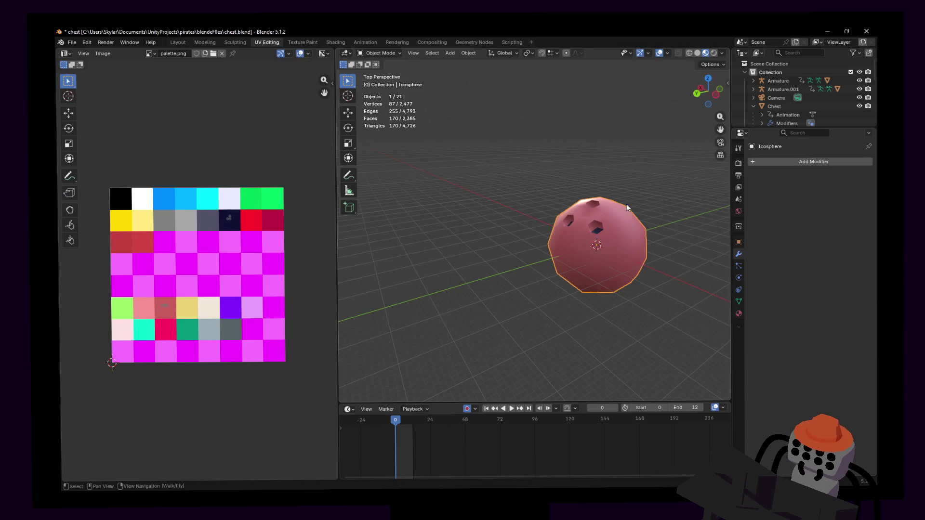
- Move the Icosphere -1 m along X and Y, deselect it and save chest.blend
key("ctrl+s")
middle_click_drag(538, 200, 506, 202)
scroll(506, 203, "down", 6)
key("g")
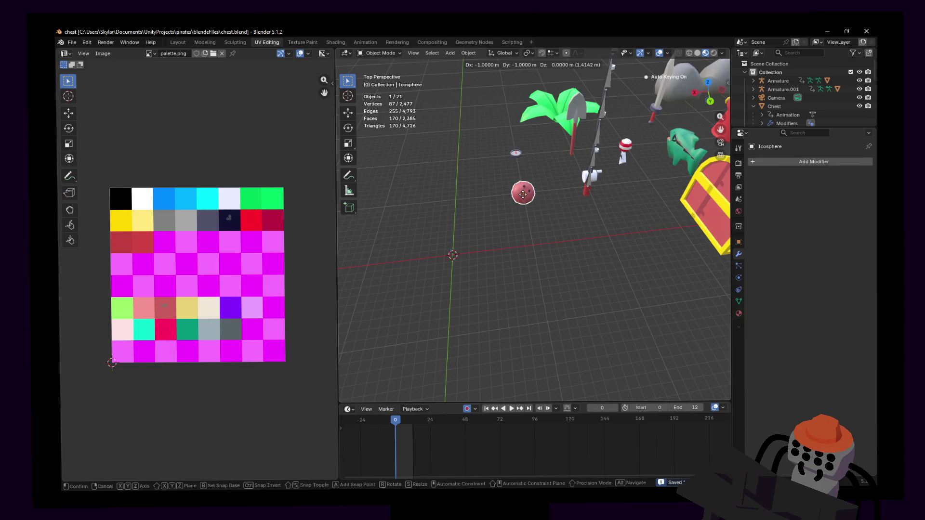
left_click(498, 202)
middle_click_drag(498, 201, 483, 214)
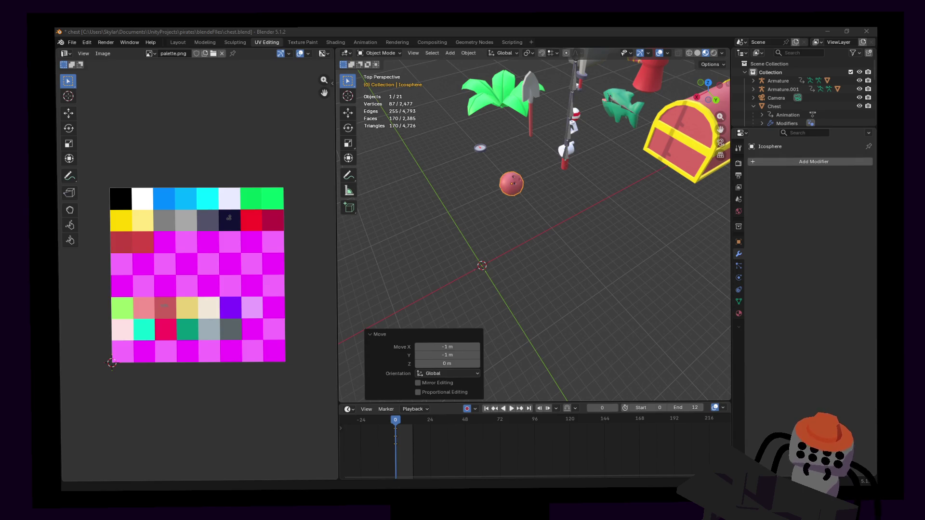
left_click(573, 218)
key("ctrl+s")
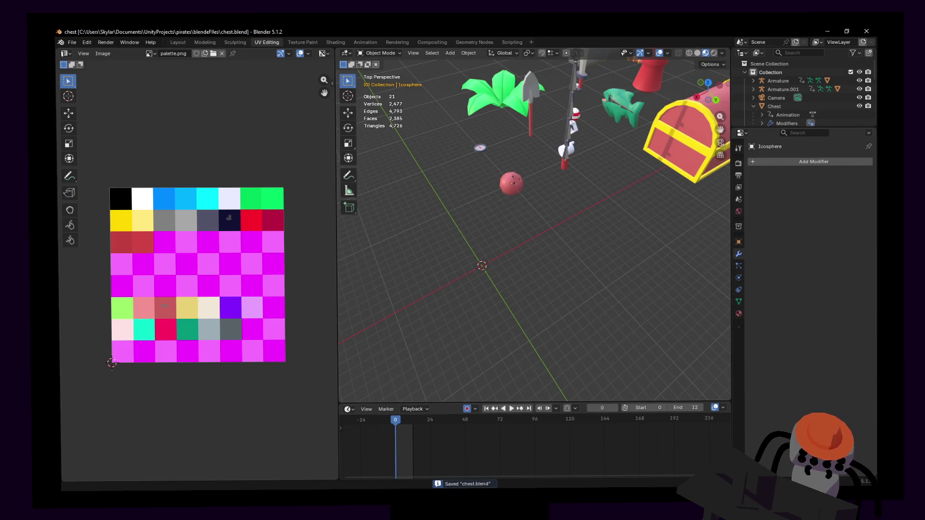
- Dismiss the file explorer window and back the walk view away from the scene
key("alt+Tab")
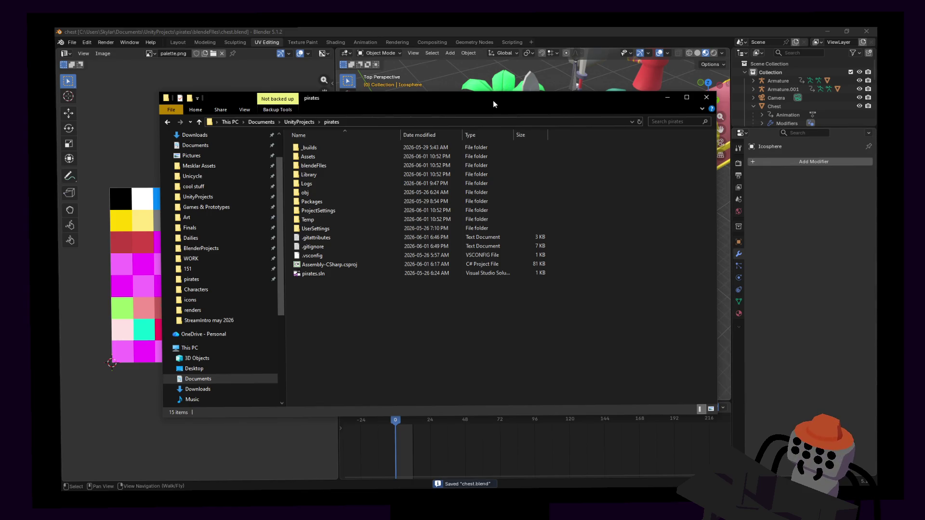
key("alt+Tab")
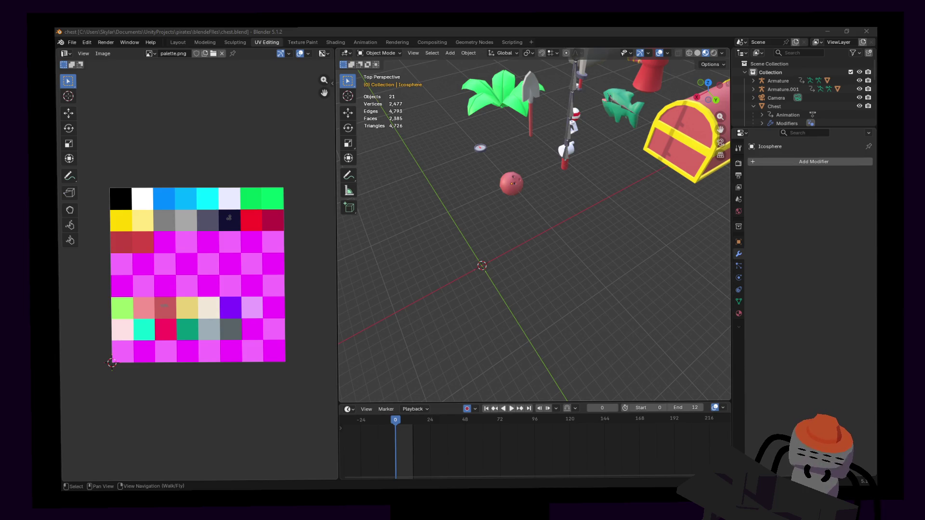
key("shift+grave")
key("s")
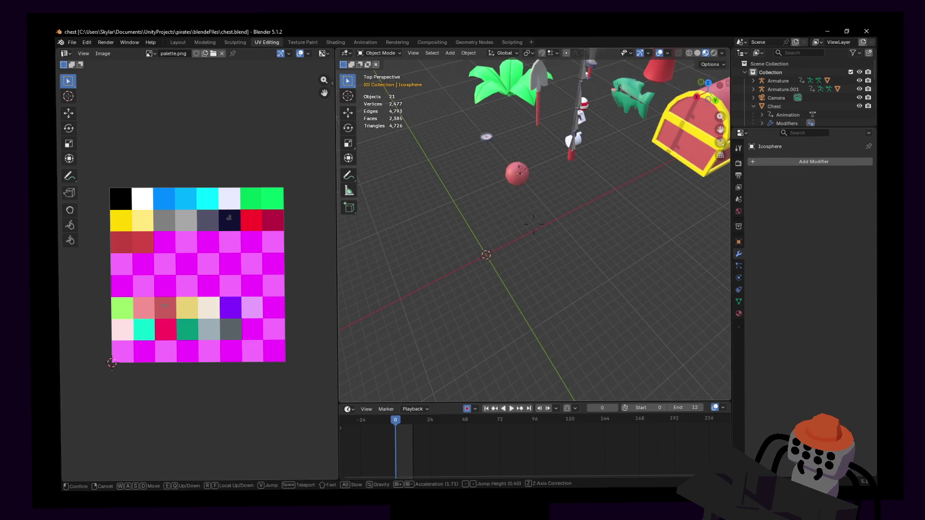
- Open boat.blend dropped into Blender and walk the view around the hull, seats and mast
left_click(534, 217)
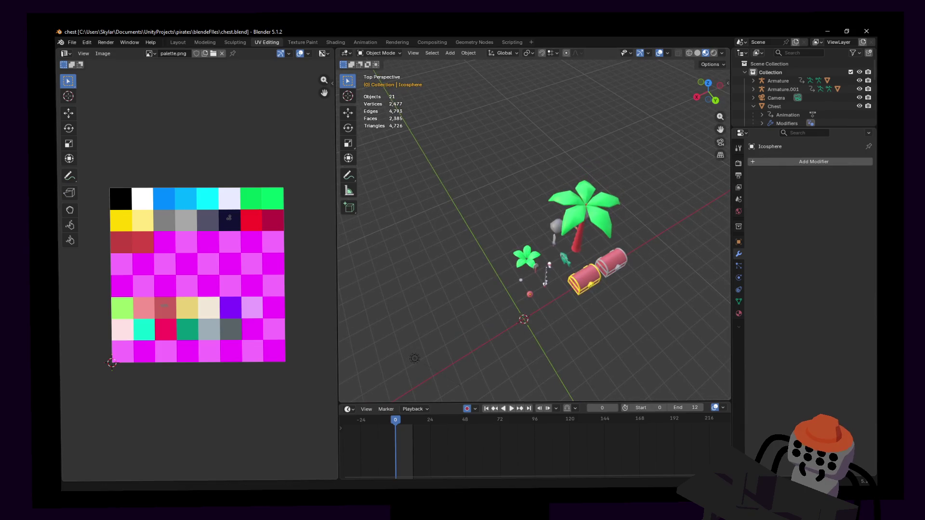
left_click_drag(664, 167, 478, 171)
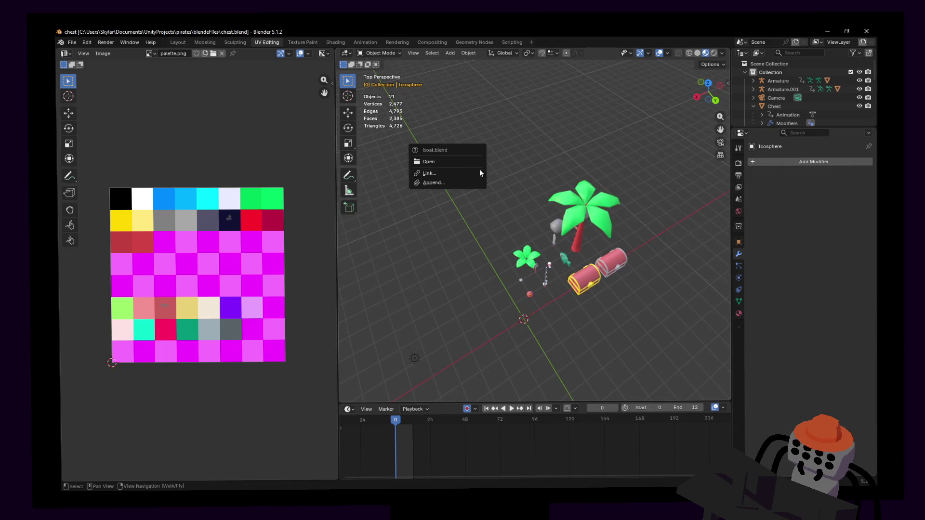
left_click(448, 163)
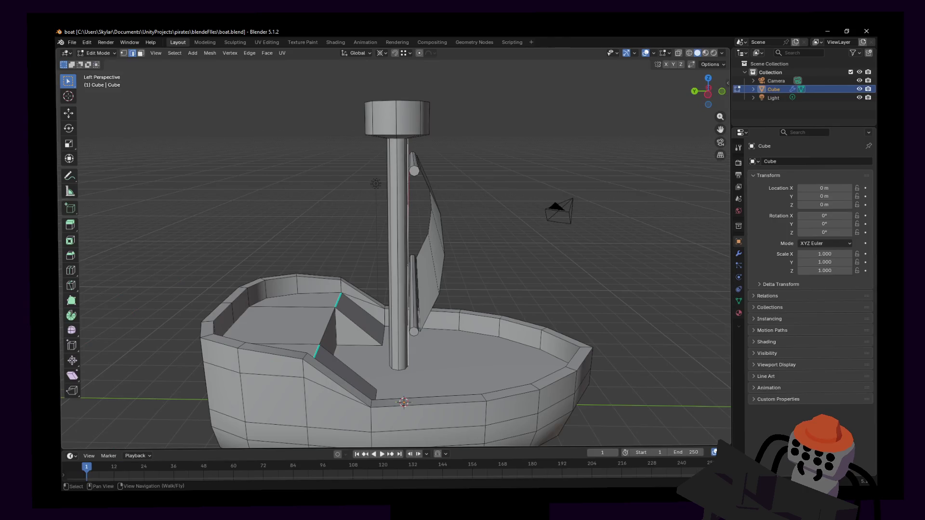
key("shift+grave")
key("s")
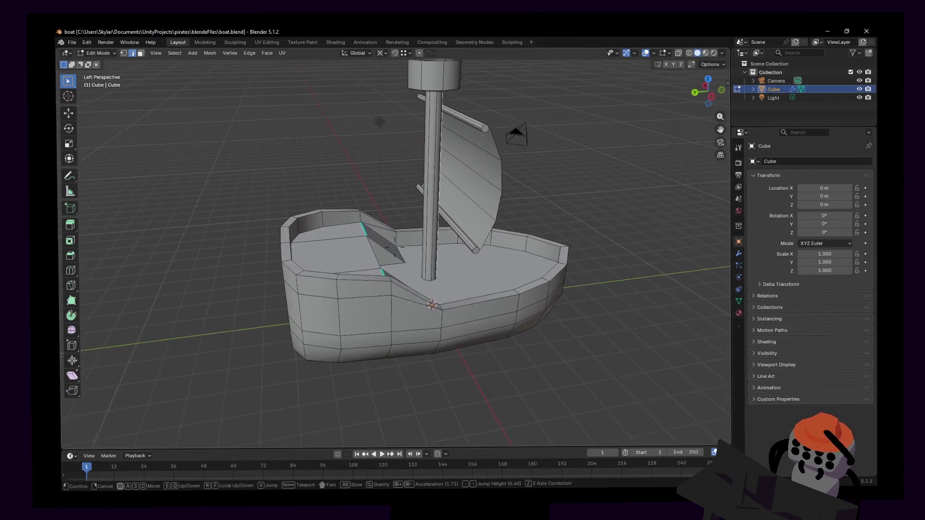
key("w")
left_click(497, 181)
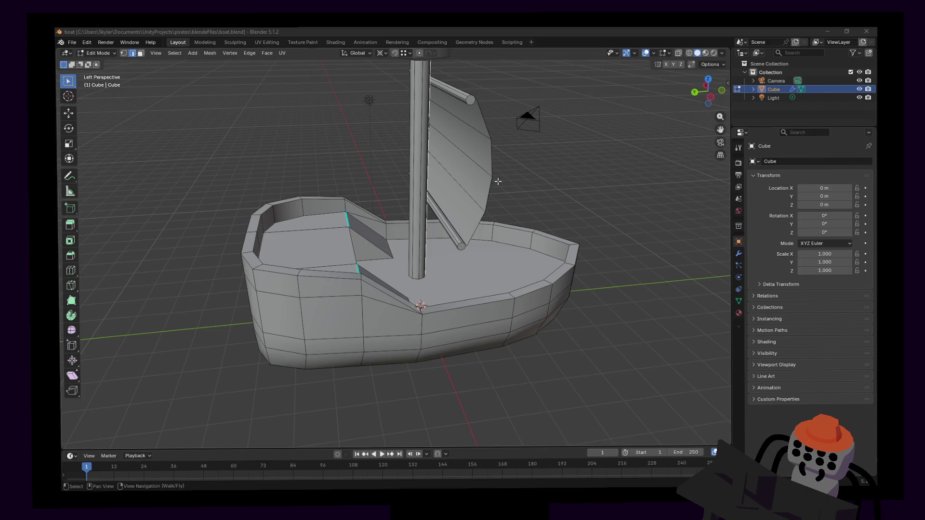
key("shift+grave")
key("w")
left_click(501, 180)
key("shift+grave")
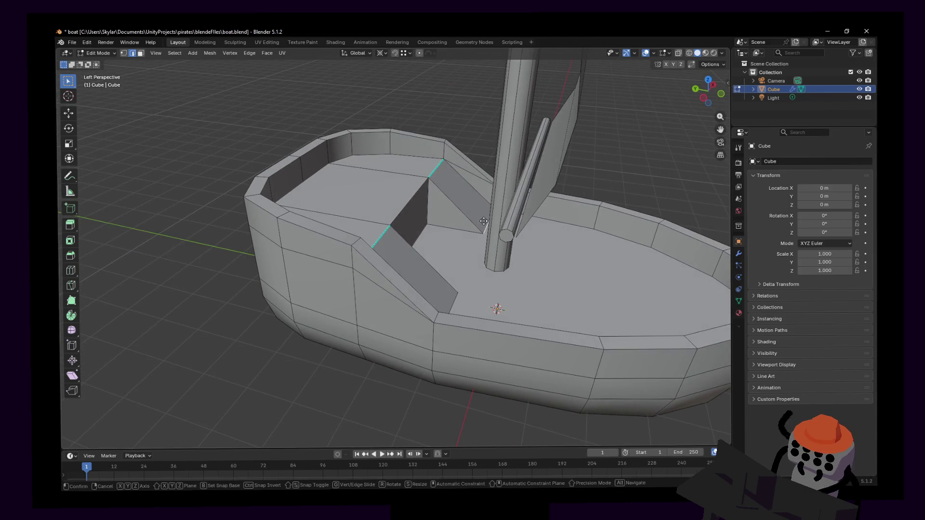
key("w")
key("w")
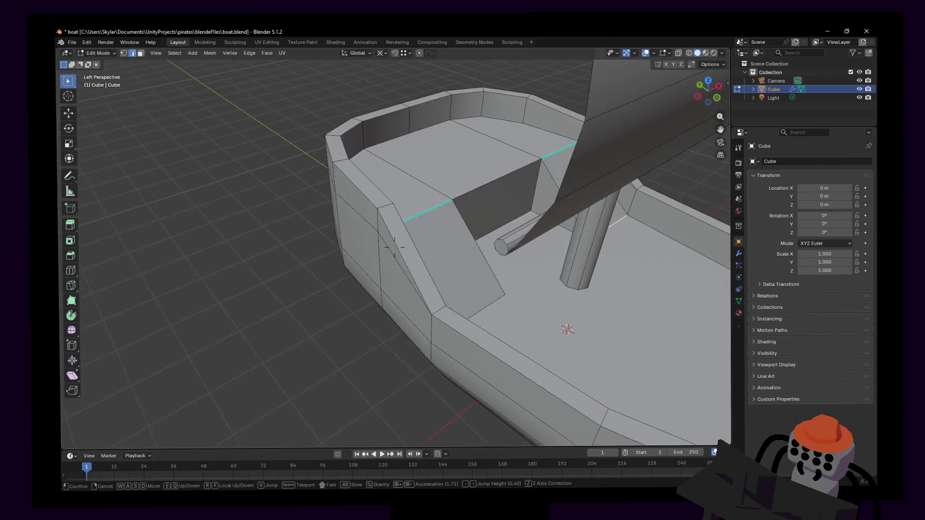
key("s")
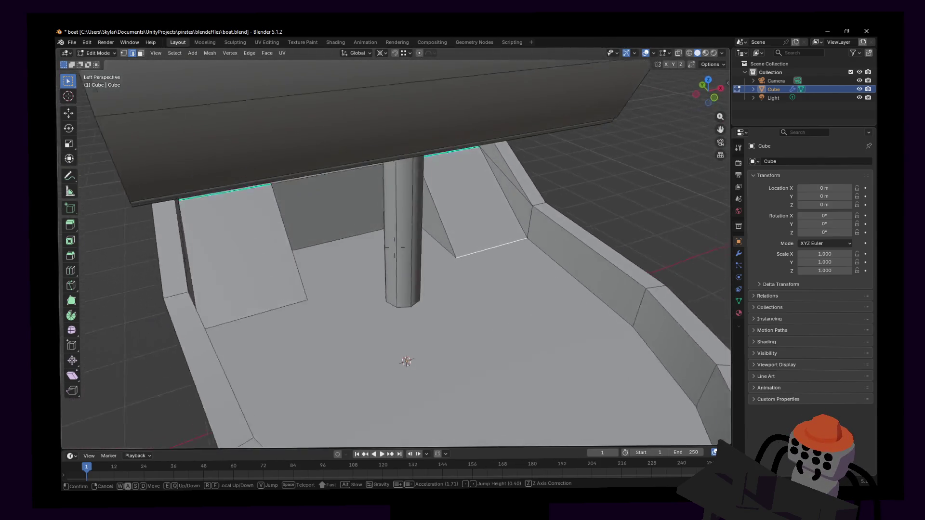
left_click(394, 247)
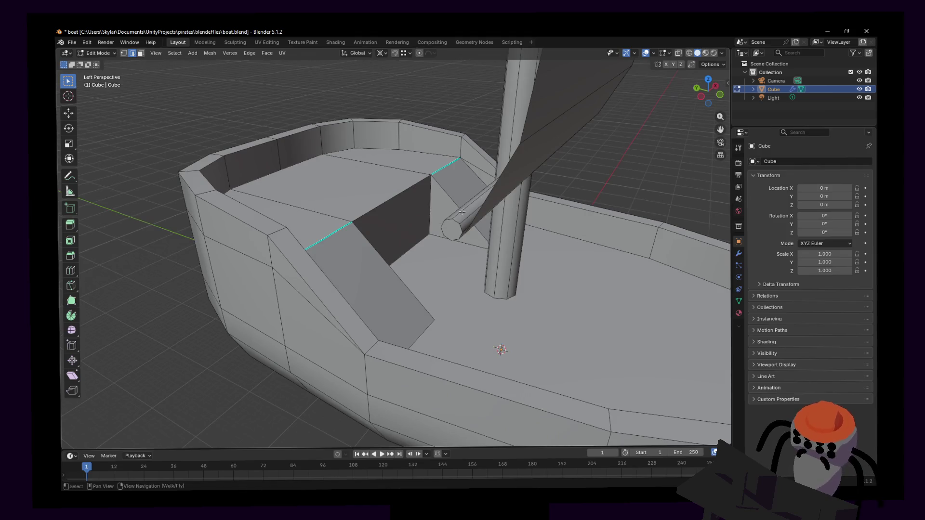
- Nudge the selected edges vertically, select the face loop on the slanted mast brace, and launch Unity's playtest
key("g")
key("z")
left_click(429, 205)
key("shift+grave")
key("s")
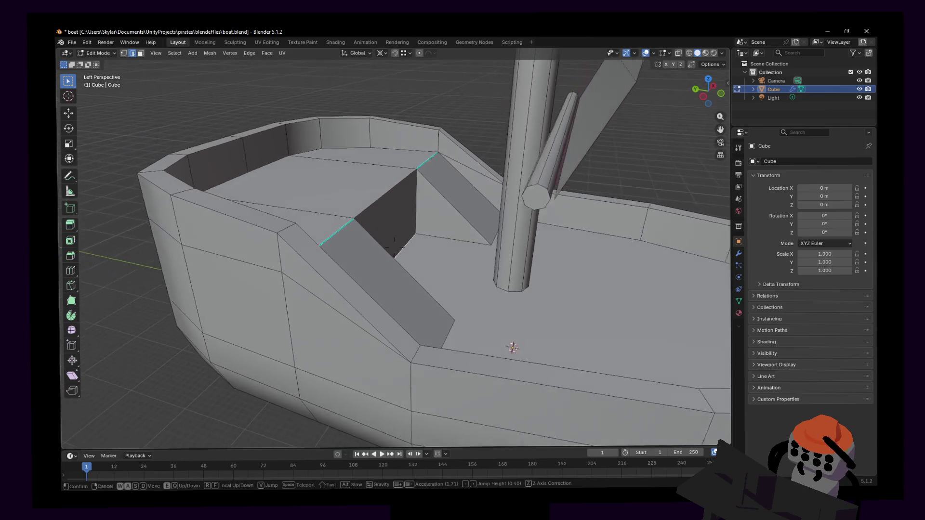
left_click(395, 247)
left_click(447, 235, "alt")
scroll(447, 235, "down", 3)
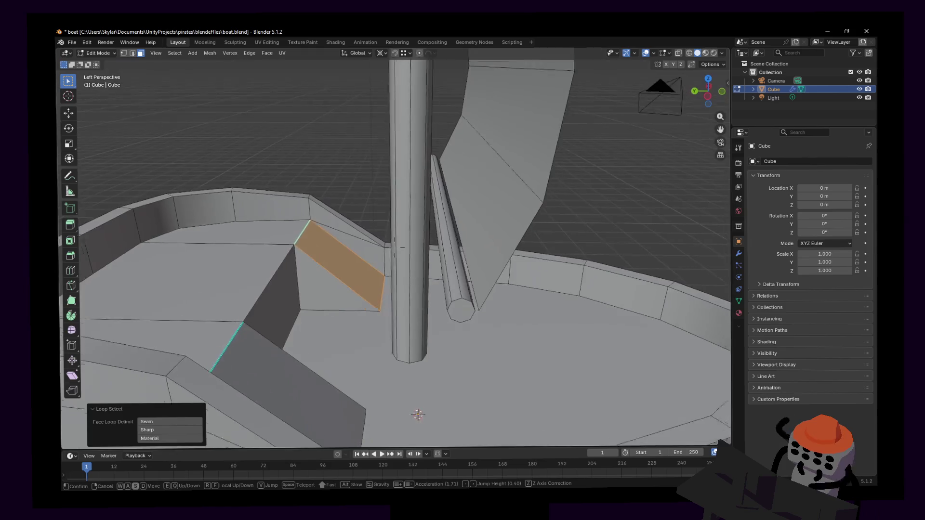
scroll(447, 235, "down", 3)
scroll(446, 236, "down", 2)
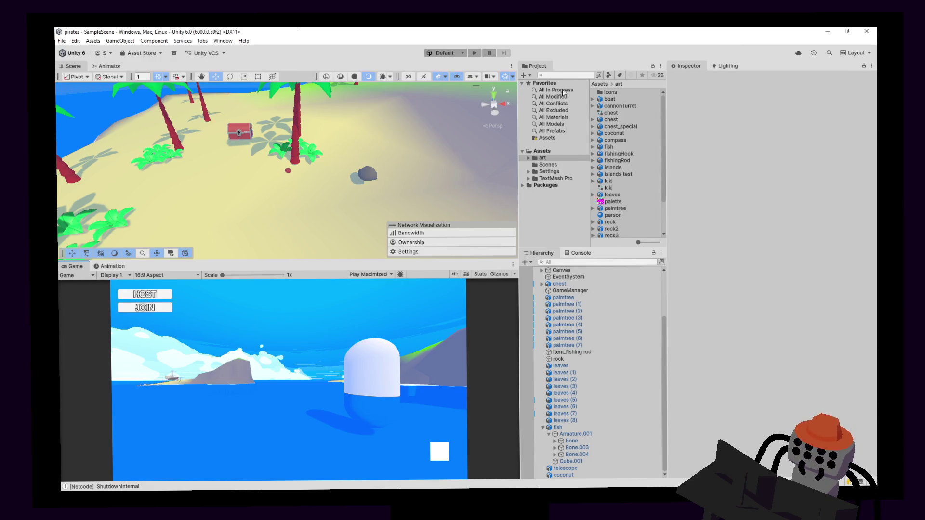
left_click(474, 53)
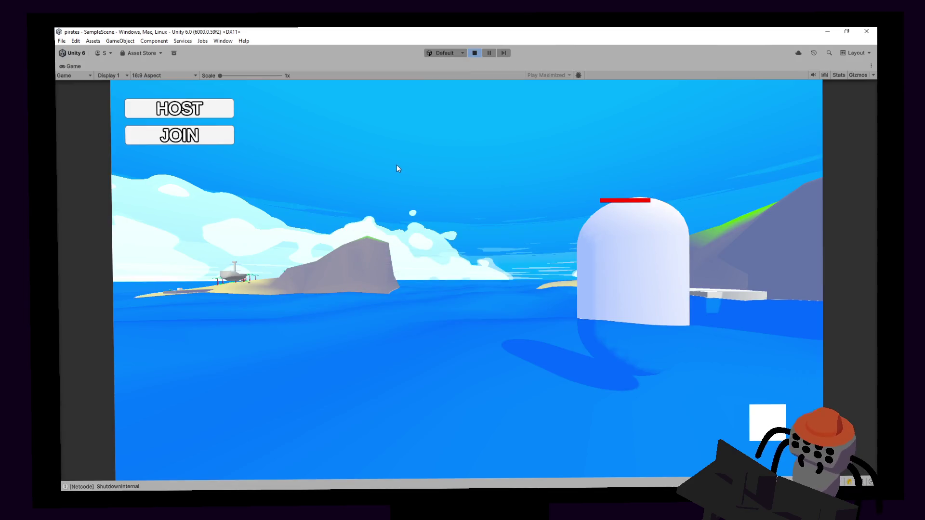
- Host a game, pick up the fishing rod on the dock with the interact key, then stop the playtest
left_click(180, 109)
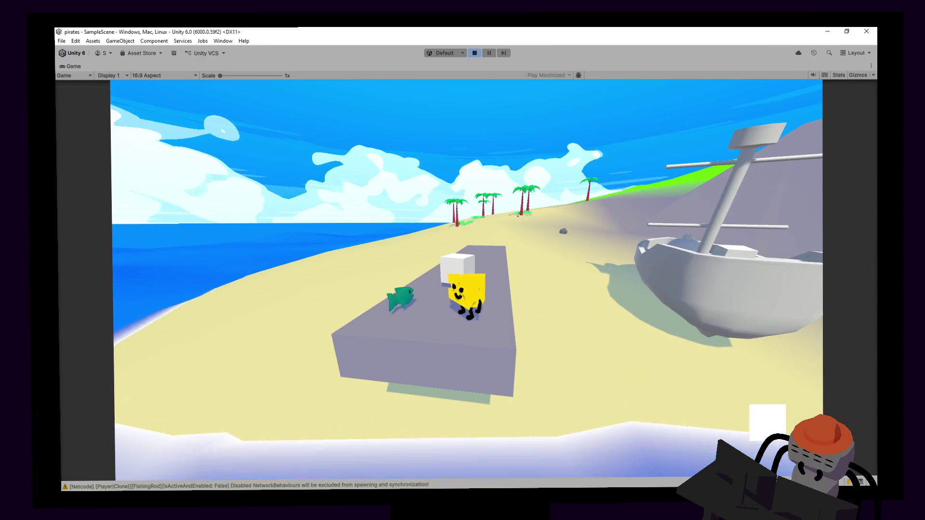
key("e")
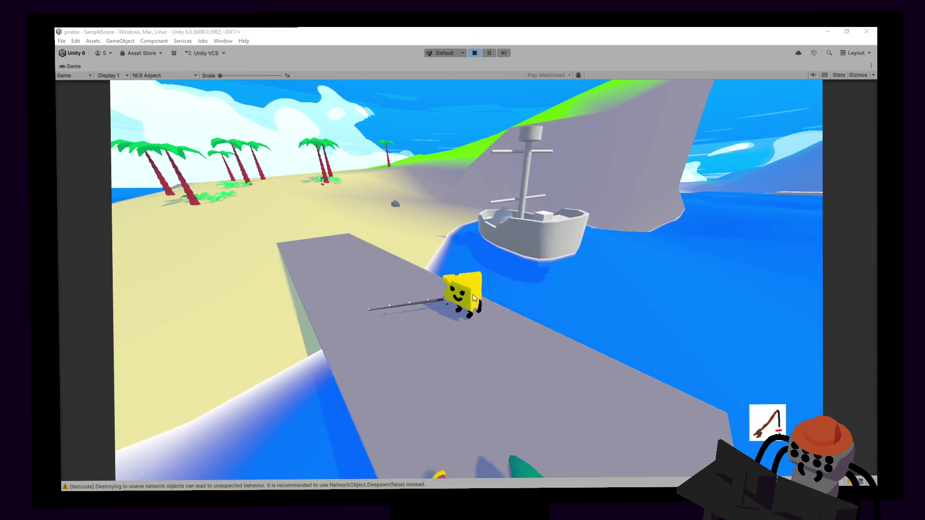
left_click(474, 53)
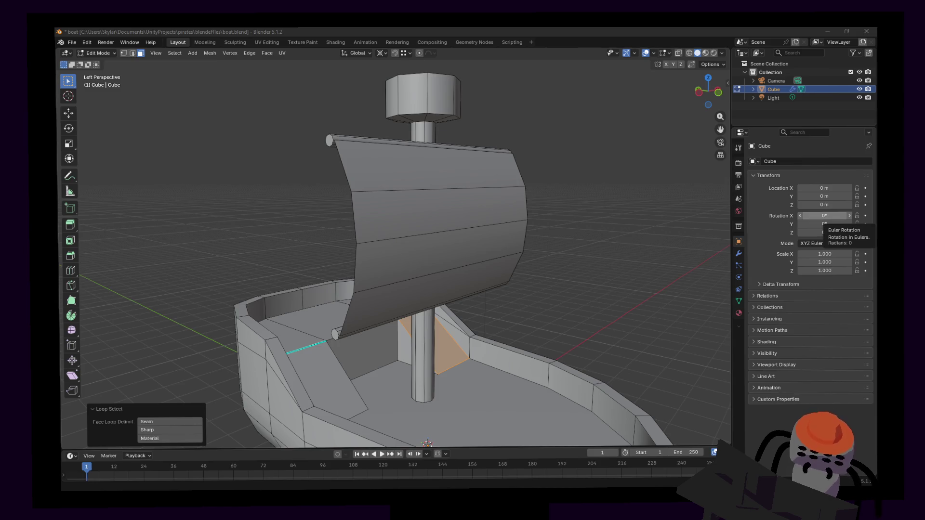
scroll(546, 196, "down", 2, "shift")
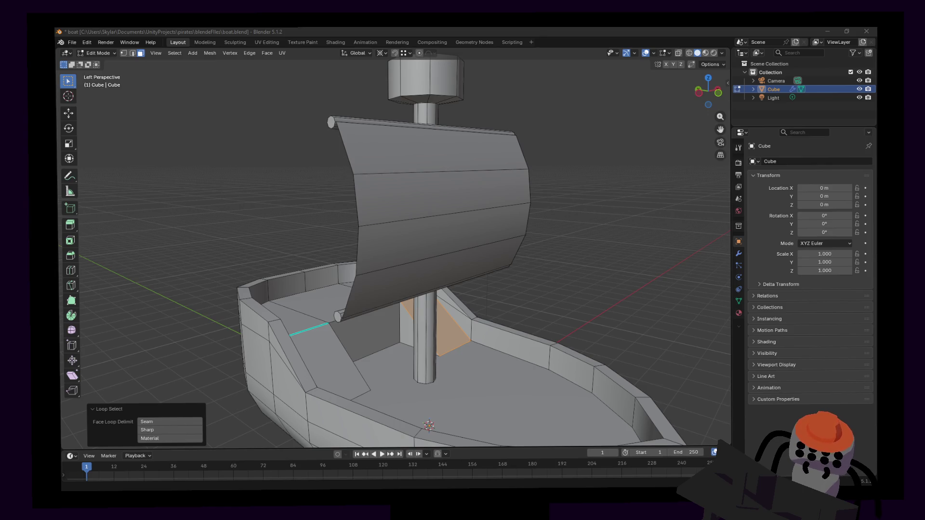
- Add three vertical loop cuts across the sail and select a middle sail edge
key("shift+grave")
key("s")
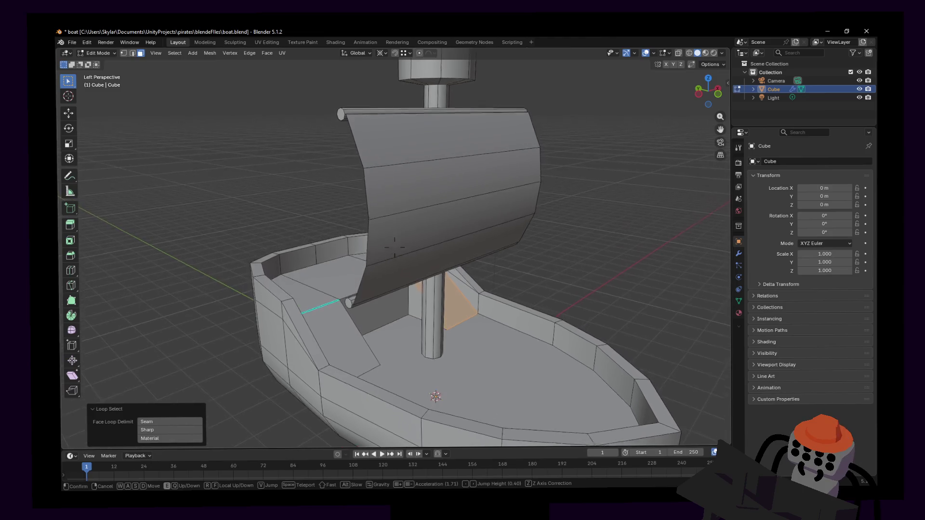
left_click(543, 176)
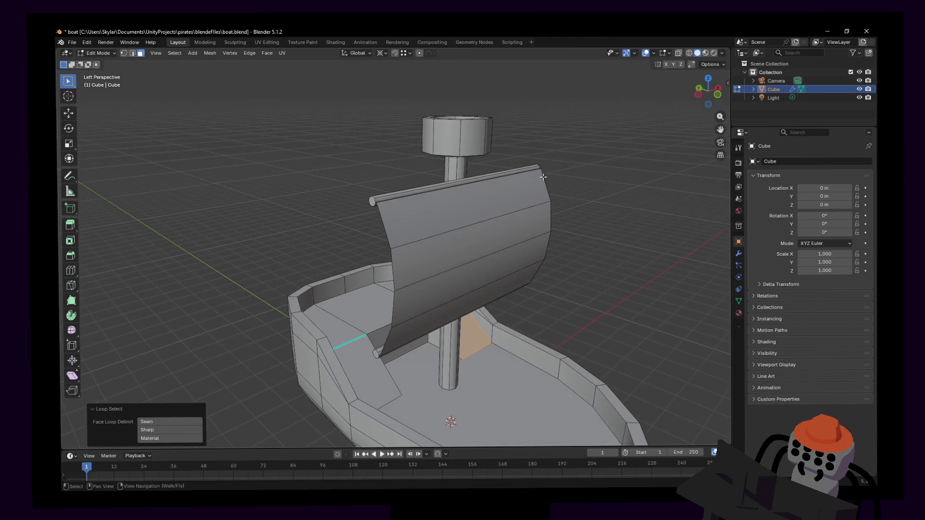
key("ctrl+r")
scroll(492, 213, "up", 1)
left_click(489, 217)
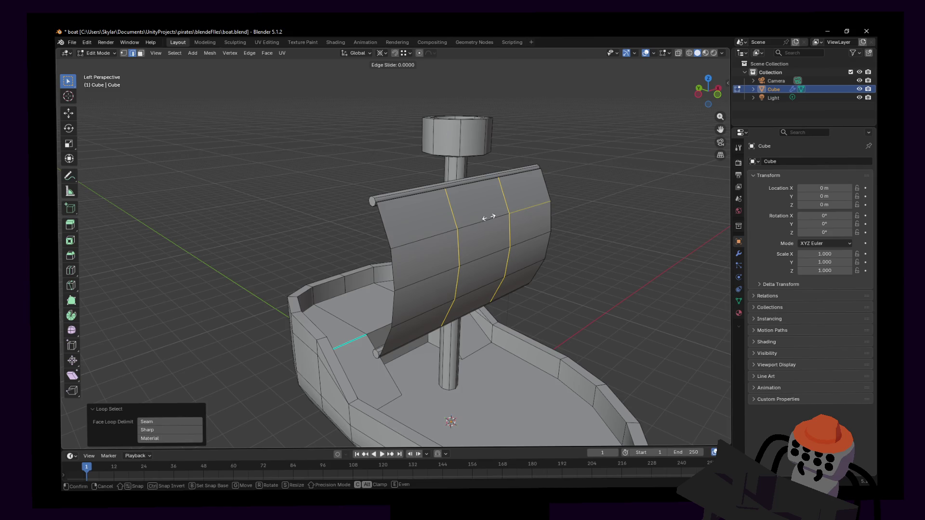
key("ctrl+z")
key("ctrl+r")
scroll(470, 216, "up", 1)
left_click(468, 215)
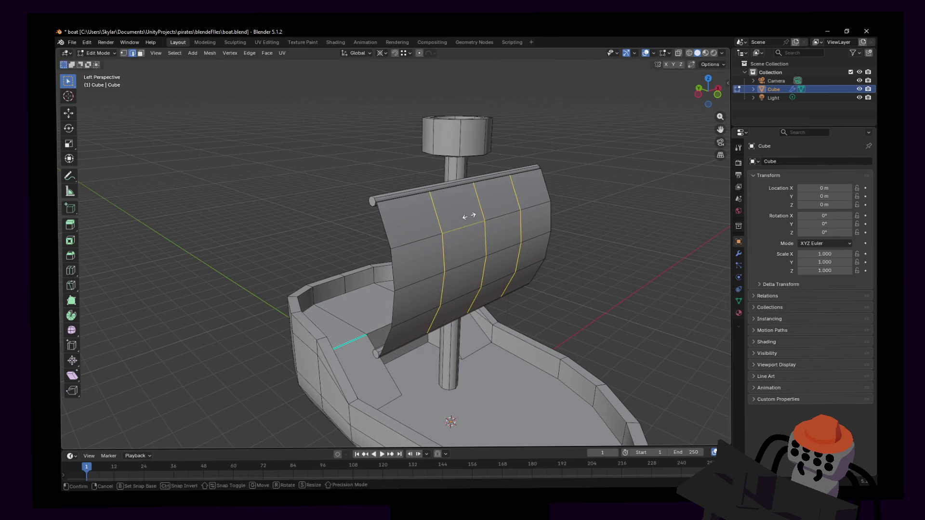
left_click(485, 255)
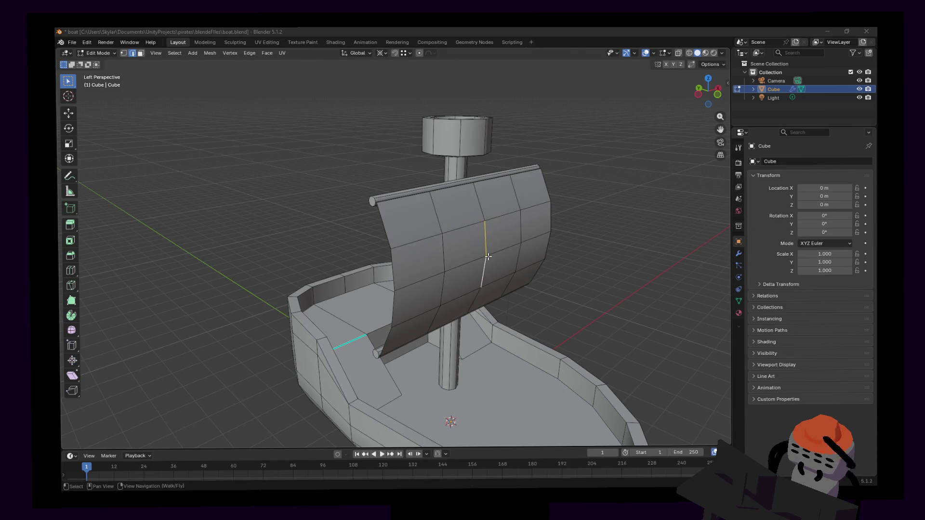
- Turn on proportional editing and pull the middle sail edge along Y to bow the sail outward
middle_click_drag(488, 257, 495, 197)
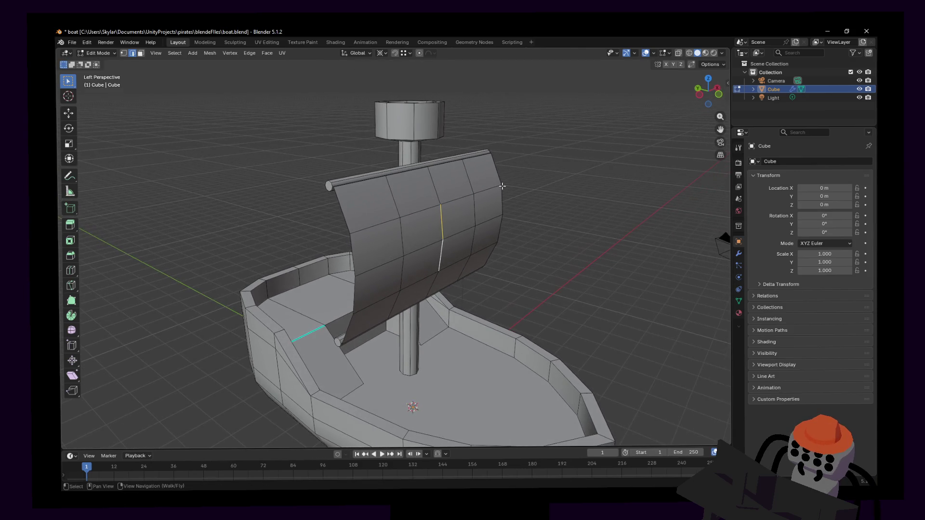
left_click(404, 53)
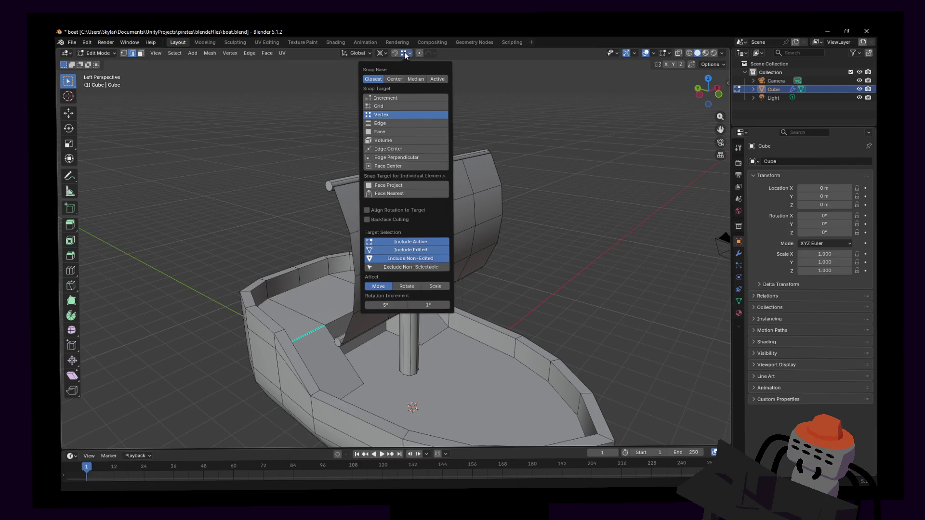
middle_click_drag(509, 213, 491, 195, "shift")
key("g")
key("y")
key("Escape")
left_click(420, 54)
key("g")
key("y")
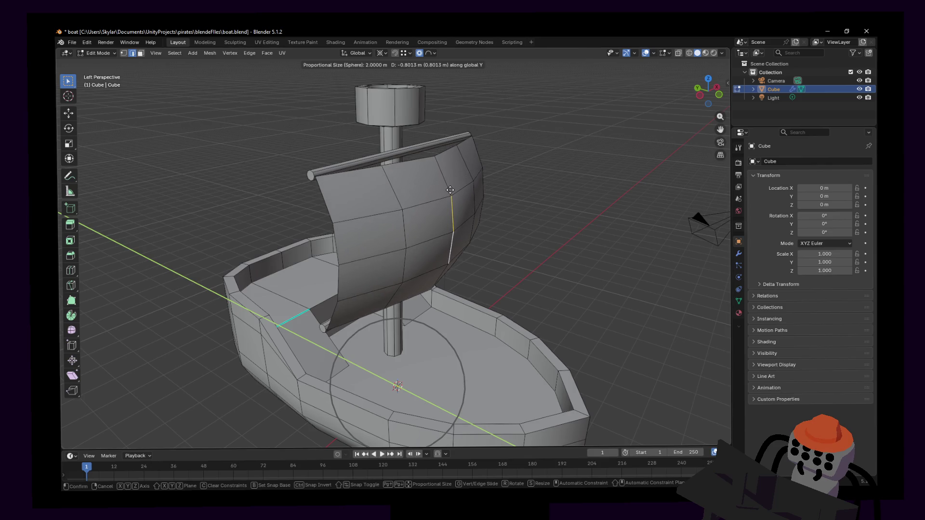
- Confirm the sail's bend, then scale its top edge loop proportionally along Y
left_click(434, 144)
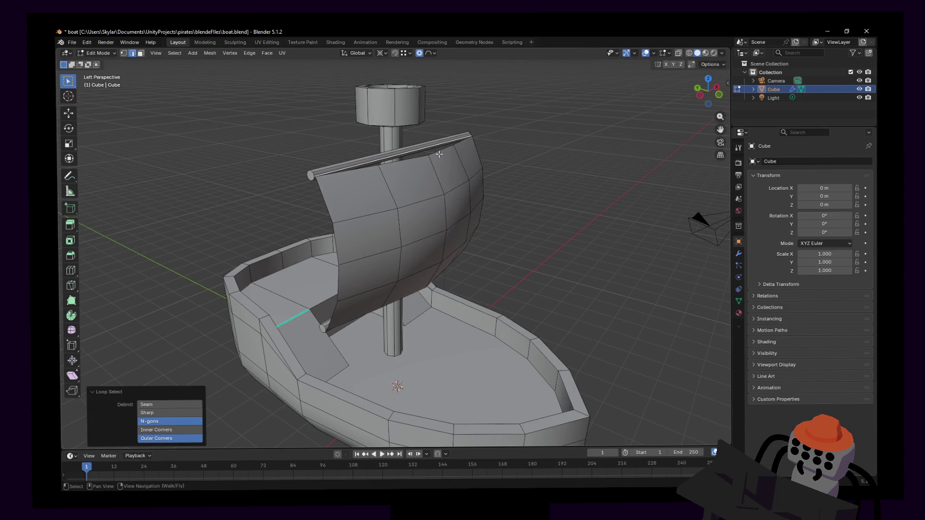
key("shift+grave")
left_click(389, 248)
key("s")
key("x")
key("y")
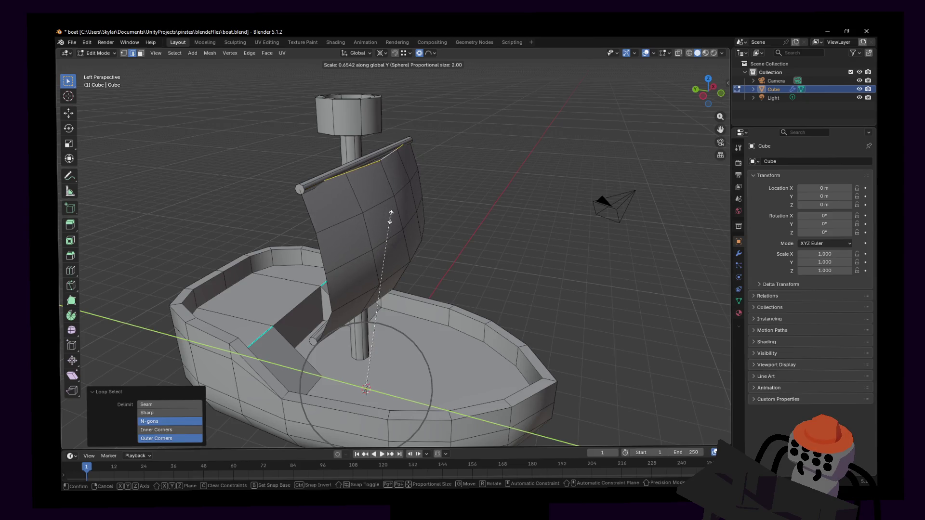
left_click(390, 221)
- Walk the view in around the boat and save boat.blend
key("shift+grave")
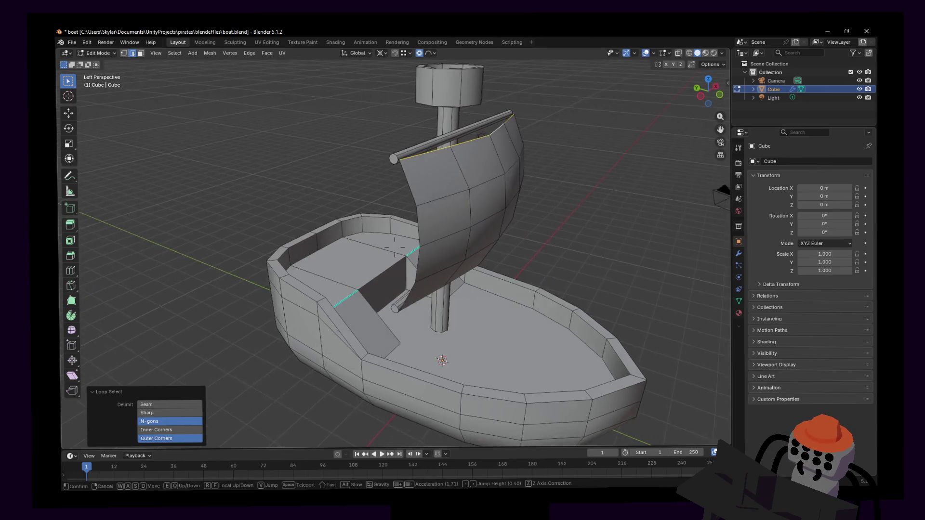
key("w")
left_click(432, 170)
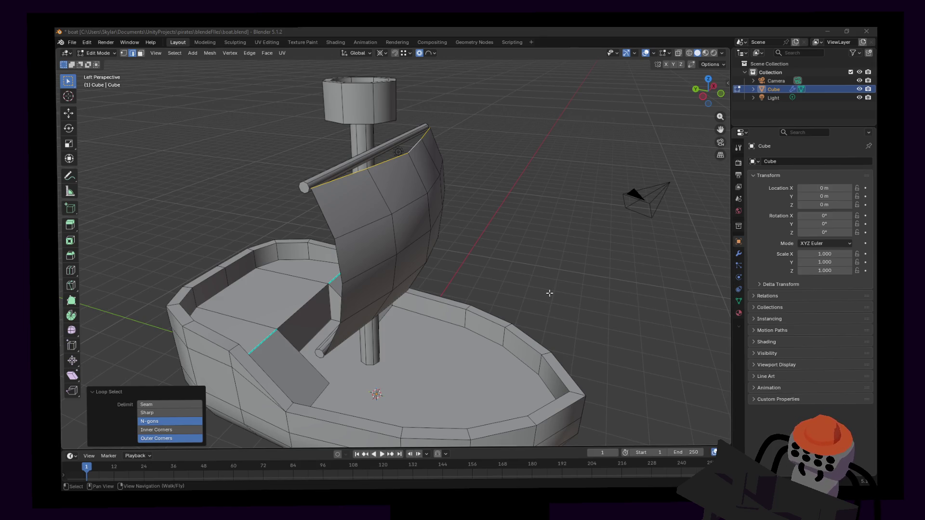
key("ctrl+s")
key("shift+grave")
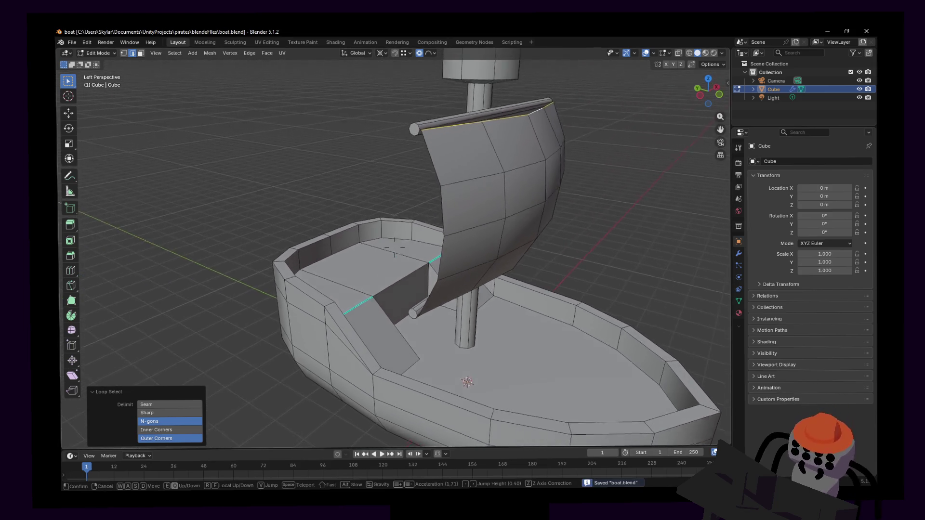
left_click(465, 297)
left_click(440, 296, "alt")
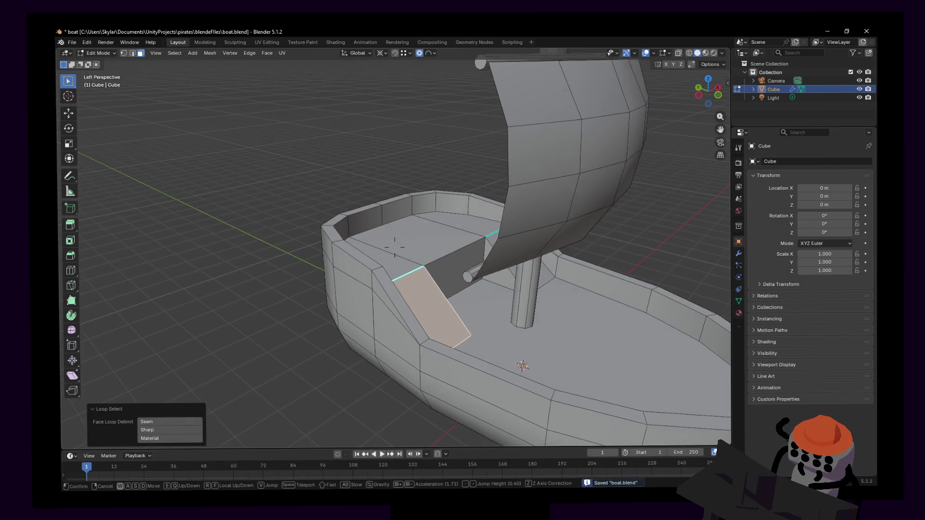
middle_click_drag(440, 296, 446, 295)
left_click(406, 296)
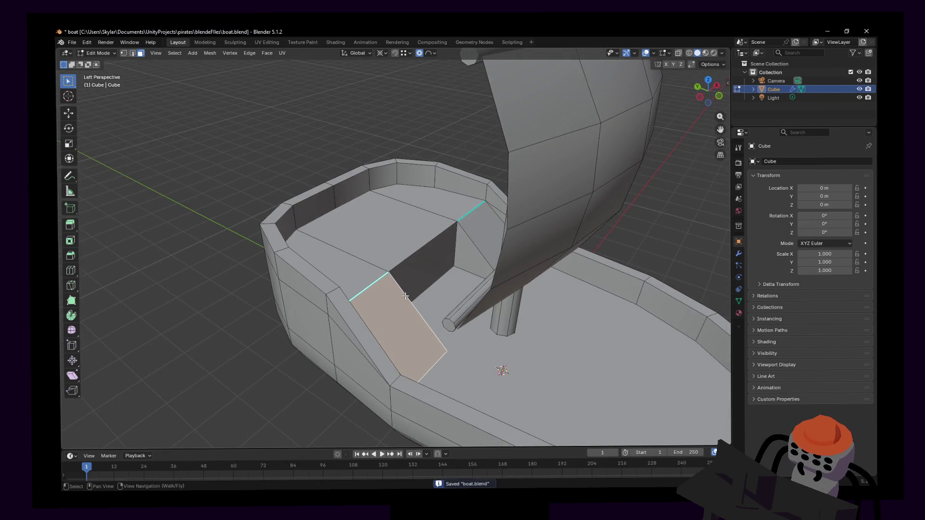
scroll(403, 297, "down", 2)
middle_click_drag(403, 297, 424, 280)
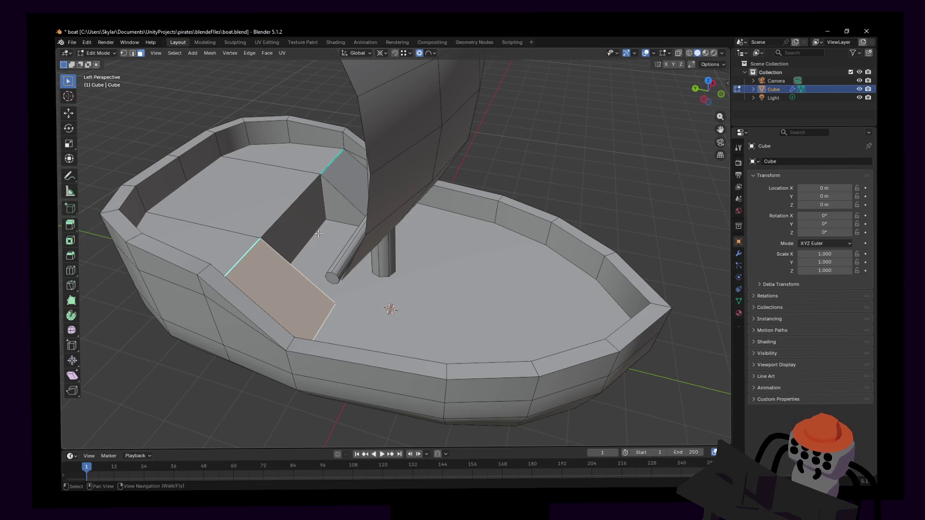
key("shift+grave")
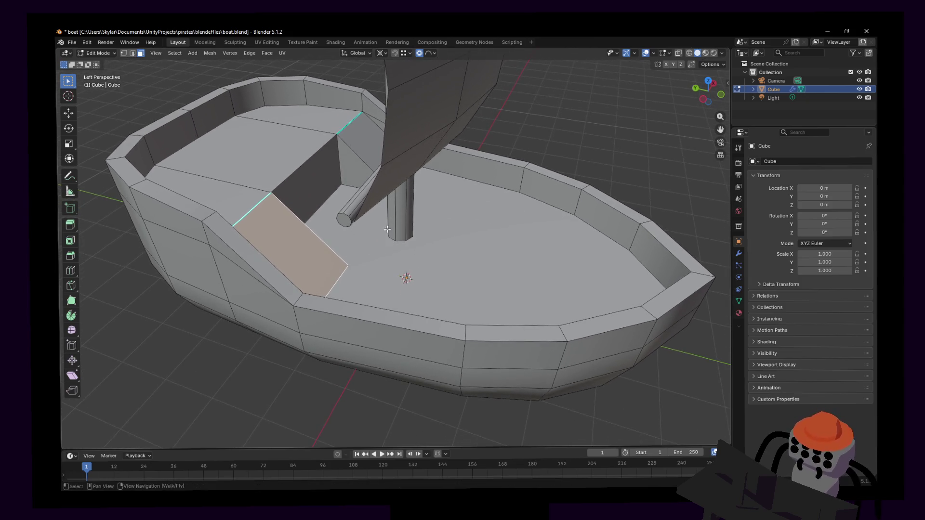
key("s")
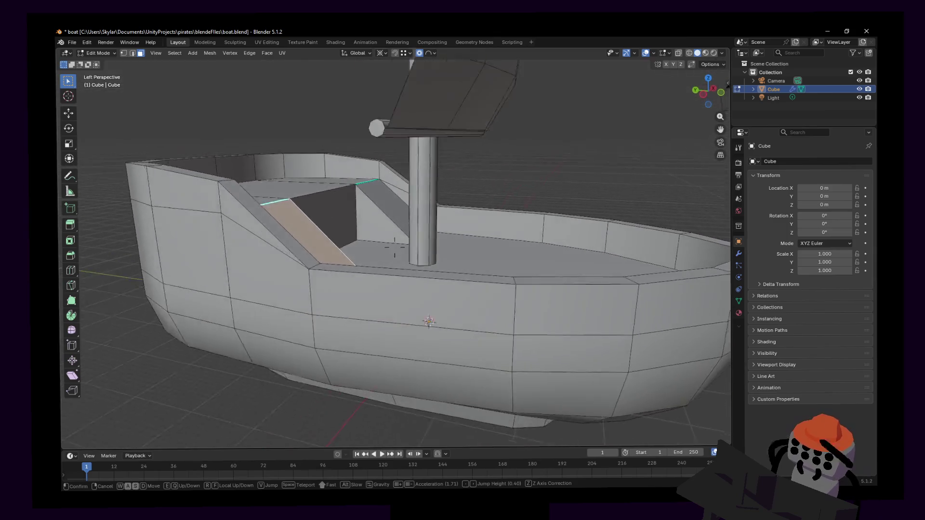
left_click(415, 239)
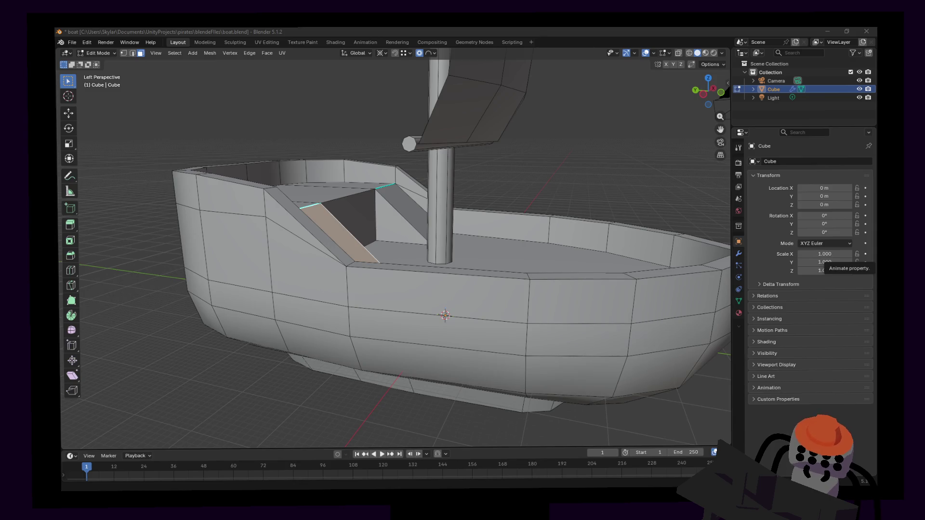
key("shift+grave")
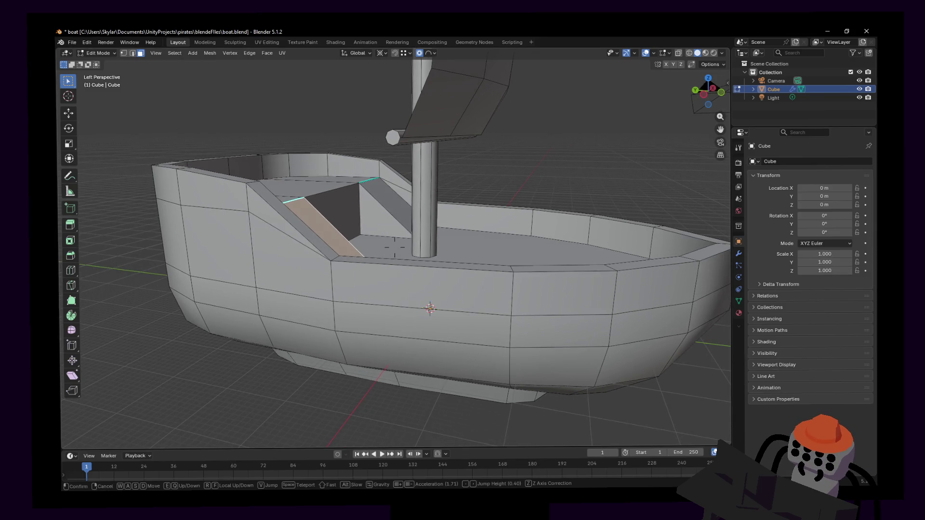
key("w")
key("s")
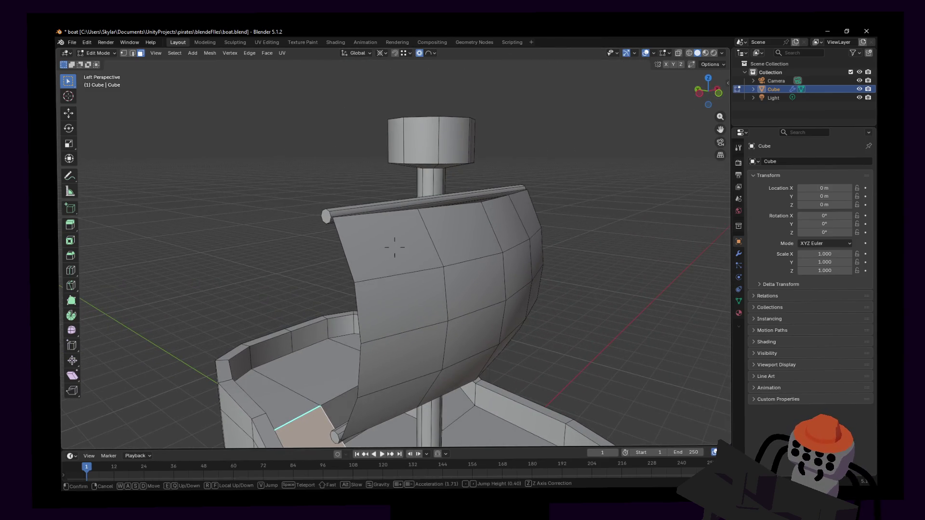
- Switch to vertex select with X-ray off and select the edges along the sail's bottom
left_click(395, 247)
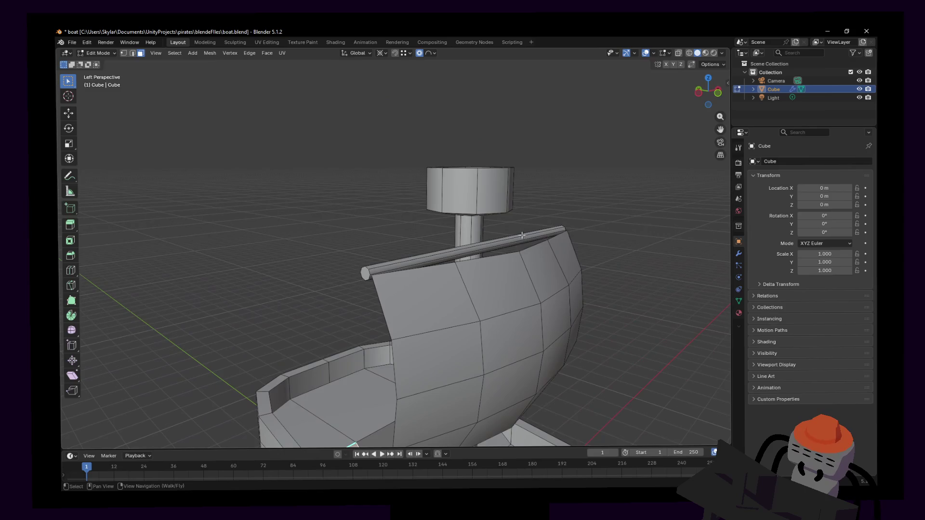
left_click(530, 251, "alt")
scroll(530, 249, "up", 4)
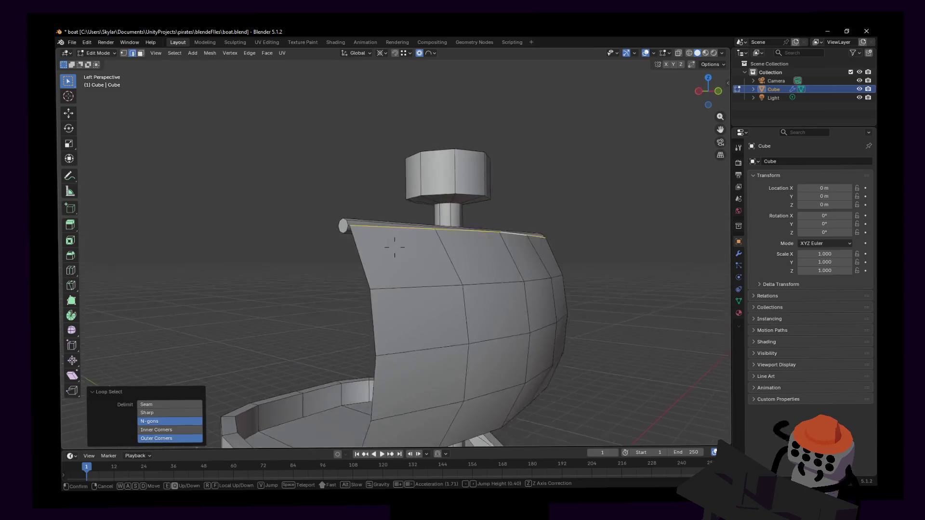
key("1")
key("alt+z")
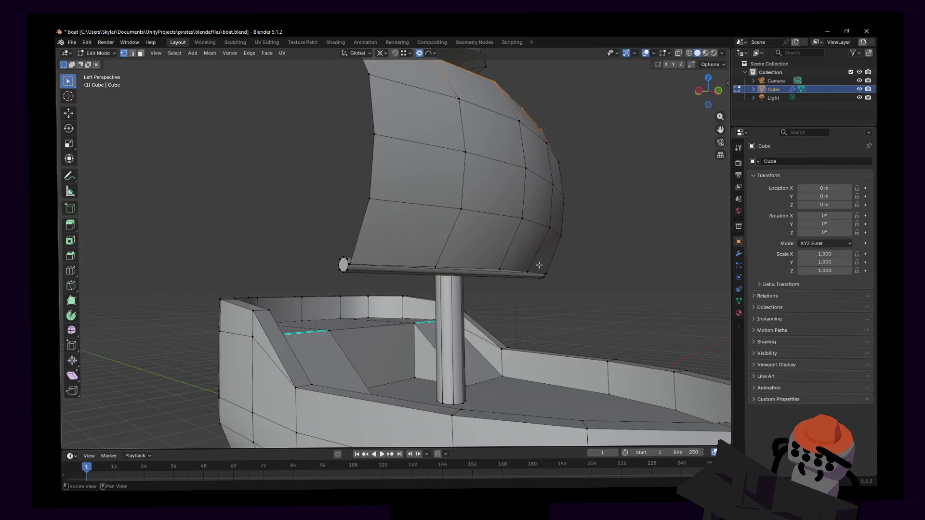
left_click(528, 271, "shift")
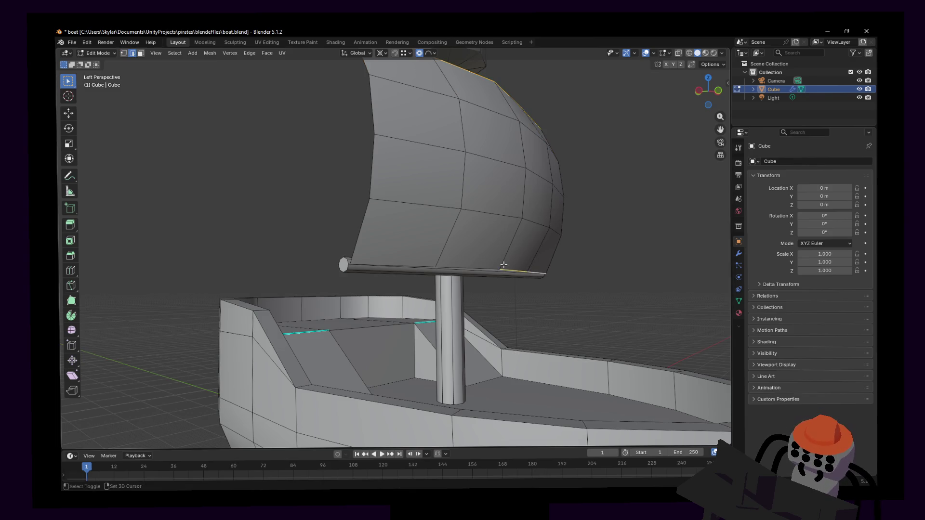
left_click(449, 265, "shift")
- Bring the view above the sail and switch to Top Orthographic
middle_click_drag(422, 265, 476, 256)
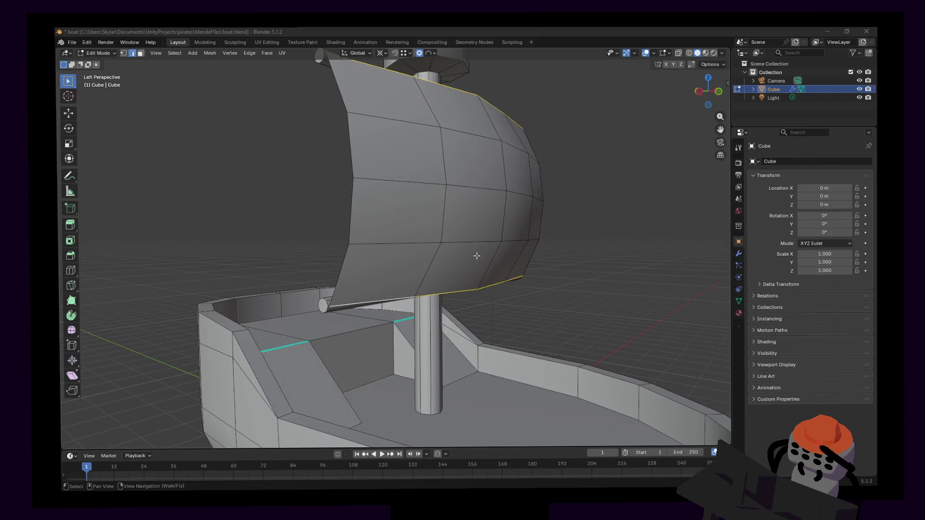
key("shift+grave")
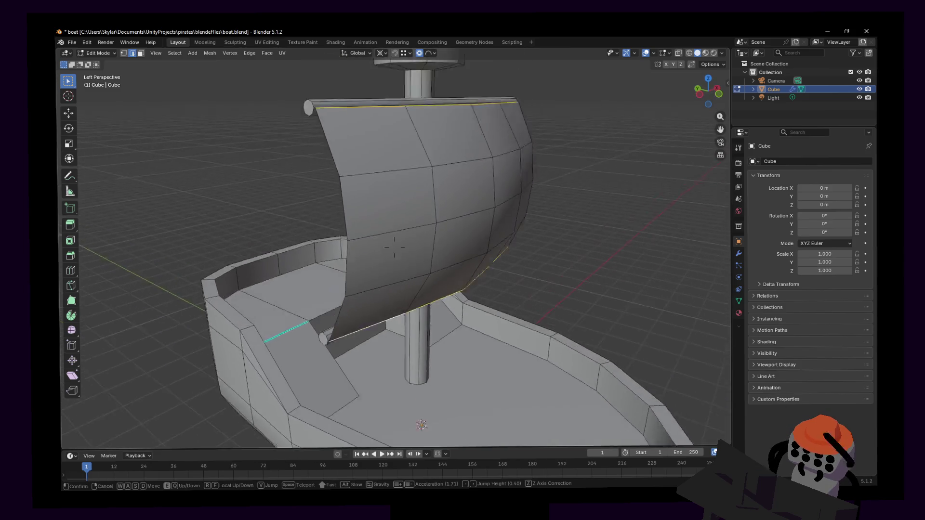
left_click(534, 219)
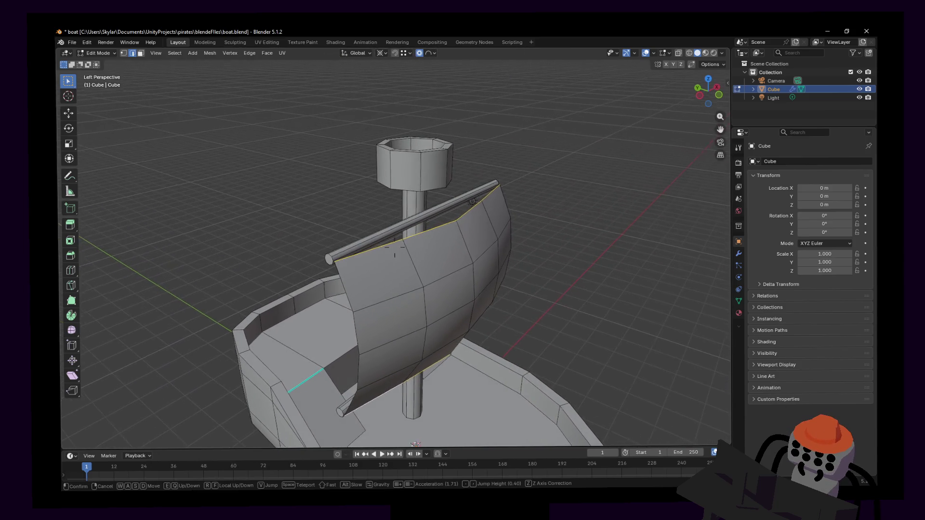
middle_click_drag(519, 221, 531, 207, "shift")
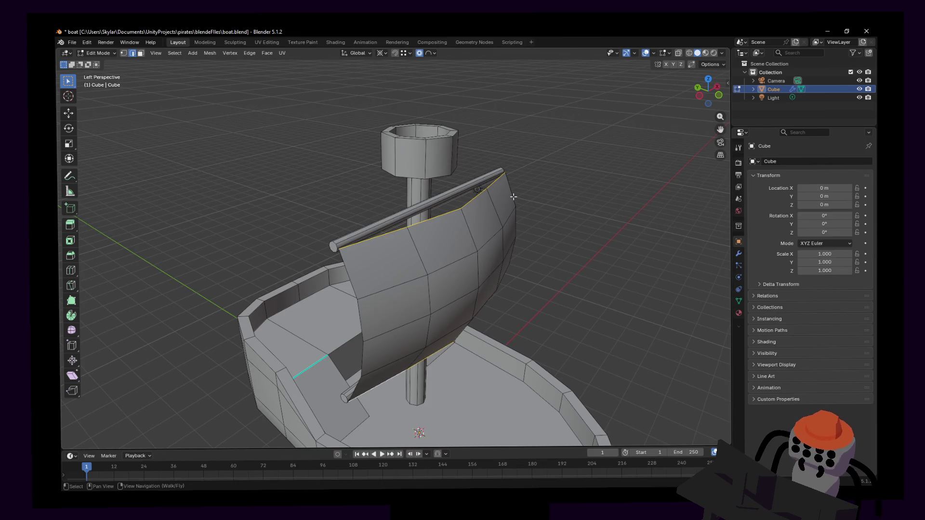
middle_click_drag(529, 209, 562, 143, "shift")
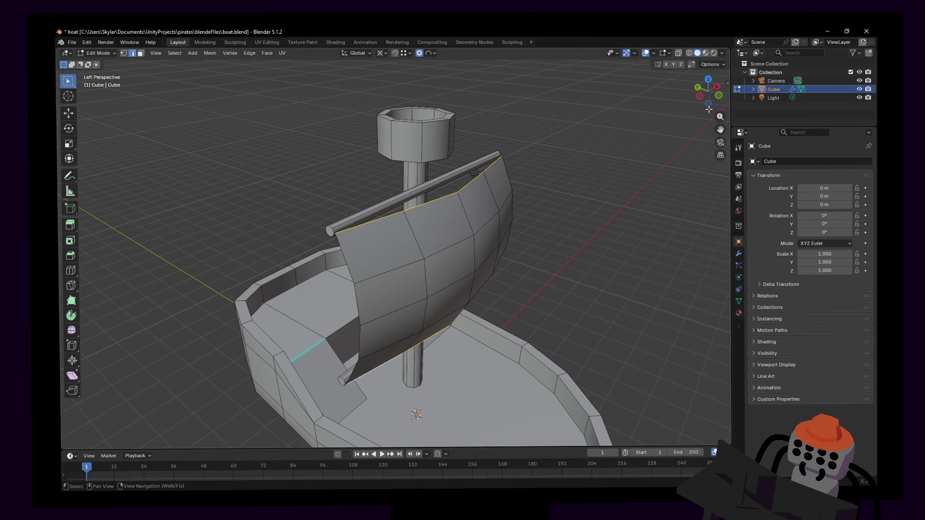
left_click_drag(708, 108, 704, 101)
key("KP_7")
key("KP_7")
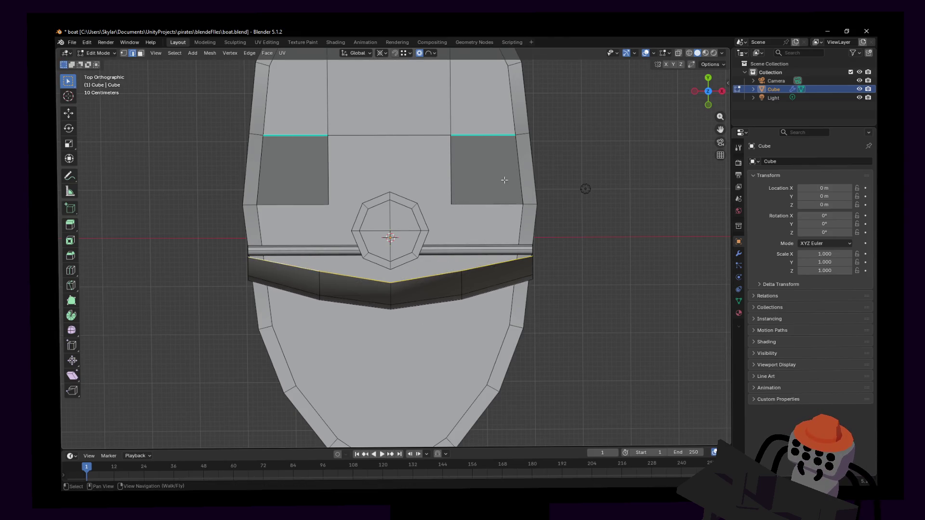
- Scale the sail's bottom edge along Y, then flatten it straight with zero Y scale, proportional editing off
key("s")
key("y")
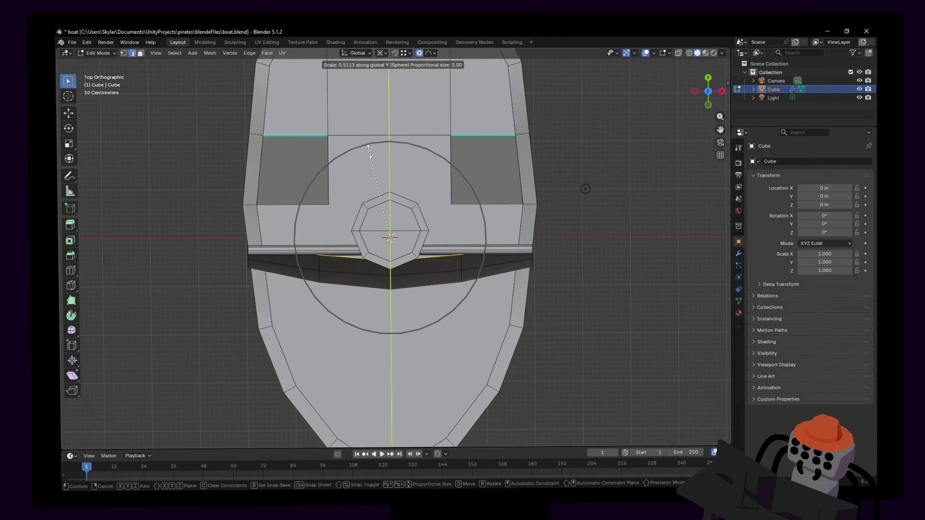
left_click(370, 154)
key("o")
key("s")
key("y")
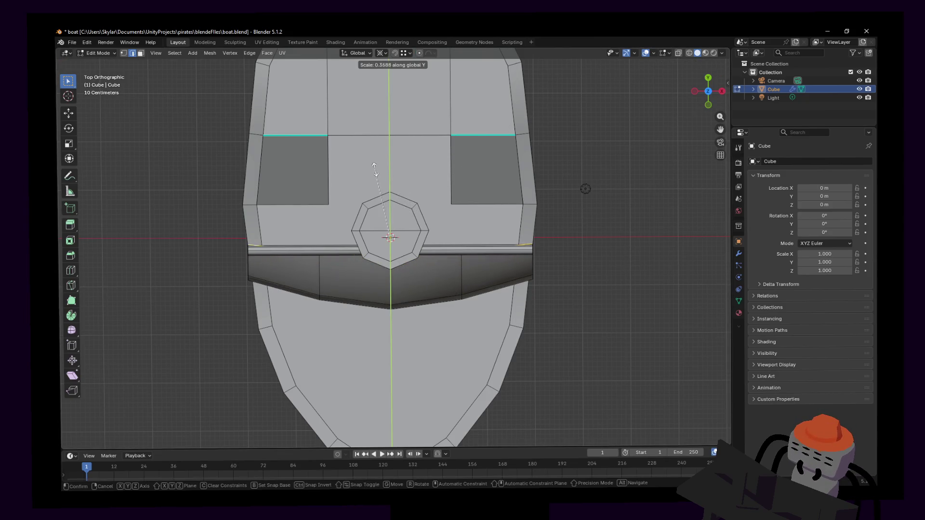
left_click(353, 200)
left_click_drag(170, 401, 166, 401)
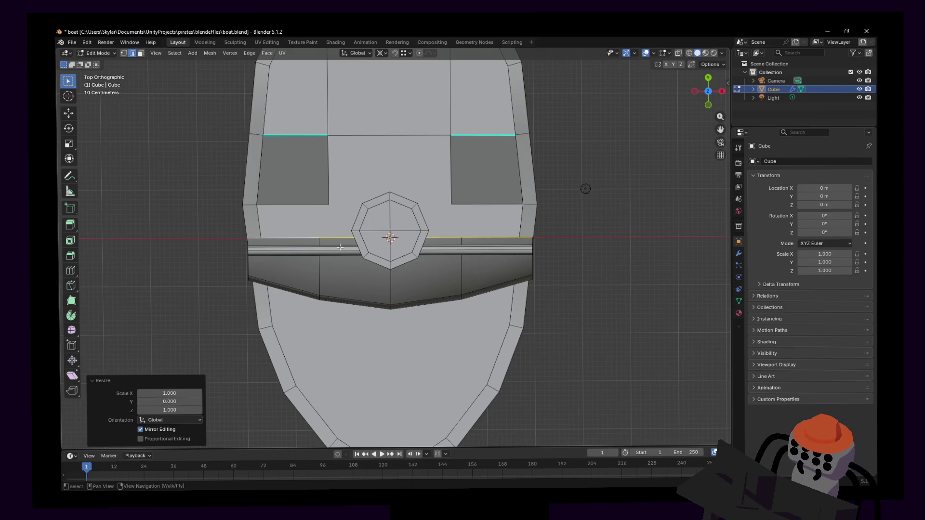
key("shift+grave")
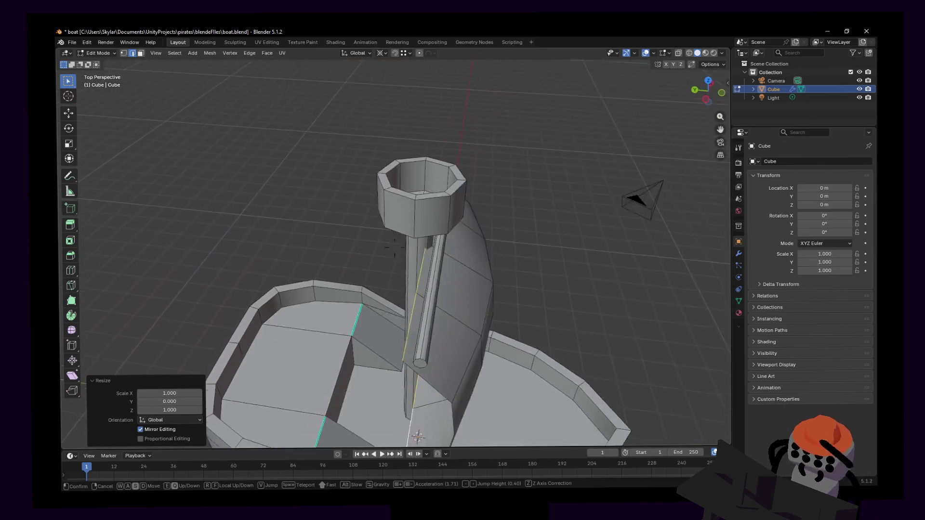
left_click(343, 254)
- Shift the sail edge about 0.34 m along Y and return the boat to Object Mode
key("g")
key("y")
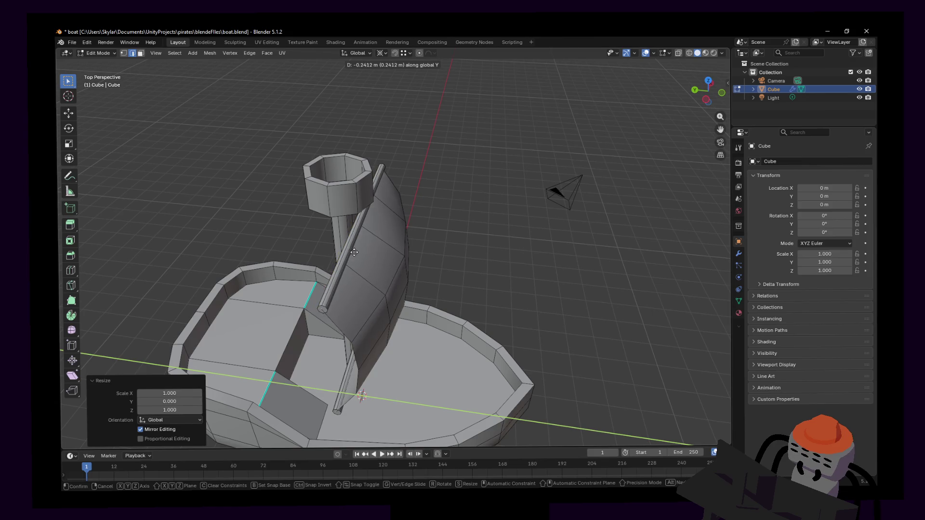
key("Escape")
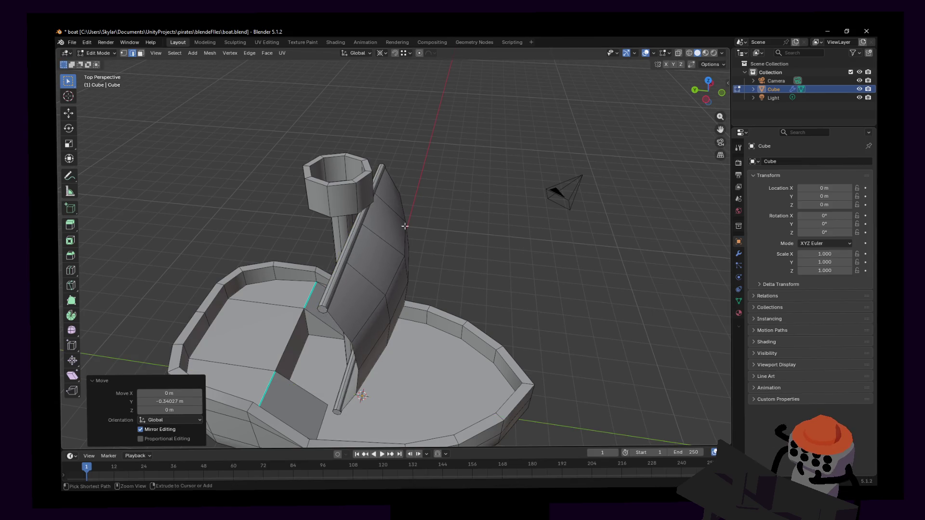
key("ctrl+z")
key("shift+grave")
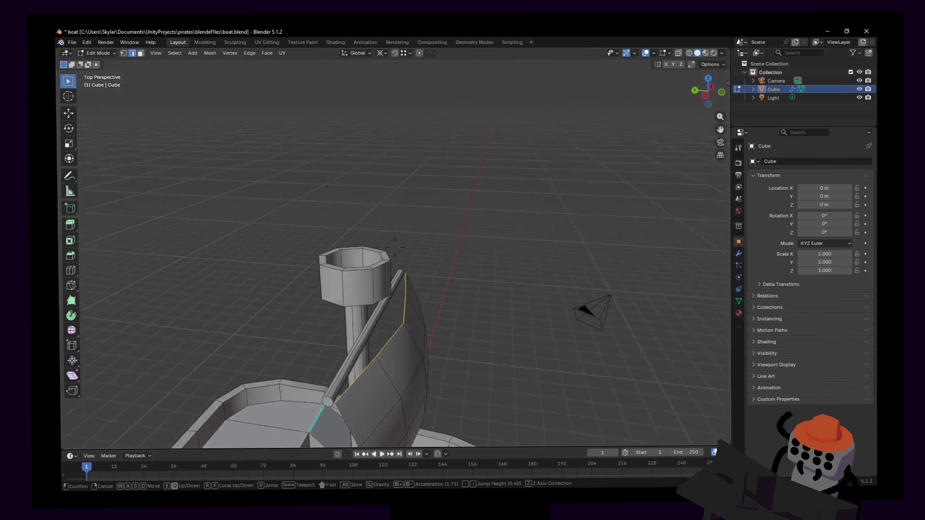
key("s")
key("Tab")
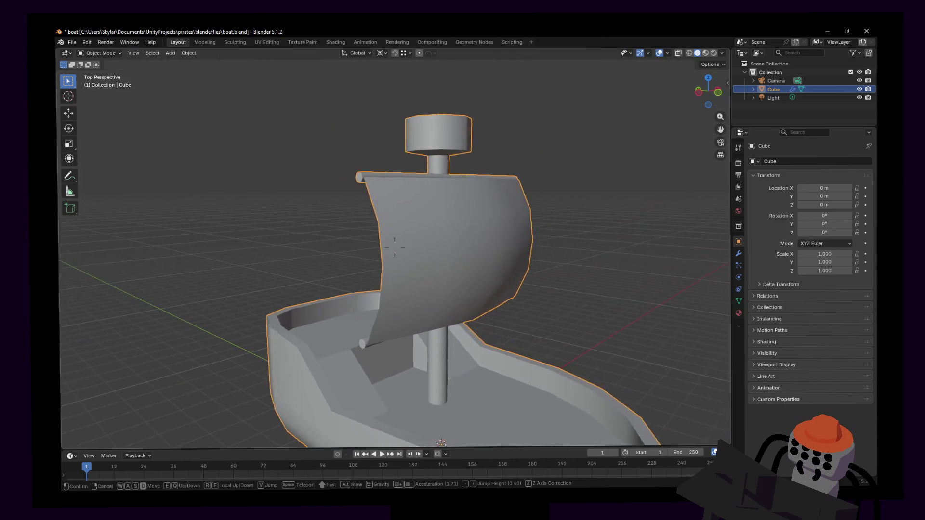
- Fly and orbit around the boat to check it from several sides, then re-enter Edit Mode
key("s")
key("shift+a")
key("Escape")
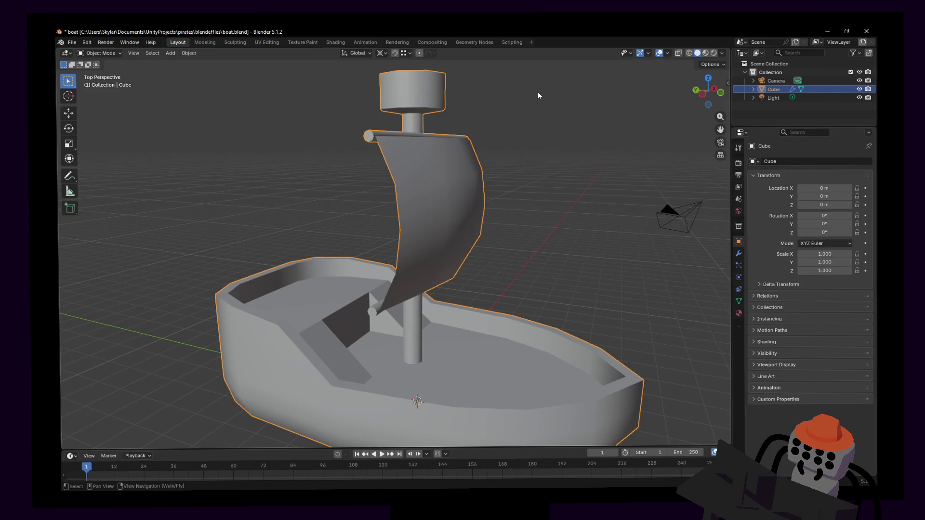
left_click(475, 156)
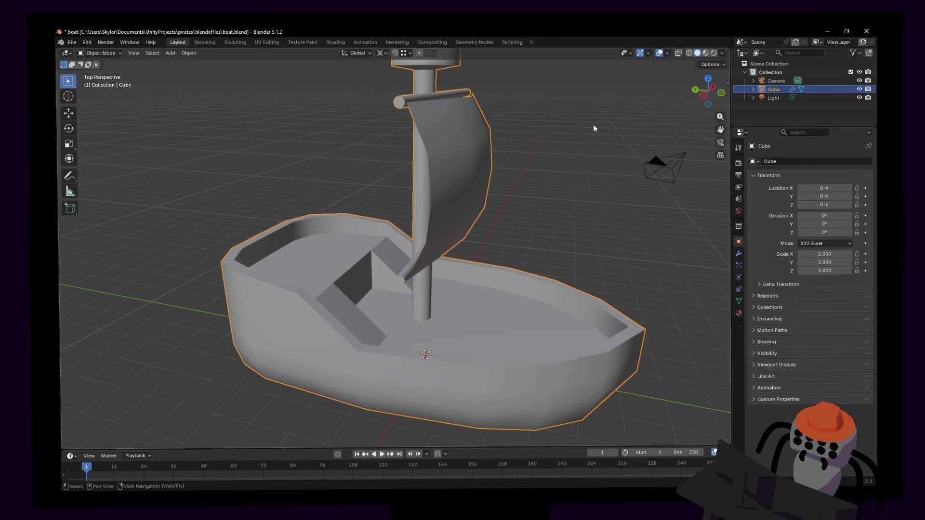
key("shift+grave")
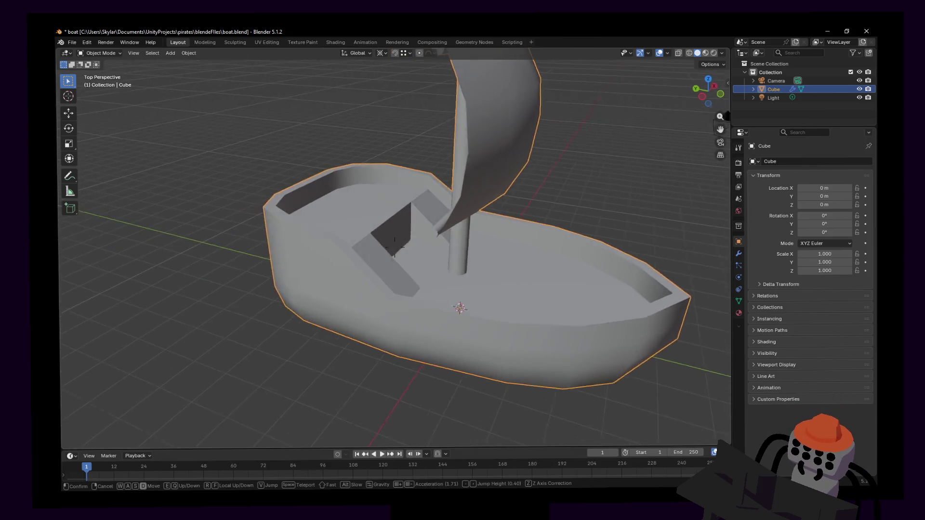
left_click(395, 248)
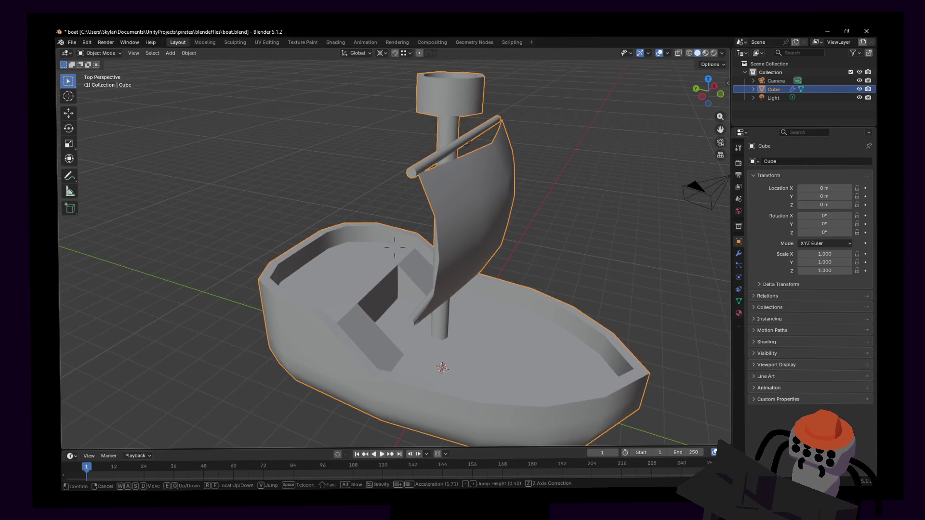
middle_click_drag(556, 208, 535, 226)
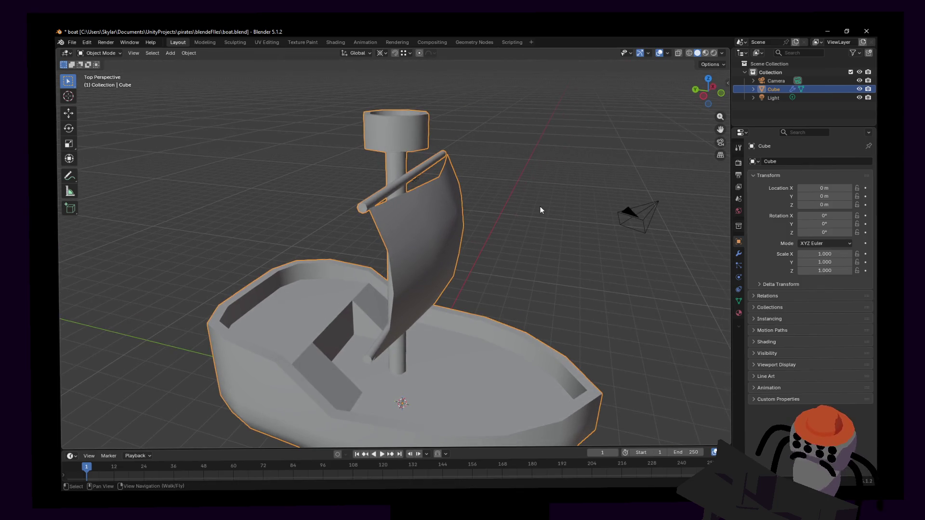
key("Tab")
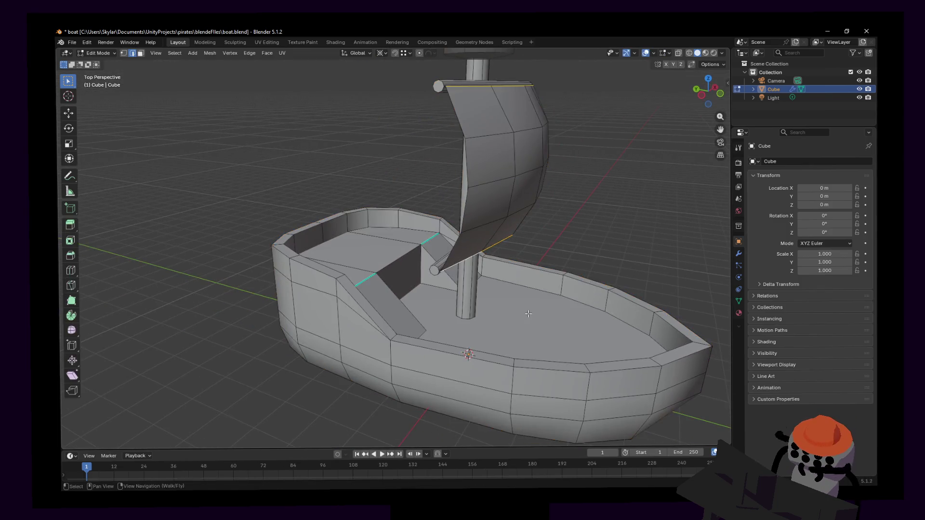
- Fly in over the deck and mast, select a deck face, orbit out to the whole boat and return to Object Mode
key("shift+grave")
left_click(394, 248)
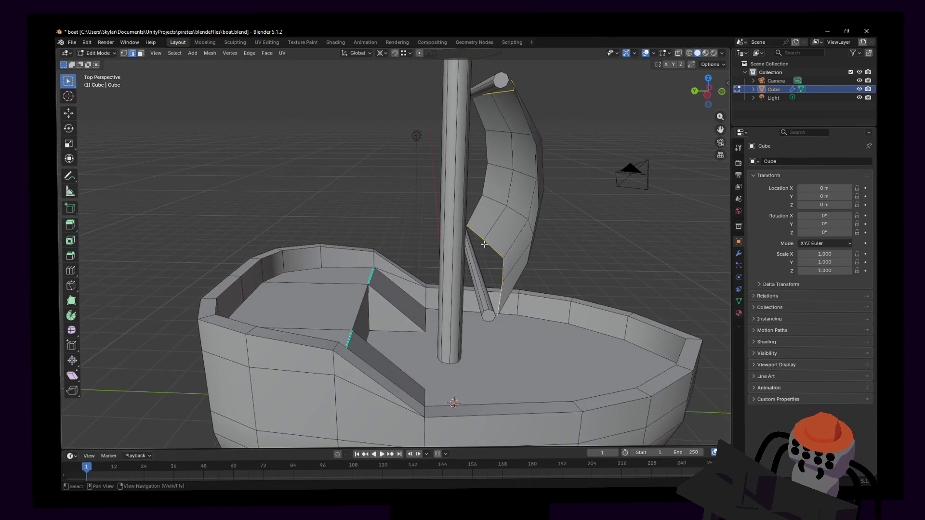
key("shift+grave")
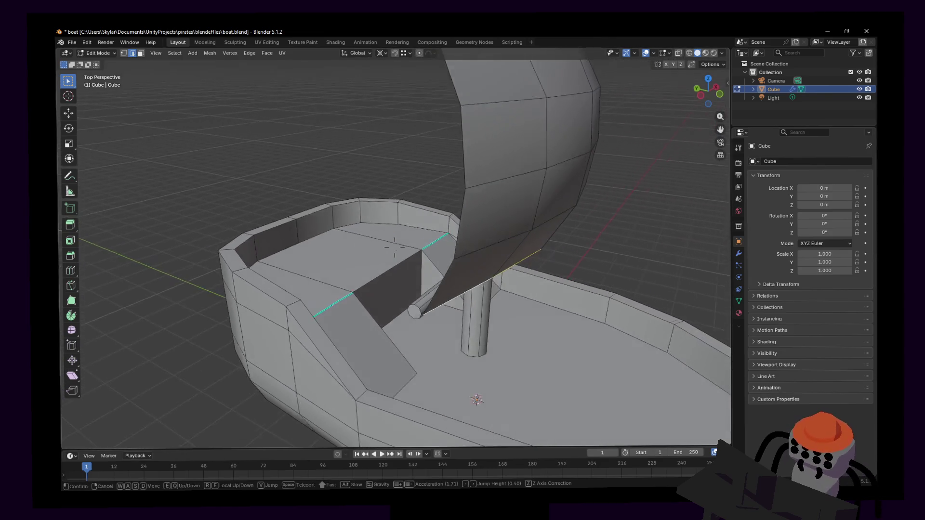
left_click(477, 247)
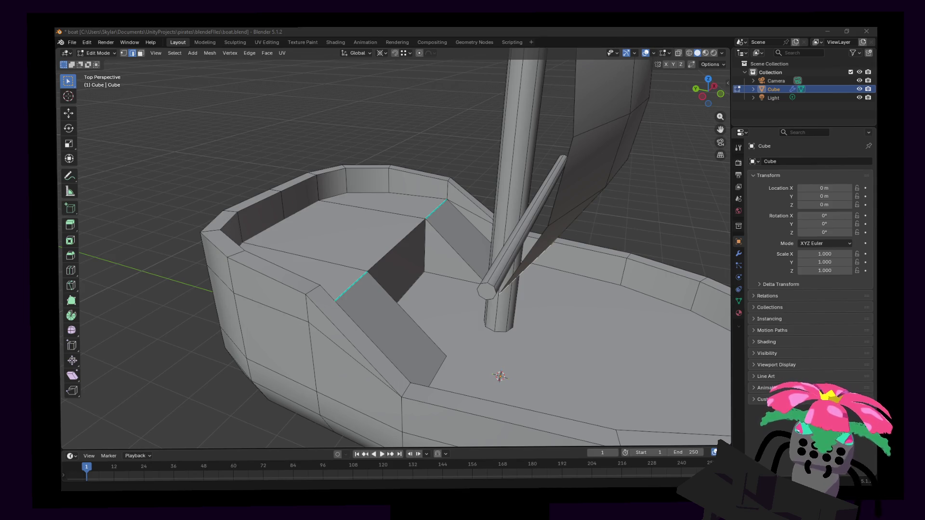
key("shift+grave")
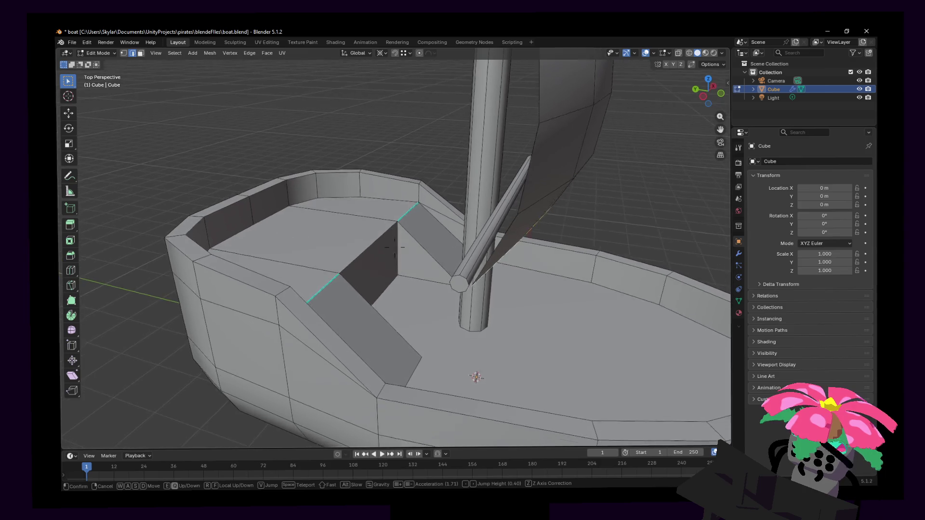
left_click(433, 254)
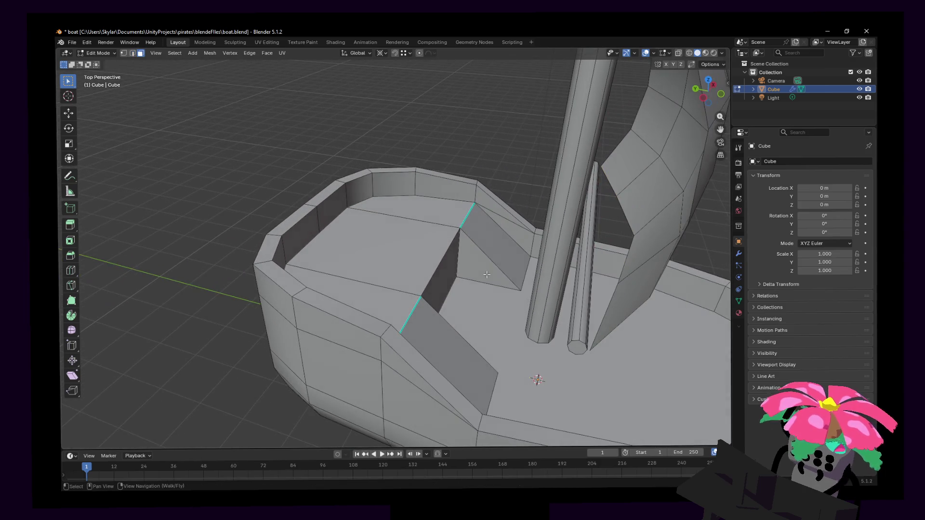
left_click(434, 253)
scroll(434, 252, "down", 5)
middle_click_drag(434, 253, 700, 271)
key("Tab")
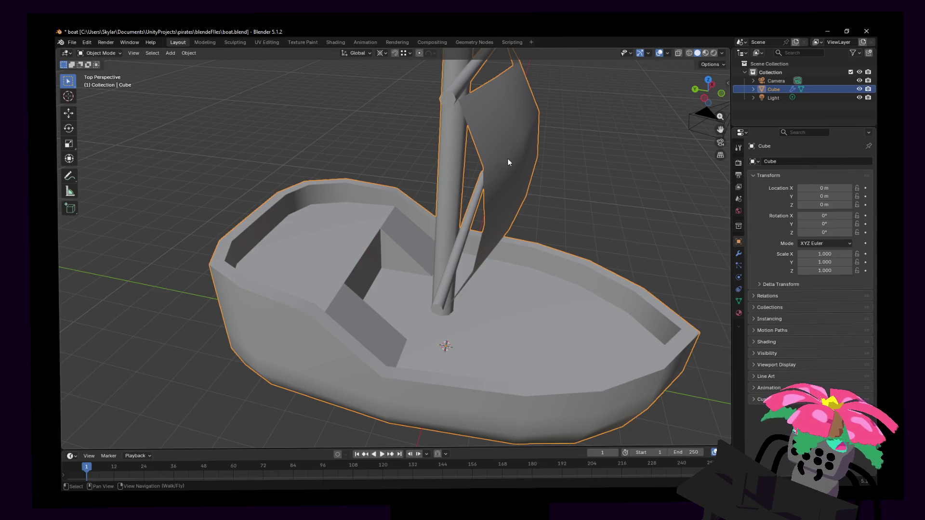
- Save boat.blend with Ctrl+S and open chest.blend from File > Open Recent
middle_click_drag(508, 162, 493, 156)
key("ctrl+s")
left_click(72, 42)
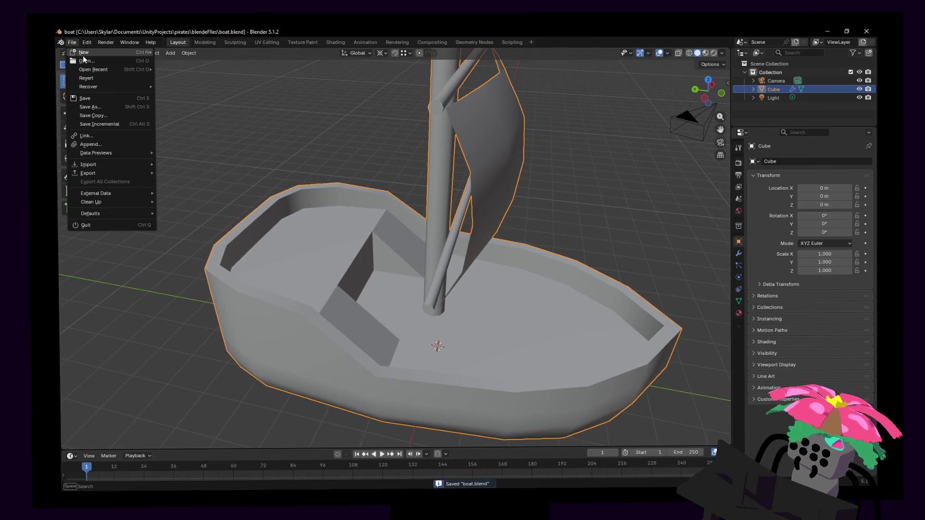
mouse_move(93, 70)
left_click(182, 77)
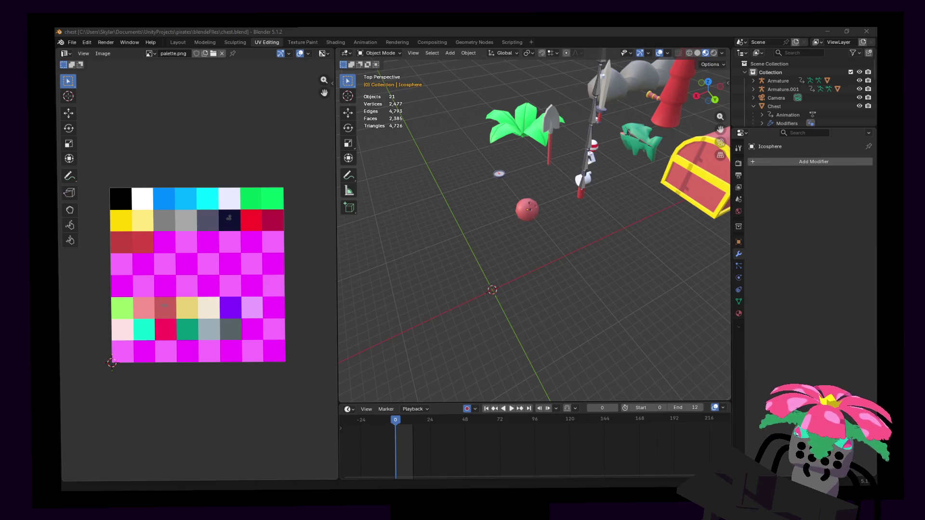
- Append the white sailboat object from boat.blend into the chest scene and fly back to see it whole
left_click_drag(573, 161, 491, 155)
left_click(443, 189)
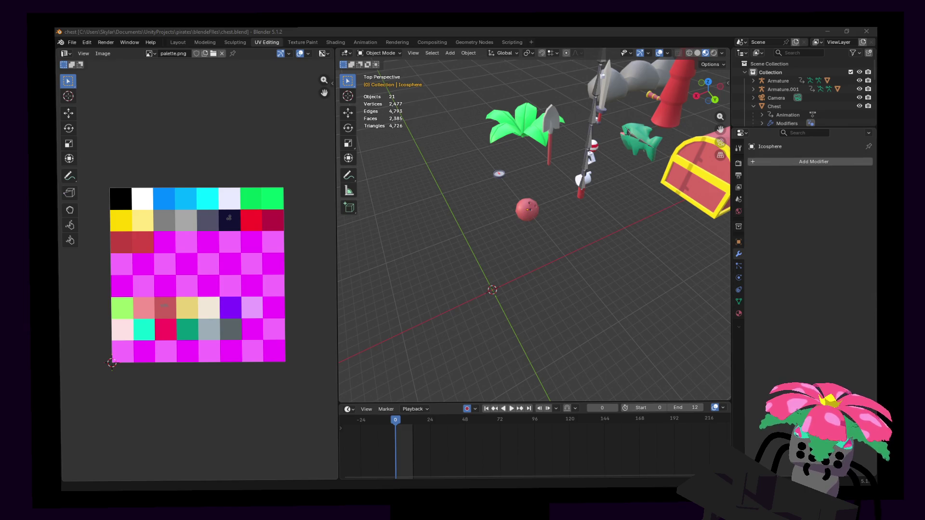
key("ctrl+v")
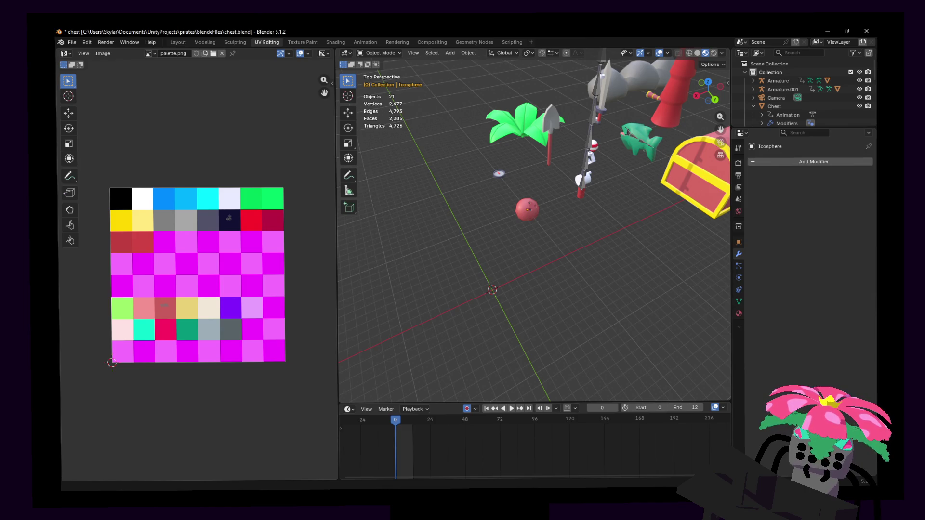
key("shift+grave")
key("s")
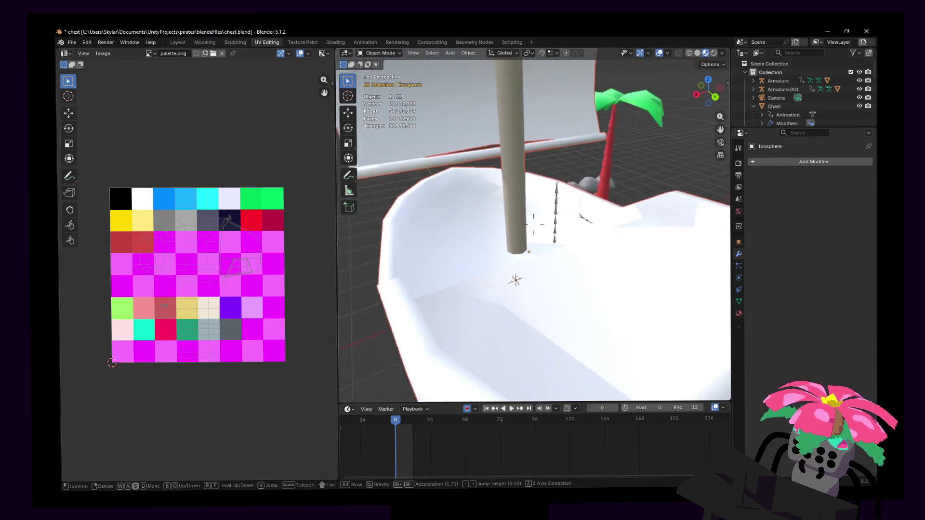
- Move the boat -19 m along the Y axis away from the island props, then fly in close to its mast
left_click(534, 224)
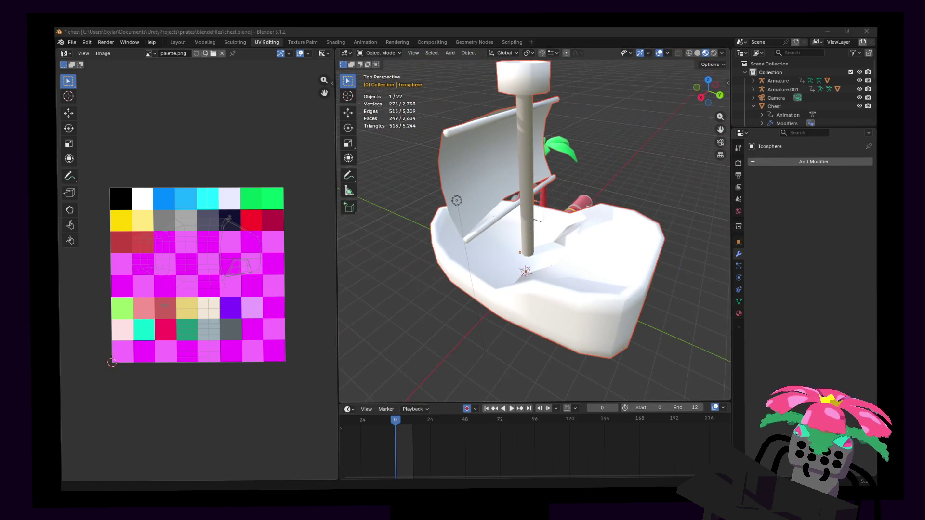
key("shift+grave")
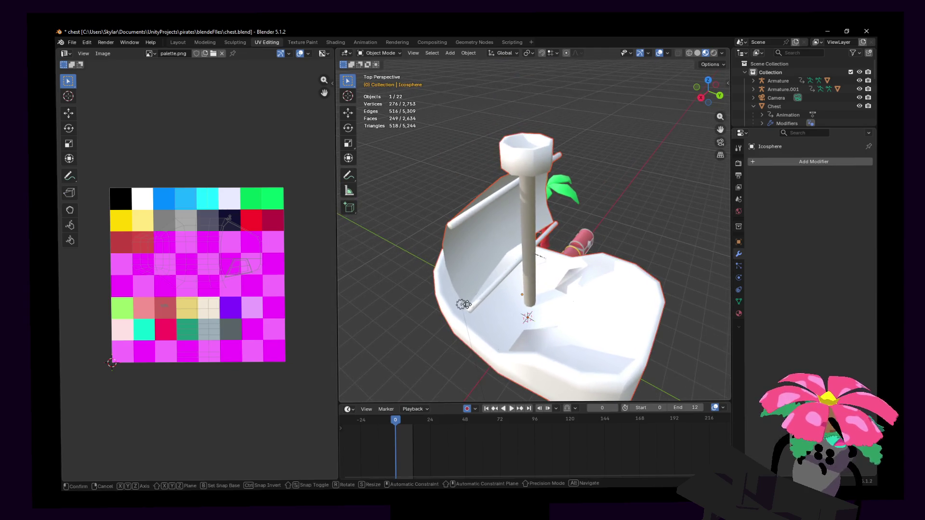
key("w")
key("s")
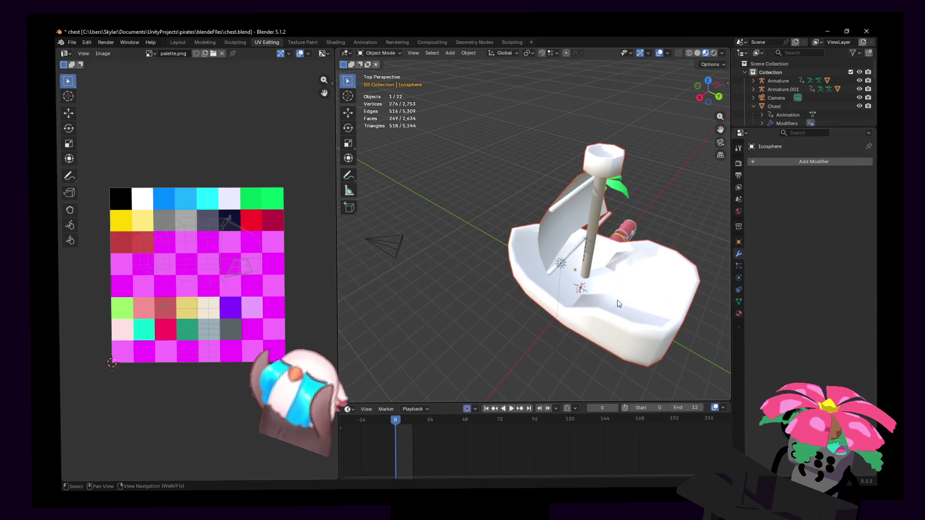
left_click(599, 295)
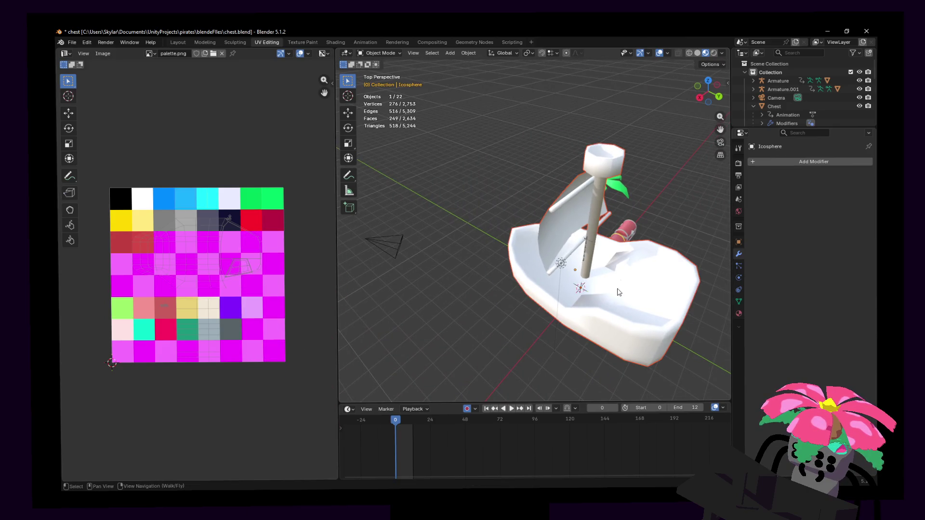
key("g")
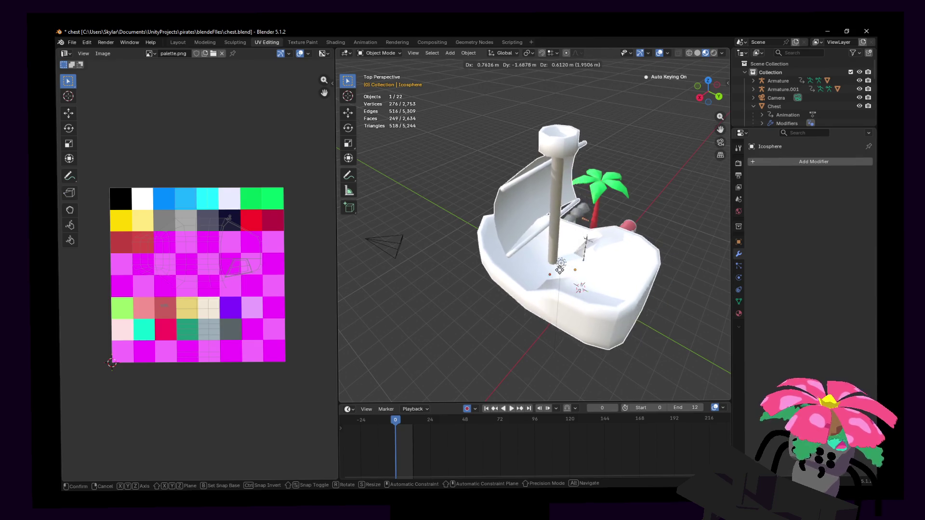
key("y")
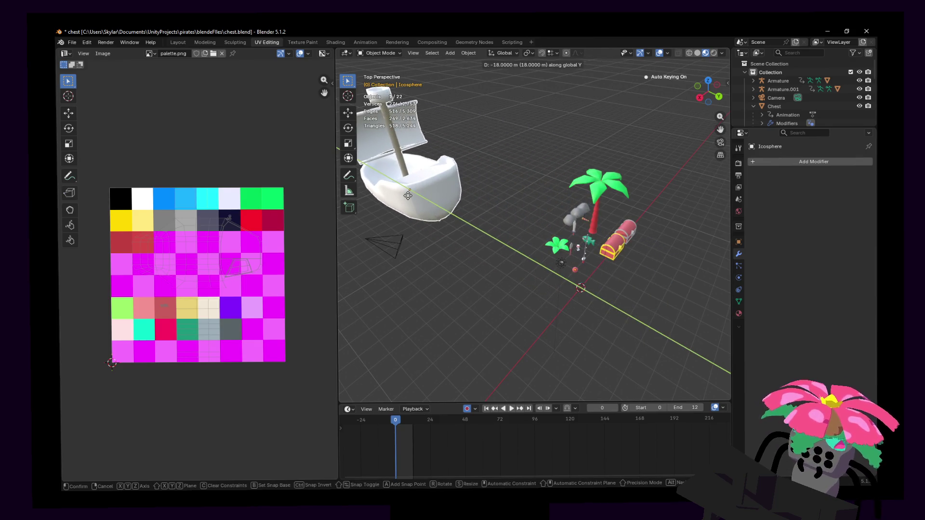
left_click(397, 189)
key("shift+grave")
key("w")
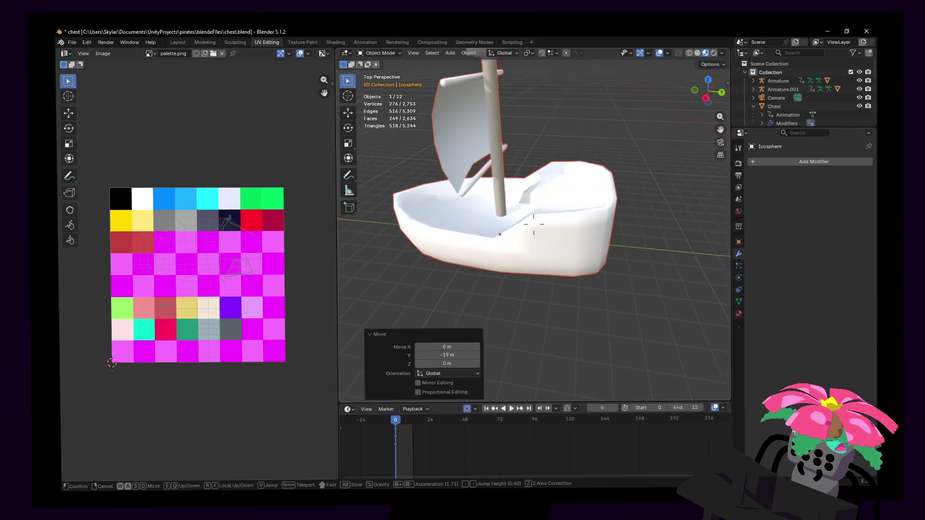
key("w")
left_click(533, 224)
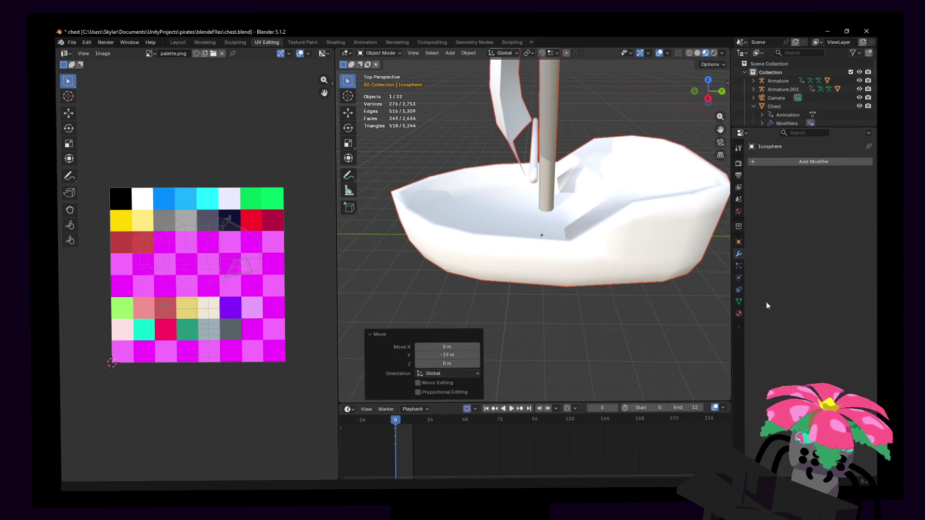
- Enter Edit Mode on the boat and select the hull rim edge loop, shown in the UV Editor
key("shift+grave")
key("Tab")
left_click(533, 223)
left_click(499, 210, "alt")
middle_click_drag(533, 224, 515, 217)
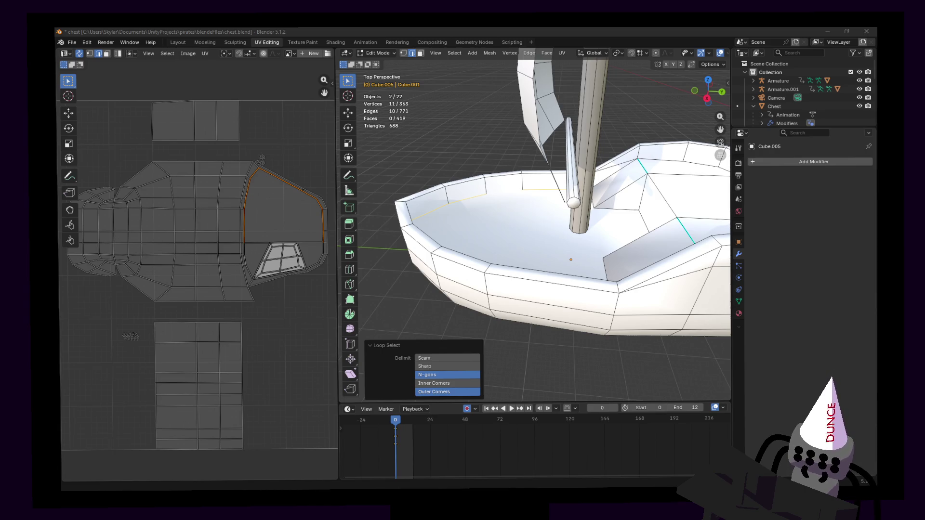
- Mark the rim and floor edge loops, including the back floor loop, as sharp via Edge > Mark Sharp
key("shift+grave")
left_click(532, 224)
key("ctrl+e")
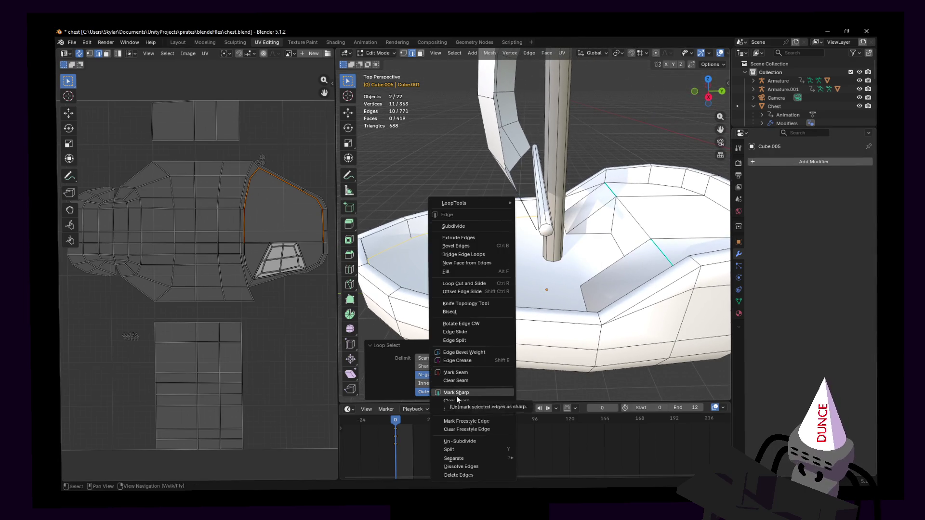
left_click(456, 393)
key("shift+grave")
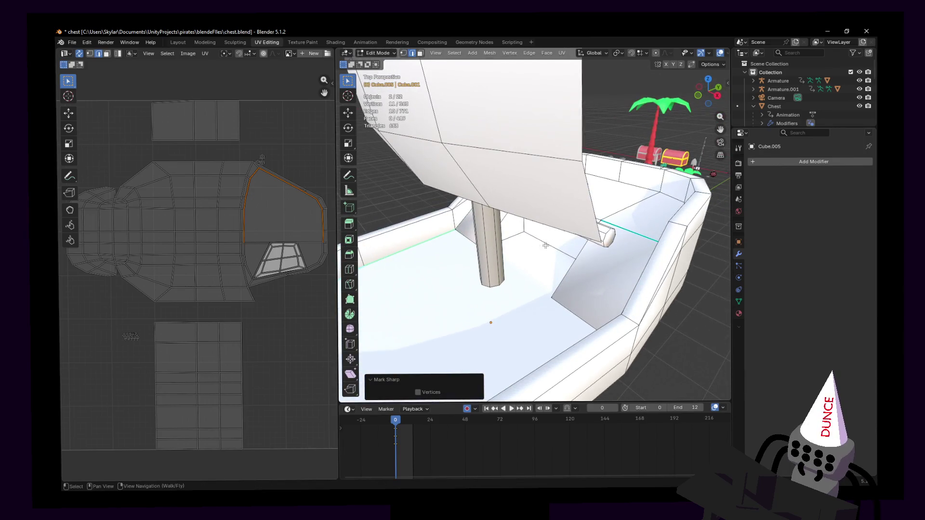
left_click(542, 246)
key("ctrl+e")
left_click(554, 245)
key("shift+grave")
left_click(586, 251)
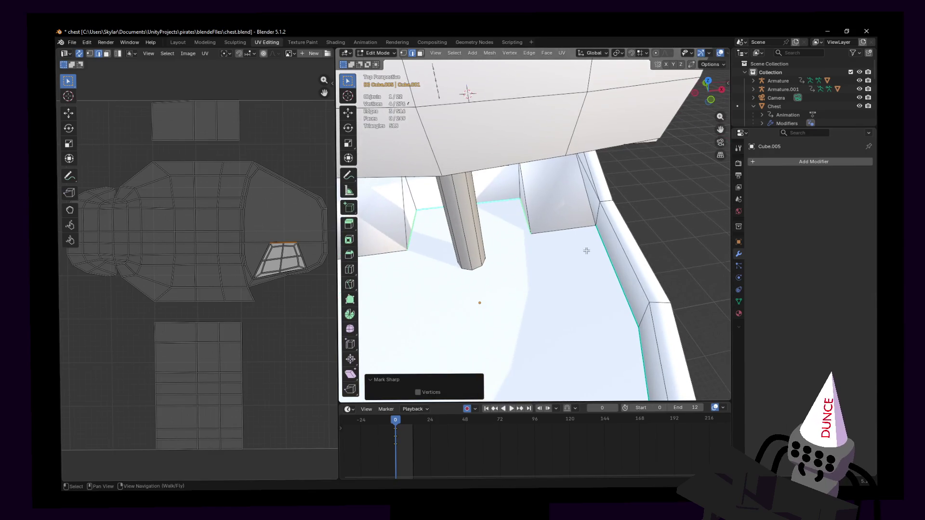
left_click(567, 232, "alt")
key("ctrl+e")
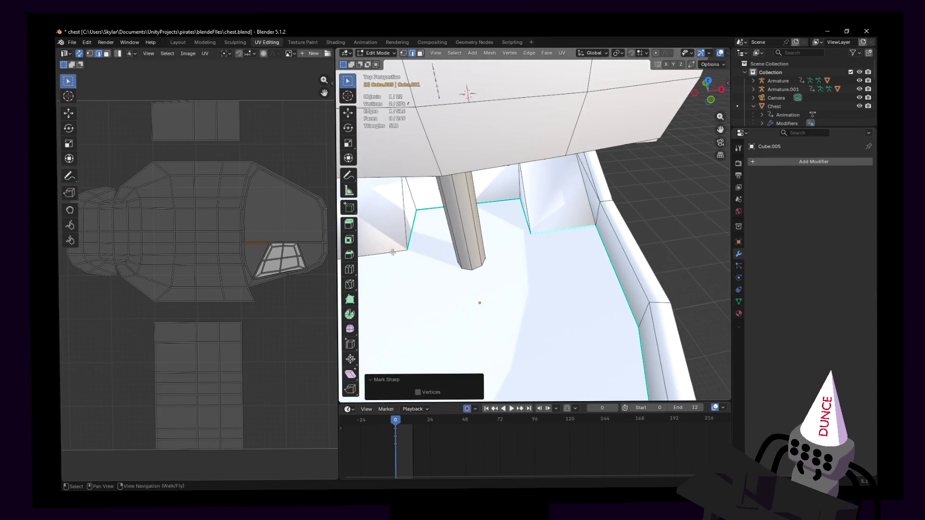
- Back in Object Mode, give the hull Shade Auto Smooth with 30° Smooth by Angle
key("shift+grave")
left_click(536, 243)
key("Tab")
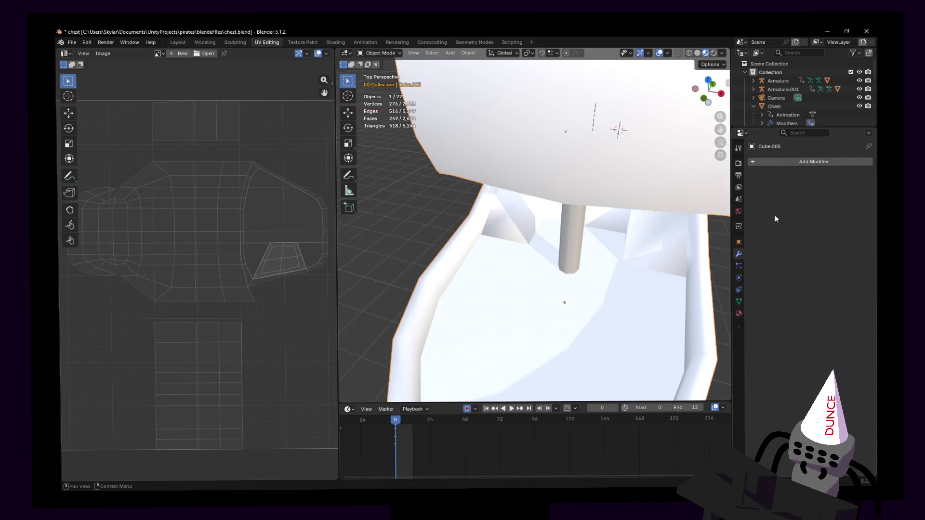
left_click(789, 162)
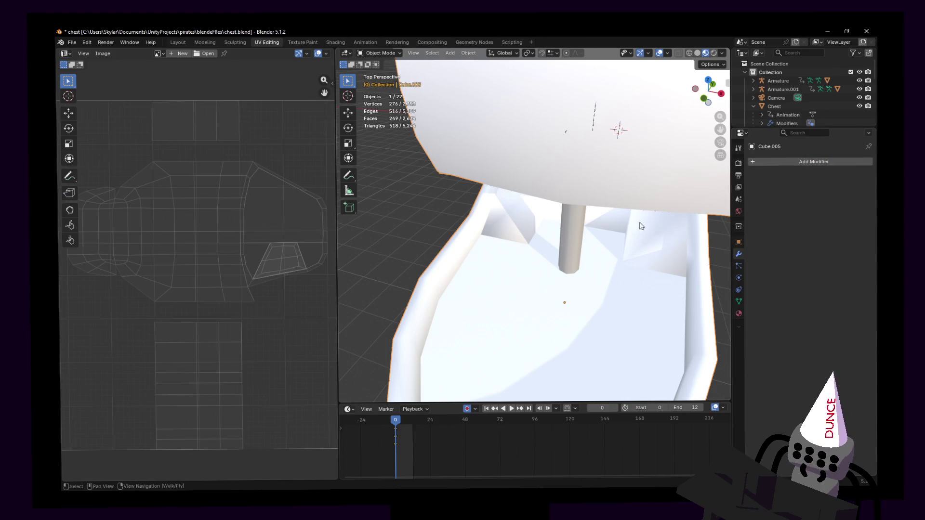
right_click(579, 199)
left_click(575, 199)
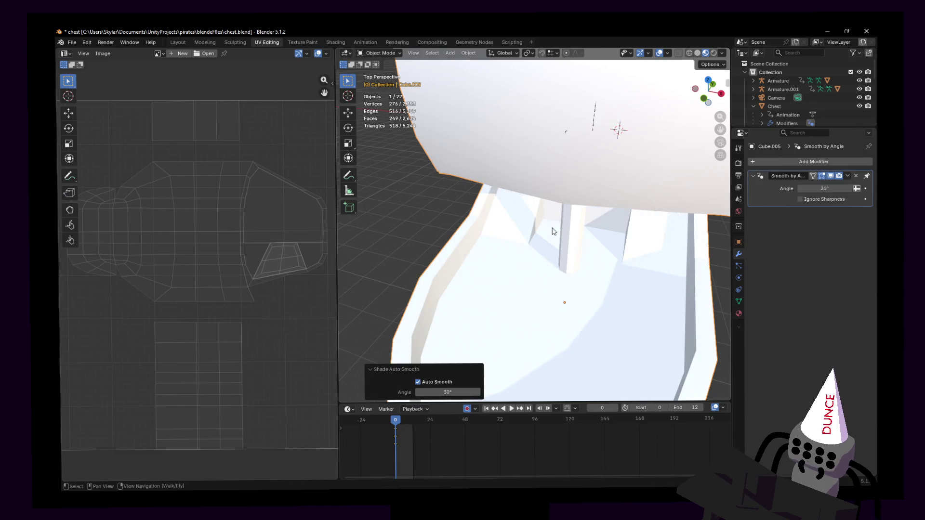
- Inspect the smooth-shaded ship, re-enter Edit Mode and begin a loop cut with Ctrl+R
key("Tab")
key("shift+grave")
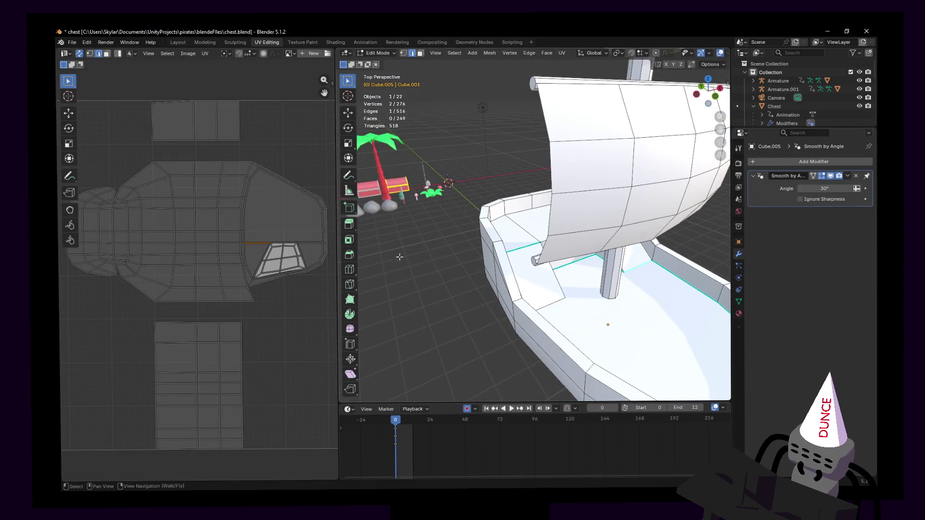
key("Tab")
left_click(532, 224)
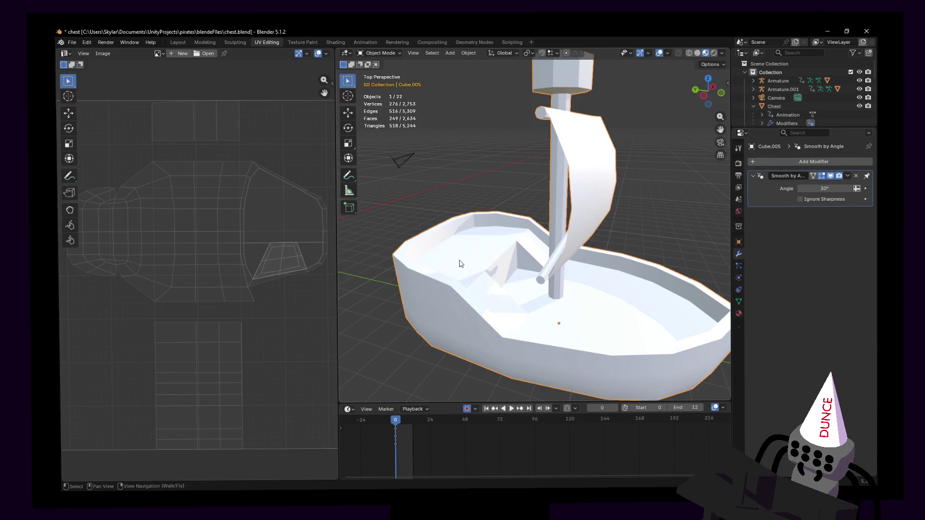
middle_click_drag(525, 250, 505, 244)
key("Tab")
key("ctrl+r")
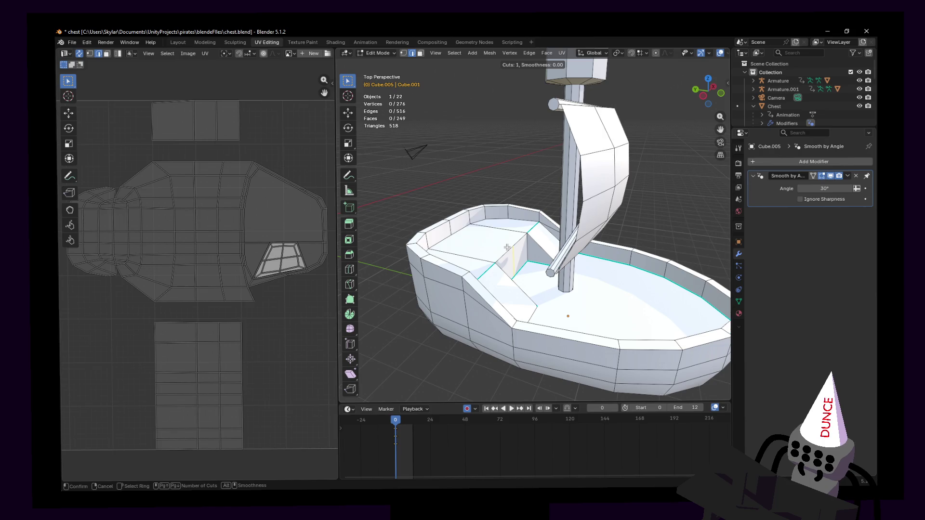
- Place a single centred loop cut across the boat floor and fly down inside the hull
left_click(505, 244)
right_click(504, 244)
key("shift+grave")
key("w")
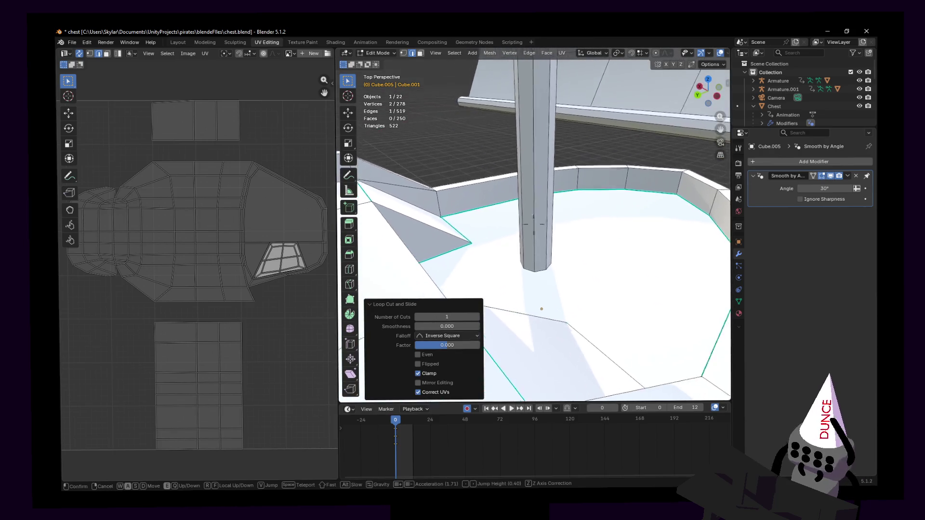
key("d")
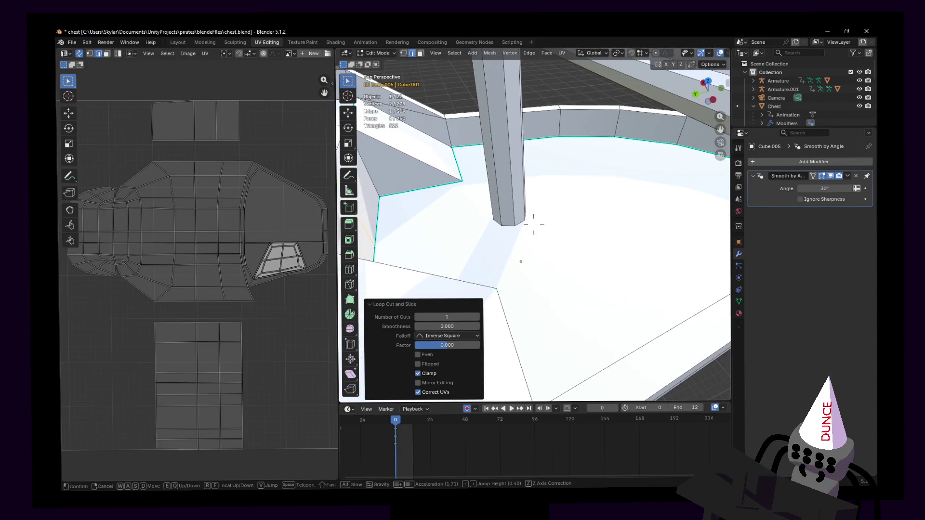
left_click(534, 223)
- Widen the 3D view over the UV view, move sideways inside the boat and switch to the Knife tool
left_click_drag(335, 206, 252, 207)
key("shift+grave")
key("a")
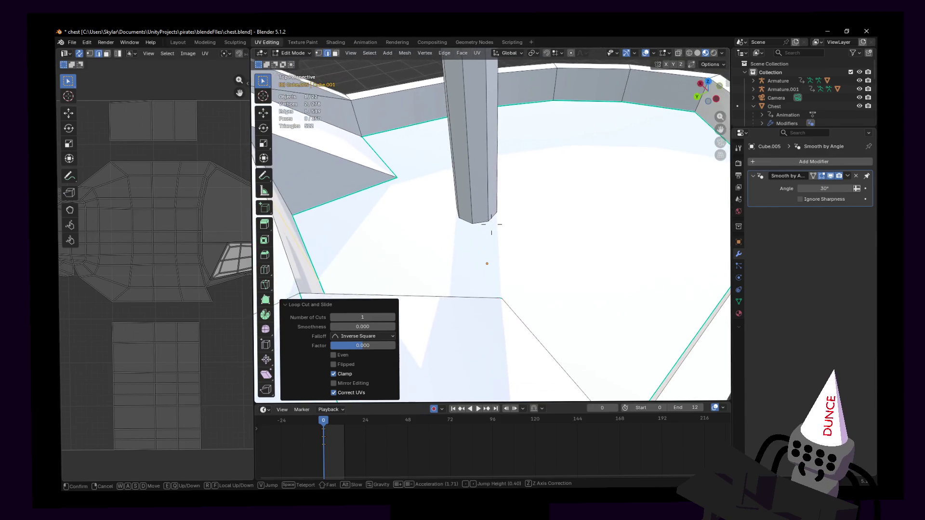
left_click(491, 224)
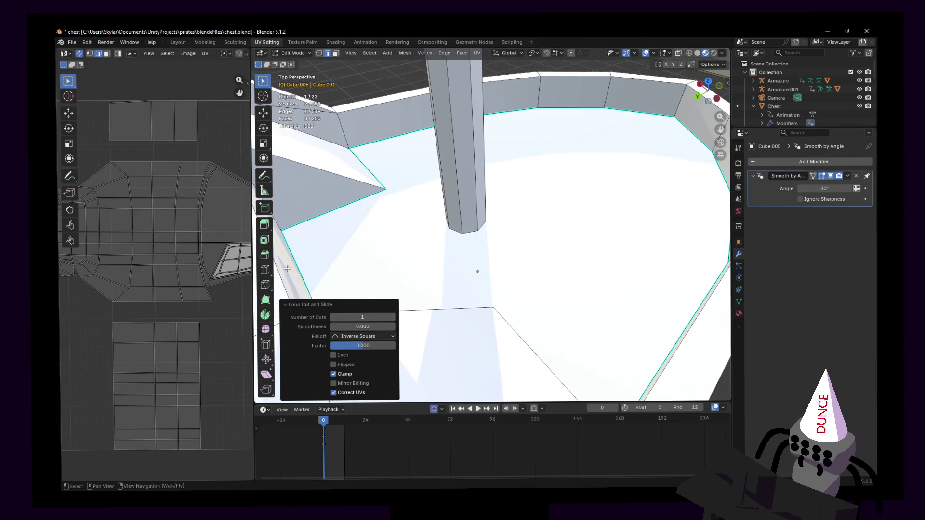
left_click(267, 285)
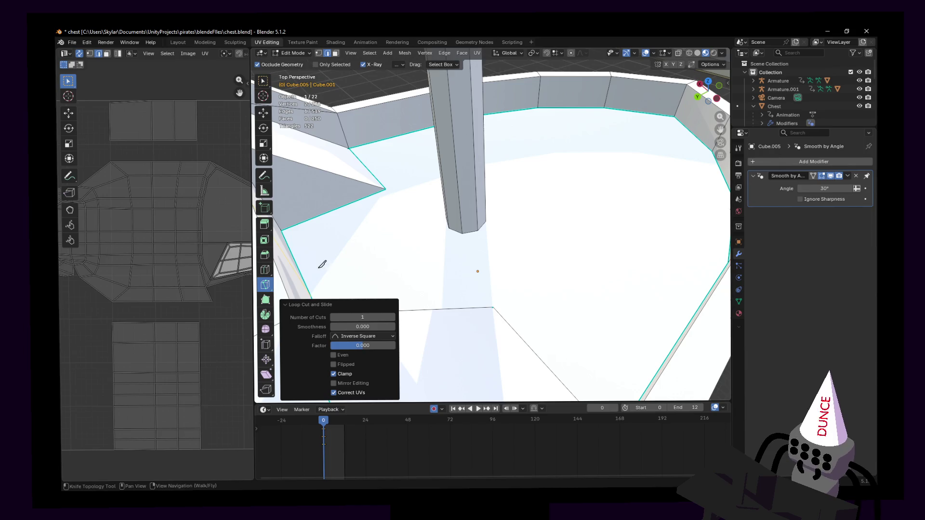
- Knife-cut a new edge across the interior floor from the wall corner and confirm it
left_click(311, 296)
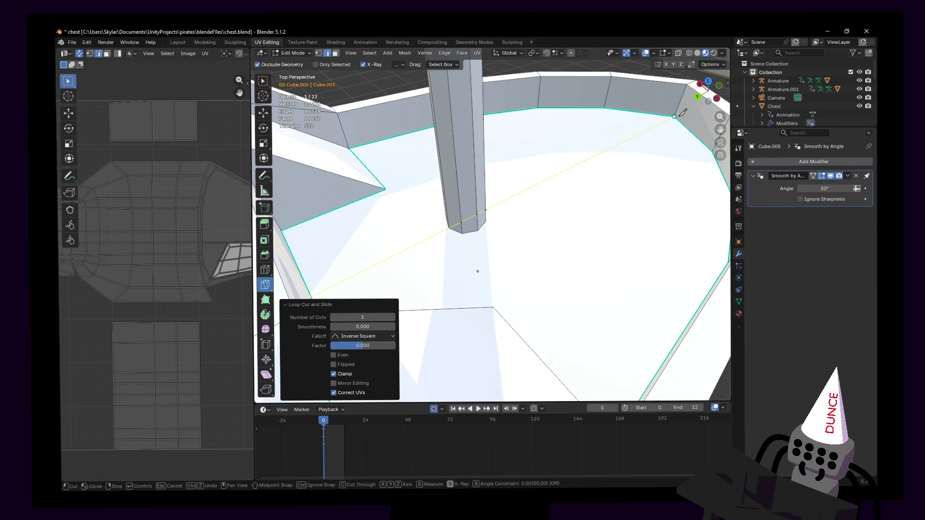
key("shift+grave")
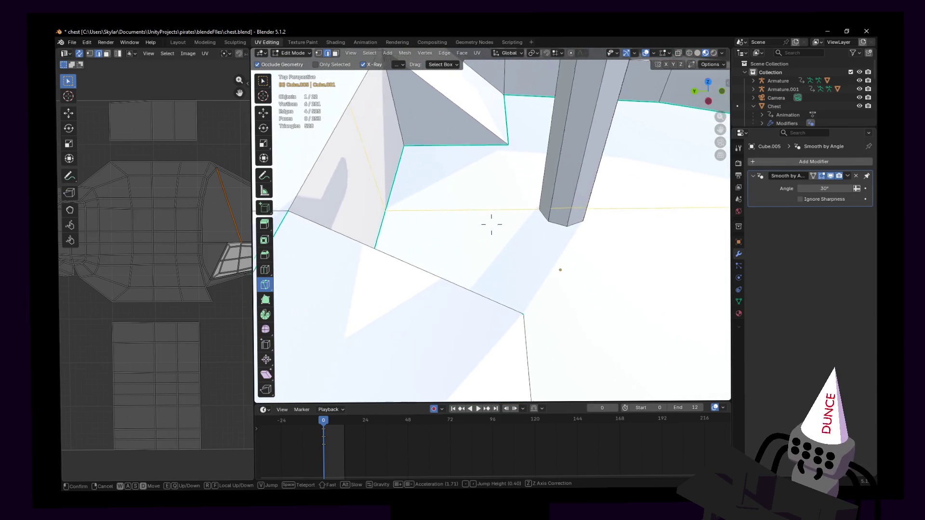
left_click(491, 224)
key("shift+grave")
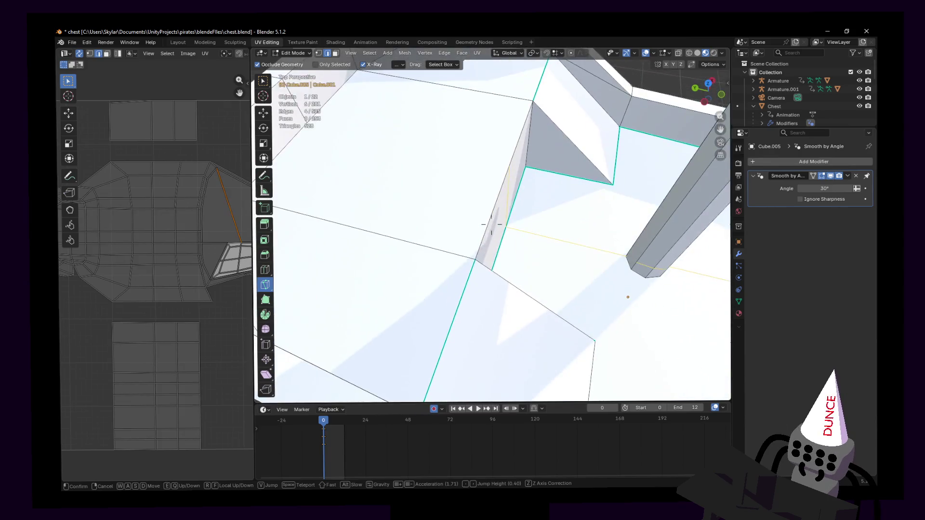
left_click(492, 225)
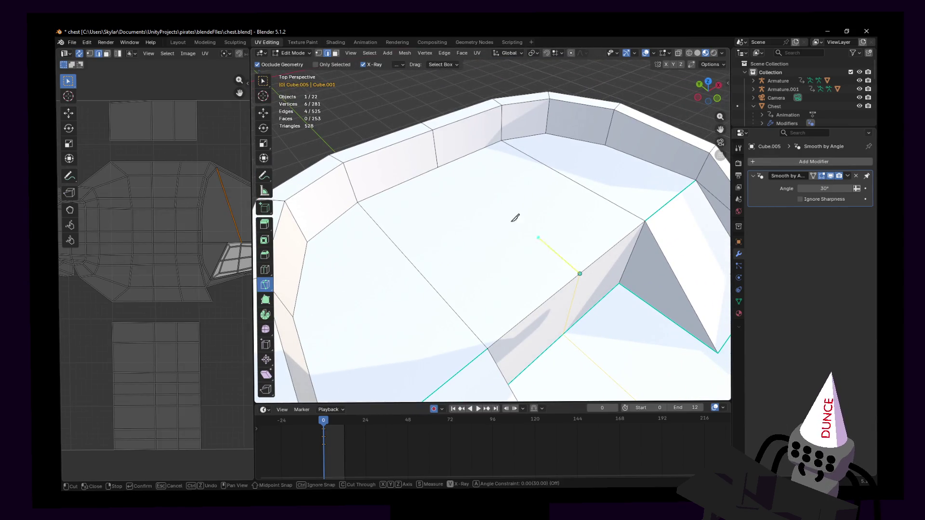
key("shift+grave")
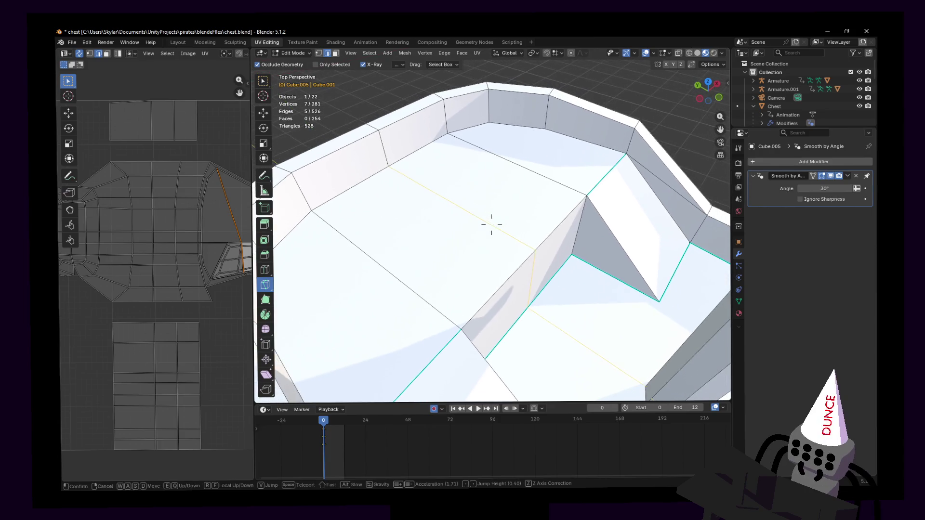
key("s")
left_click(492, 190)
- Return to Object Mode, fly around the whole boat and open the Add Modifier list
key("Tab")
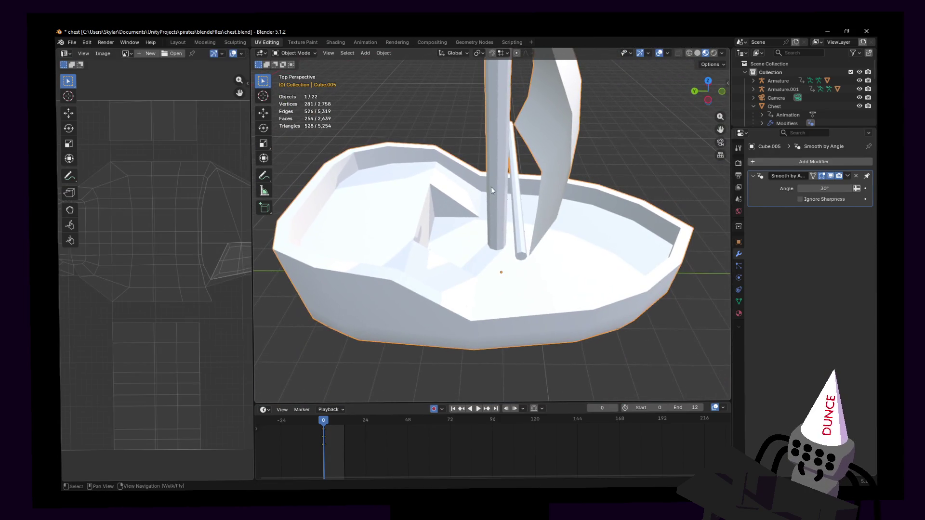
key("shift+grave")
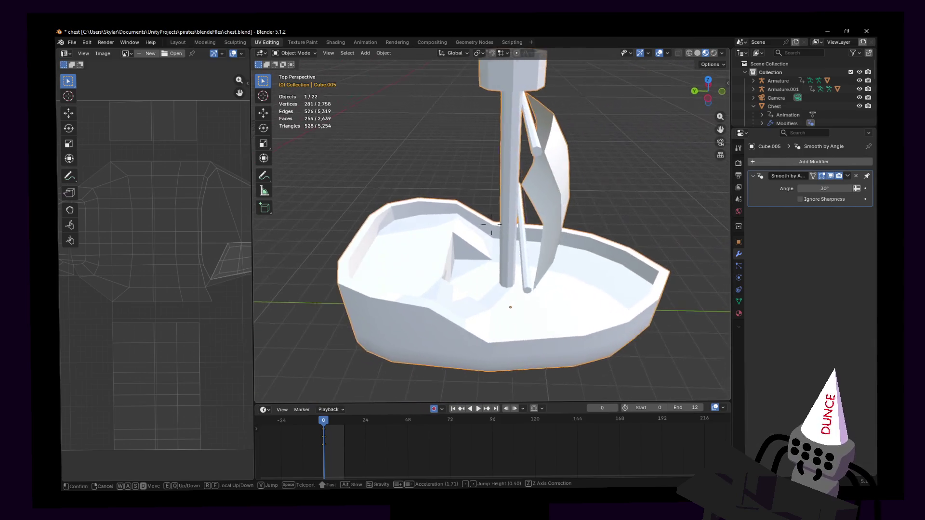
left_click(492, 230)
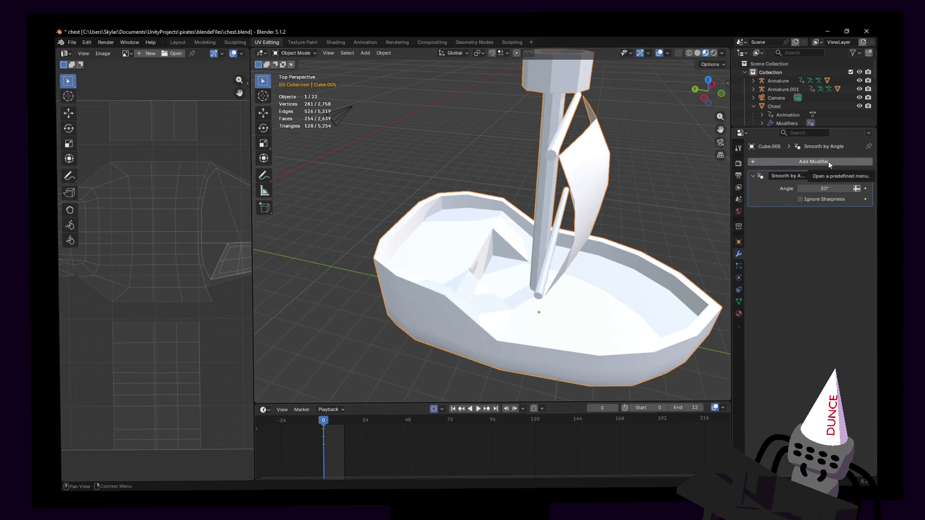
key("shift+grave")
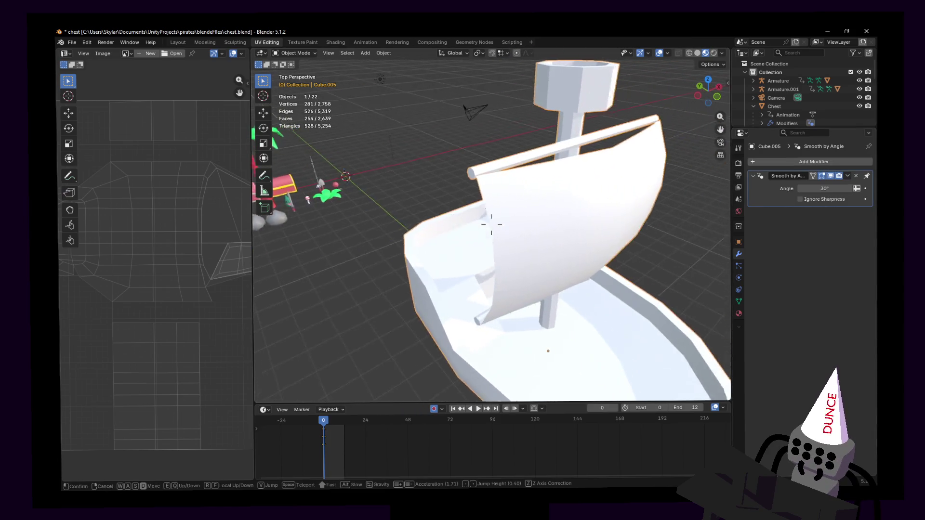
left_click(491, 224)
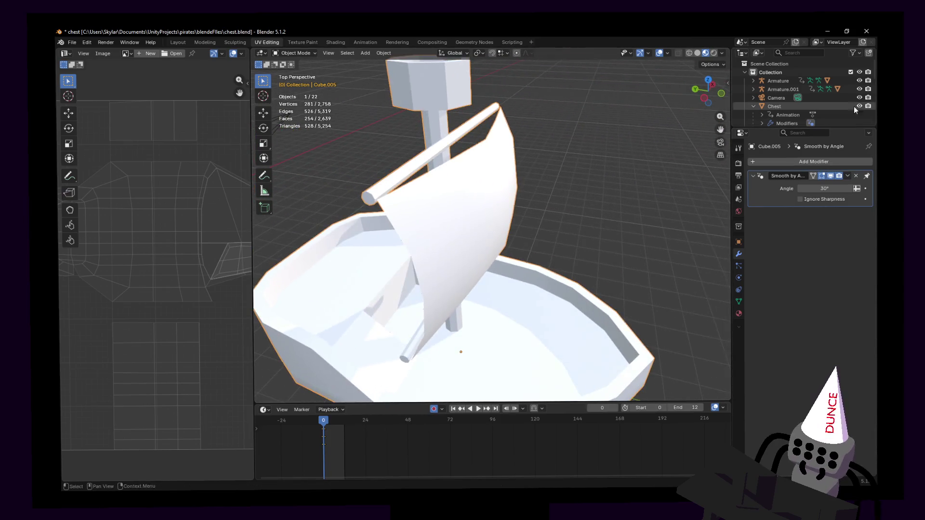
left_click(824, 161)
type("mirror")
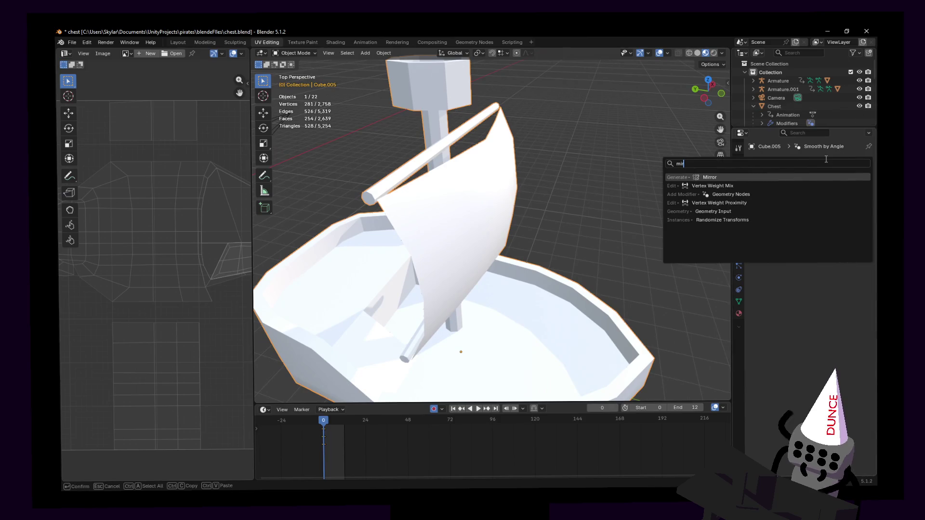
key("Return")
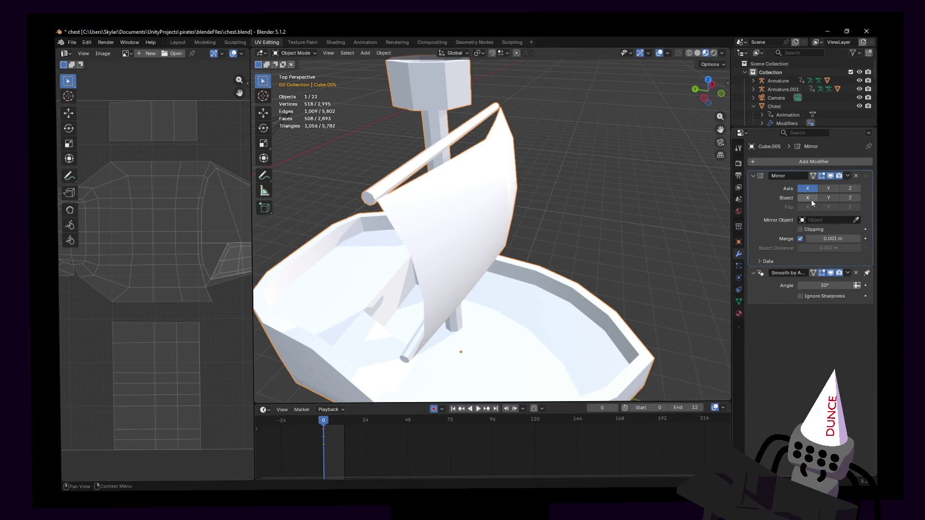
left_click(808, 198)
key("shift+grave")
key("s")
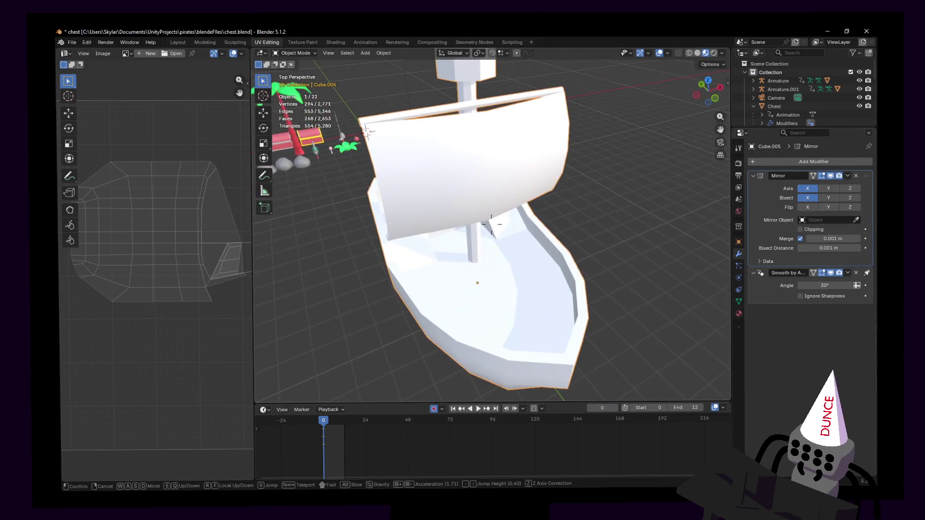
left_click(492, 224)
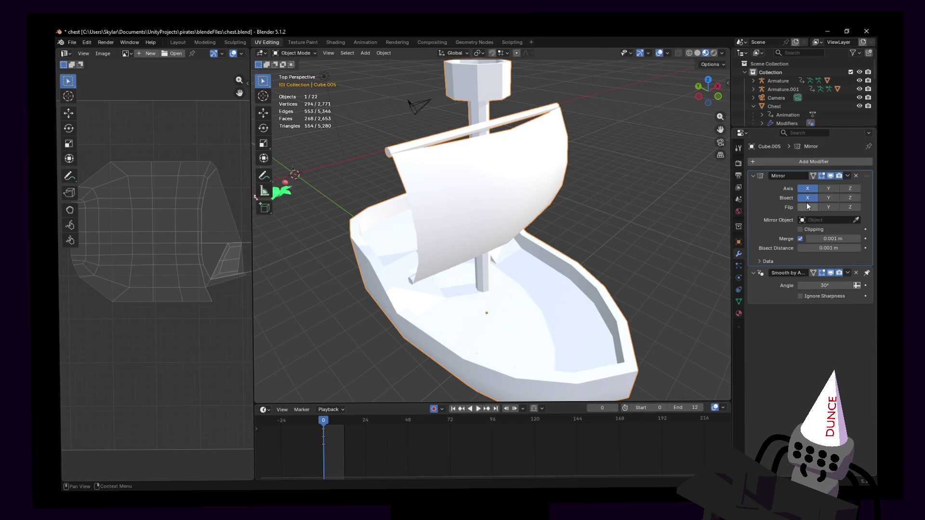
middle_click_drag(579, 217, 650, 203)
key("r")
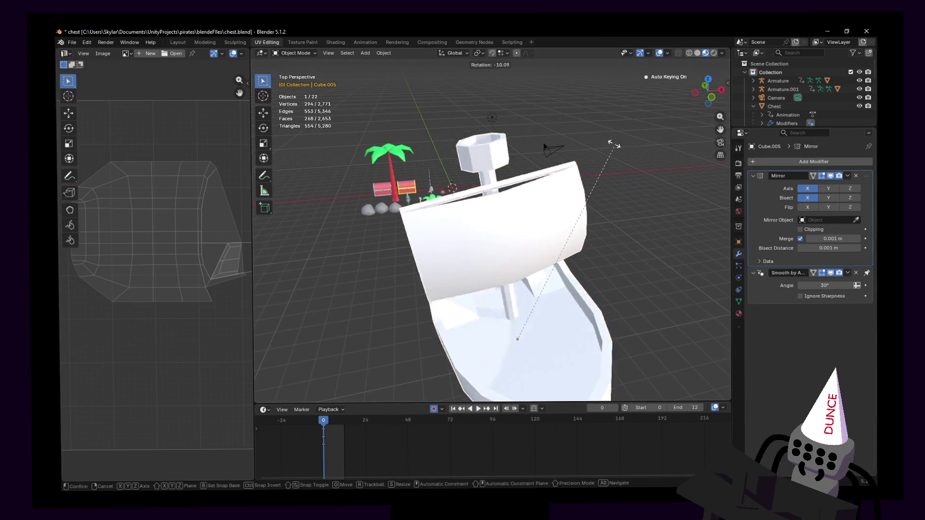
key("Escape")
middle_click_drag(506, 195, 544, 194)
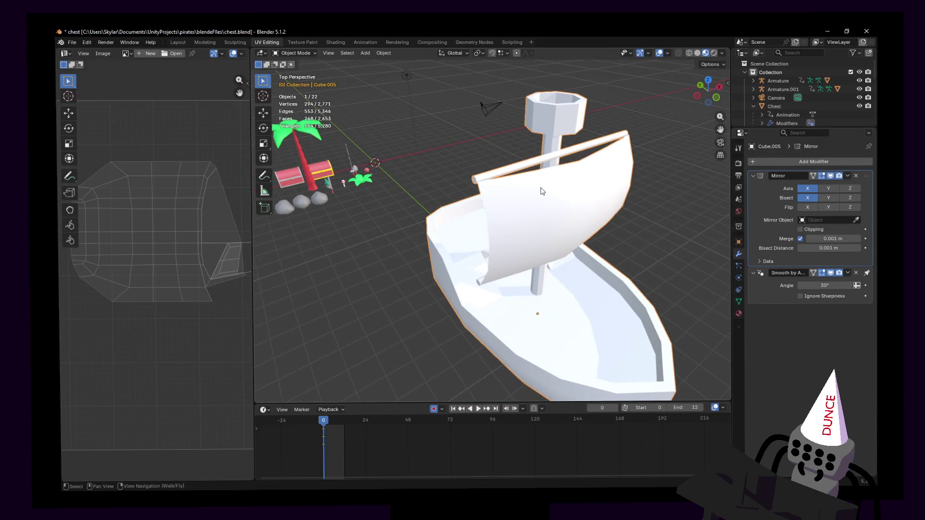
key("r")
key("Escape")
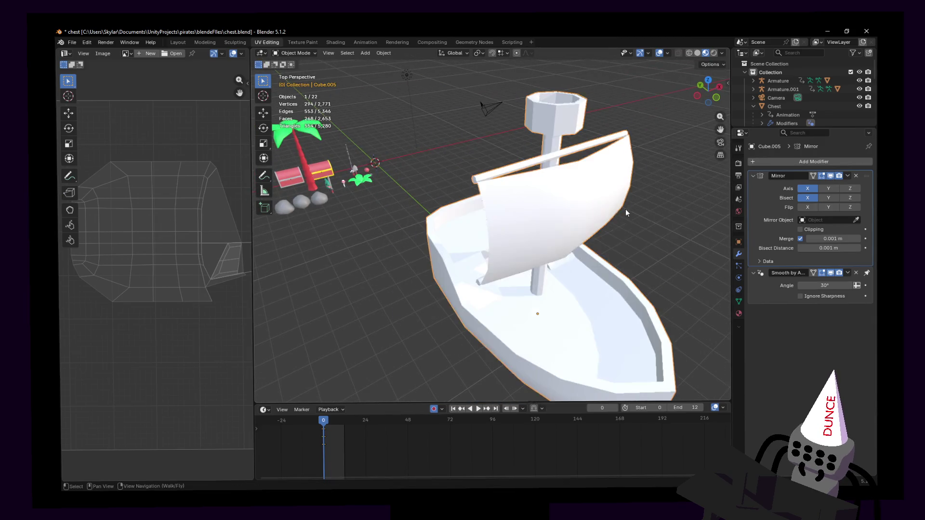
middle_click_drag(626, 212, 540, 204)
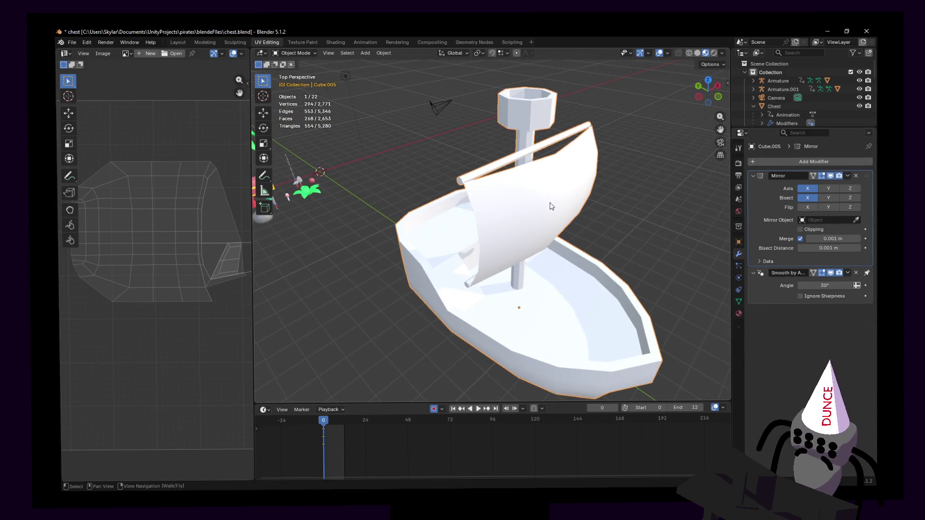
middle_click_drag(593, 202, 624, 190)
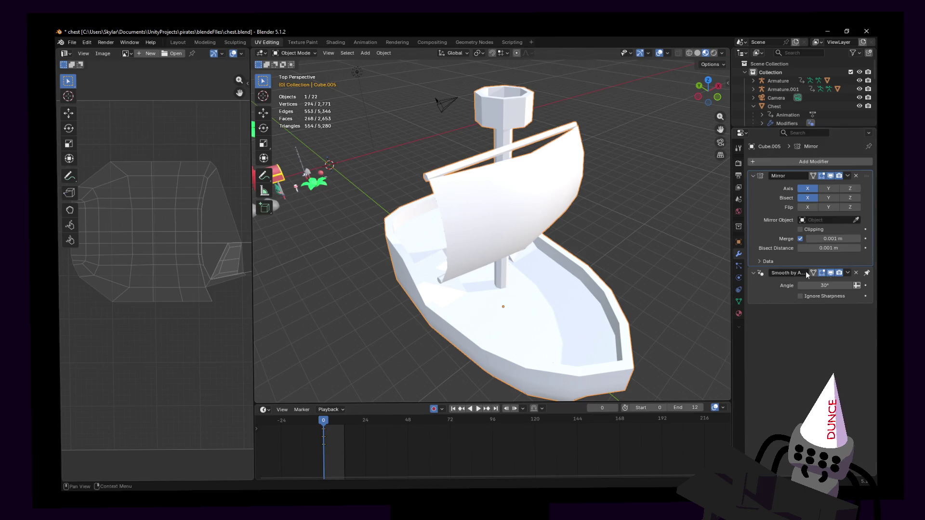
scroll(652, 233, "up", 3)
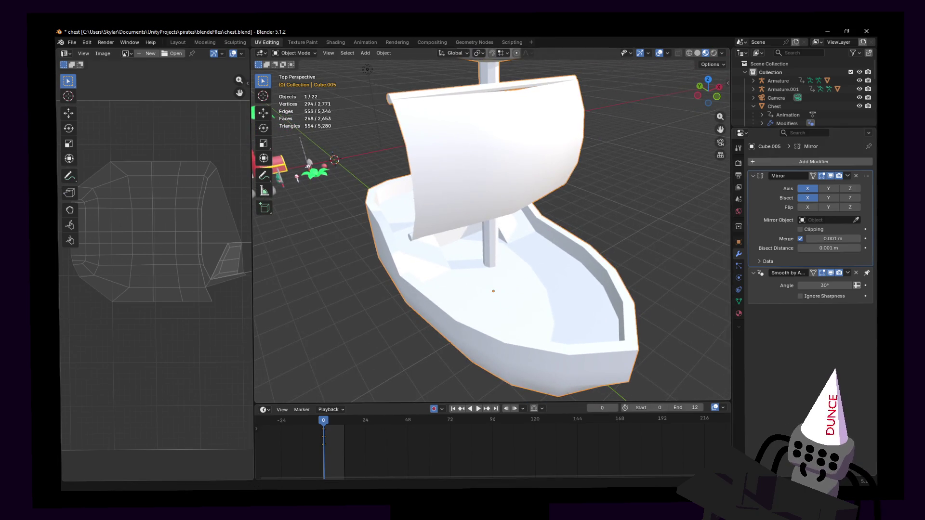
key("r")
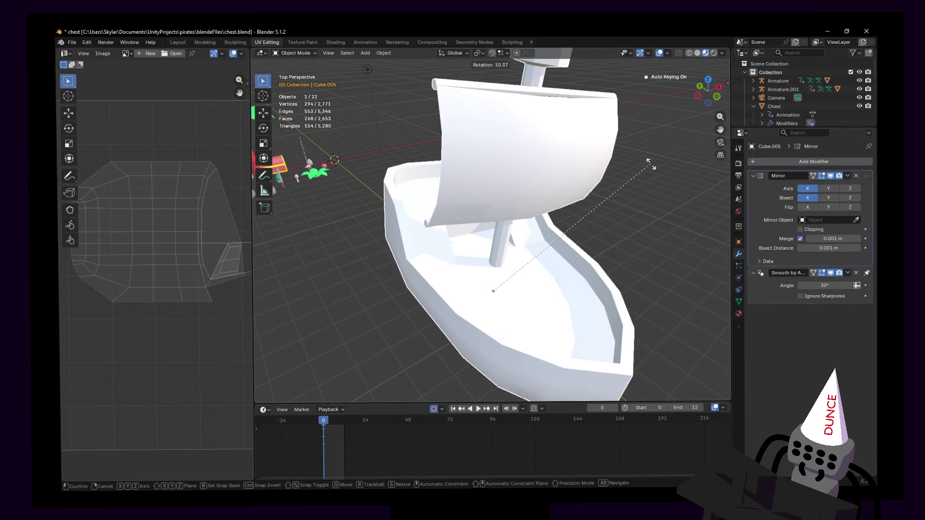
- Cancel the started rotations of the boat mesh so the ship stays upright, then return to Object Mode
key("Escape")
key("Tab")
key("r")
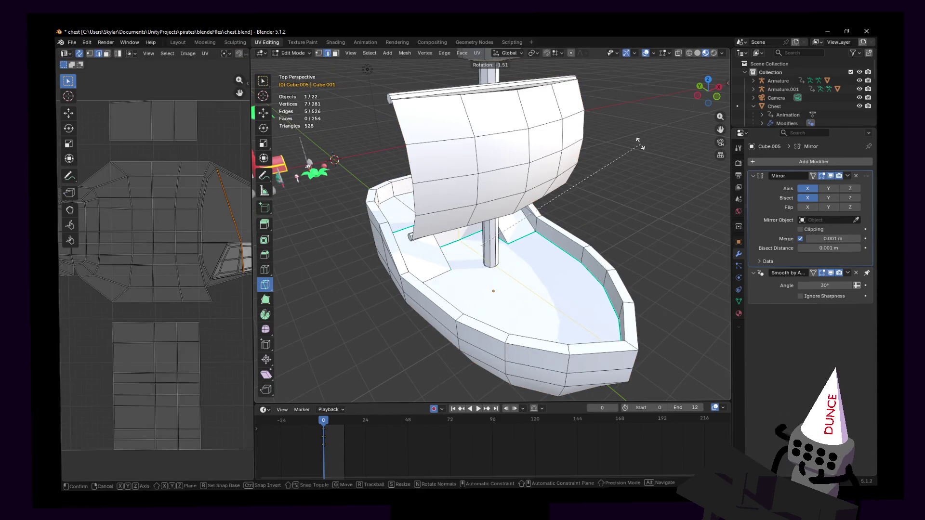
key("Escape")
key("a")
key("r")
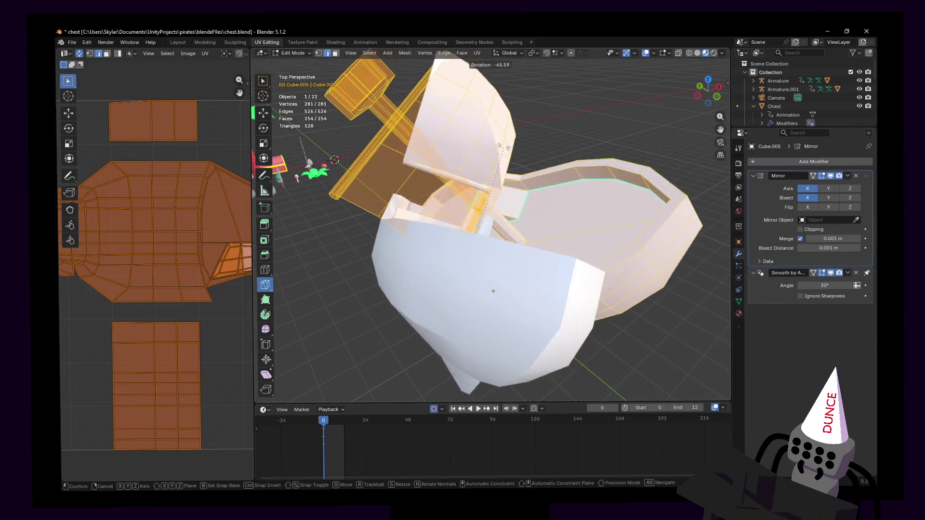
key("Escape")
key("Tab")
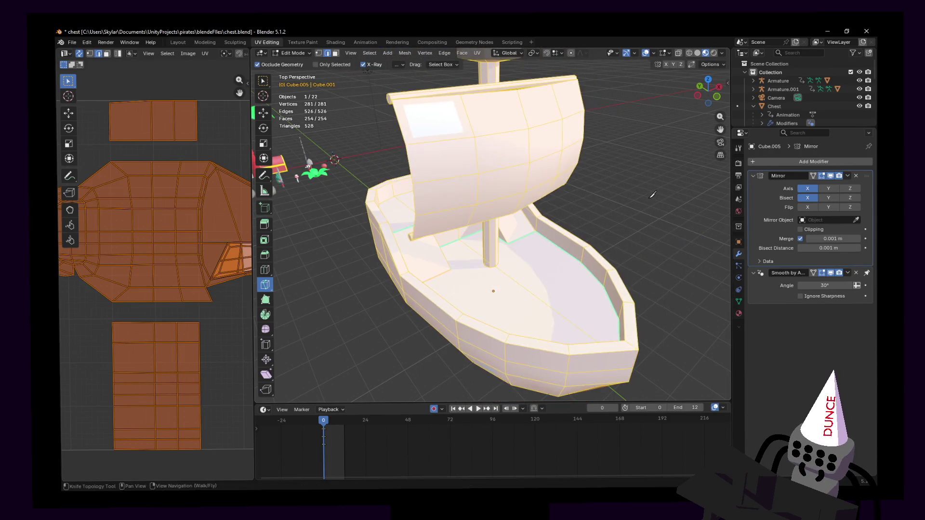
- Apply the Mirror modifier, leaving only Smooth by Angle, and inspect the hull underside with walk navigation
middle_click_drag(636, 198, 860, 175)
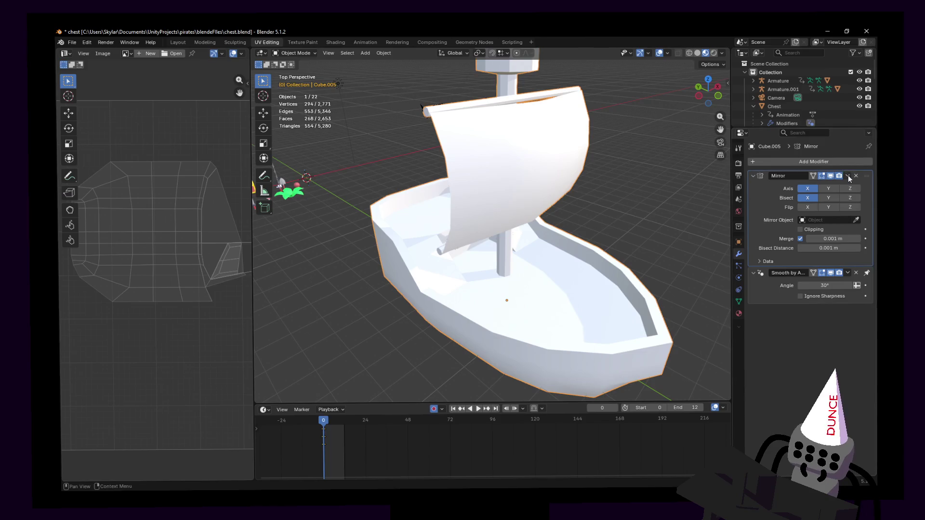
left_click(825, 188)
key("shift+grave")
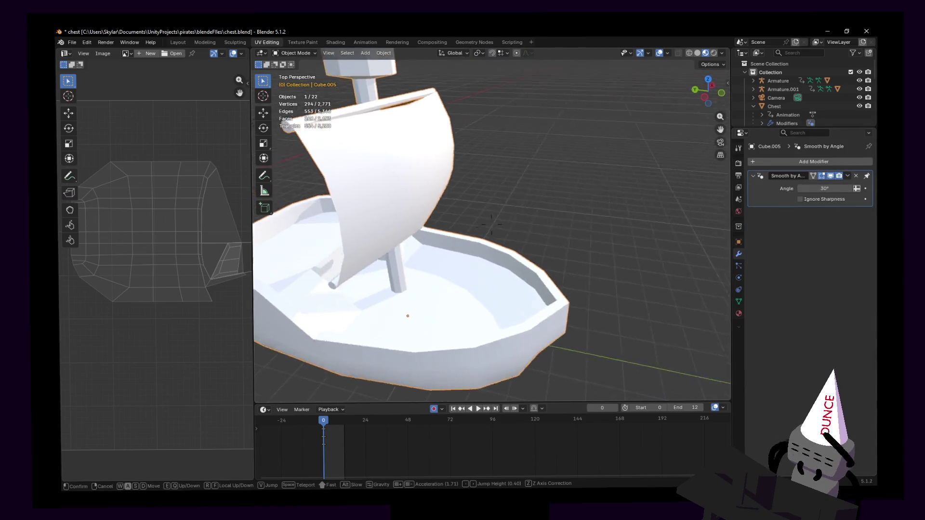
key("Tab")
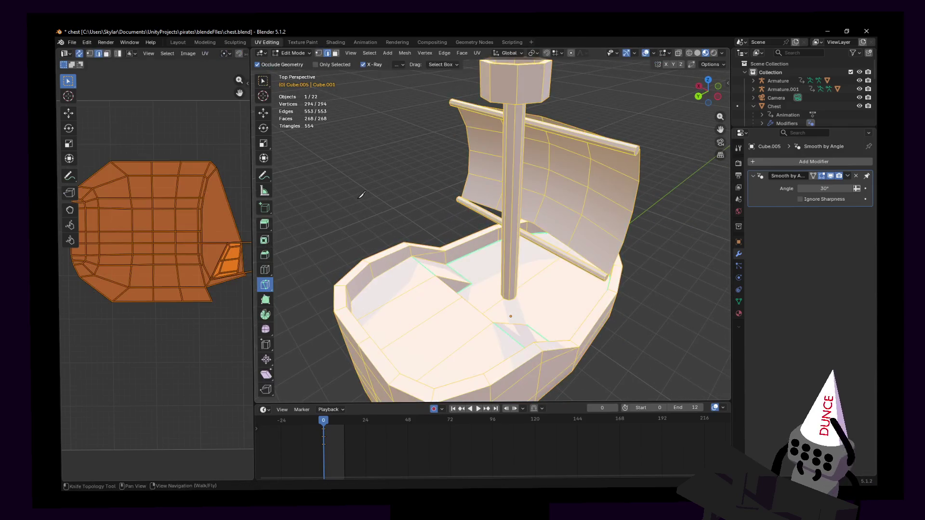
key("q")
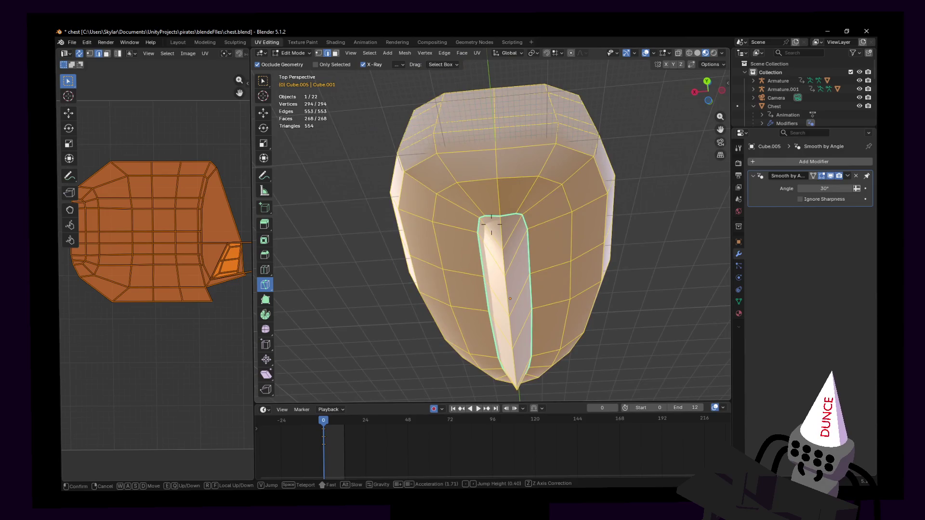
key("w")
key("s")
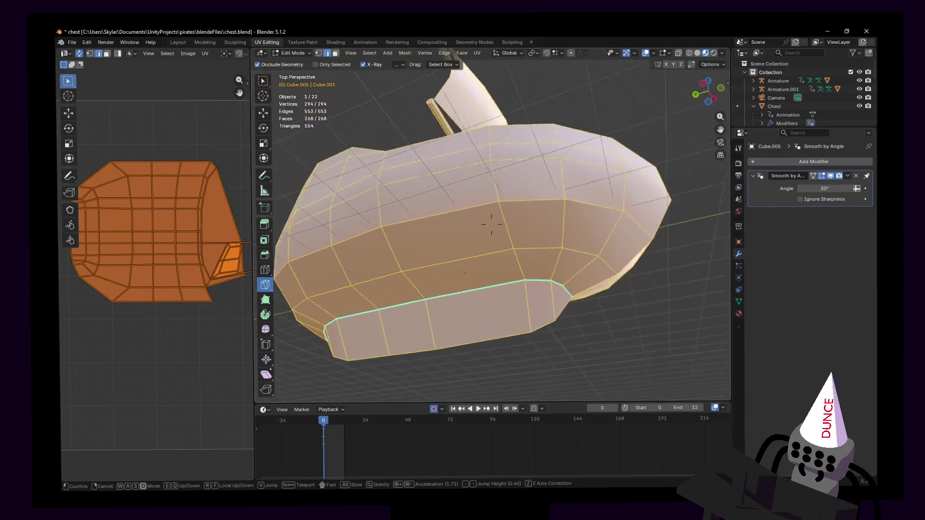
key("e")
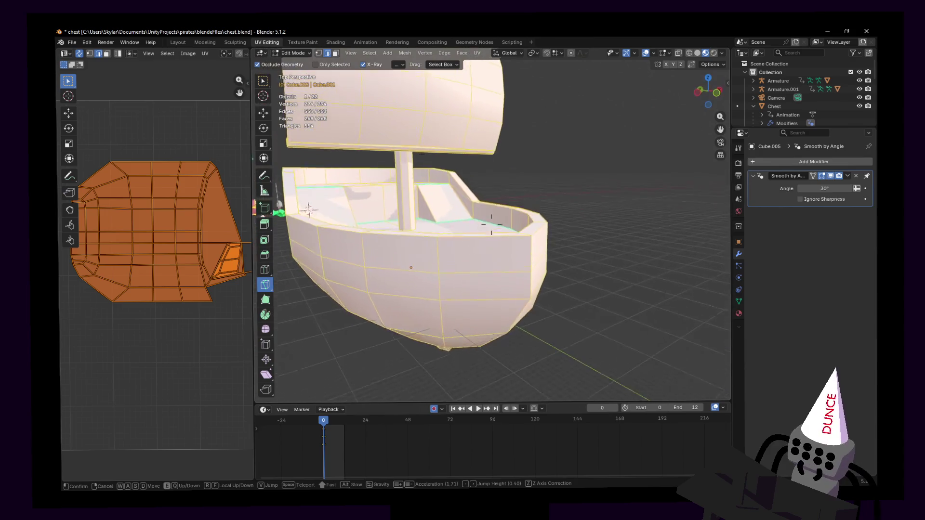
key("Tab")
left_click(391, 198)
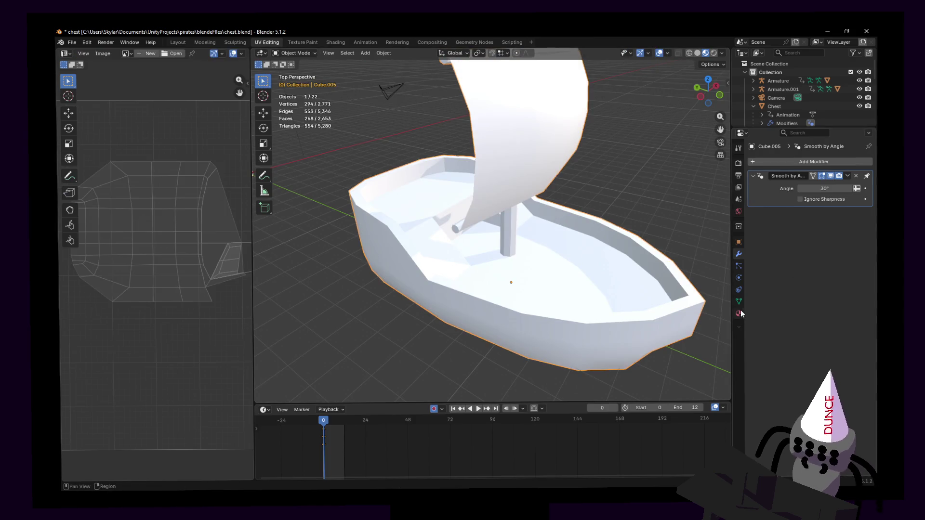
- Switch the boat from Material.001 to the palette-textured 'Material', then enter Edit Mode and bring up UV Mapping
left_click(739, 313)
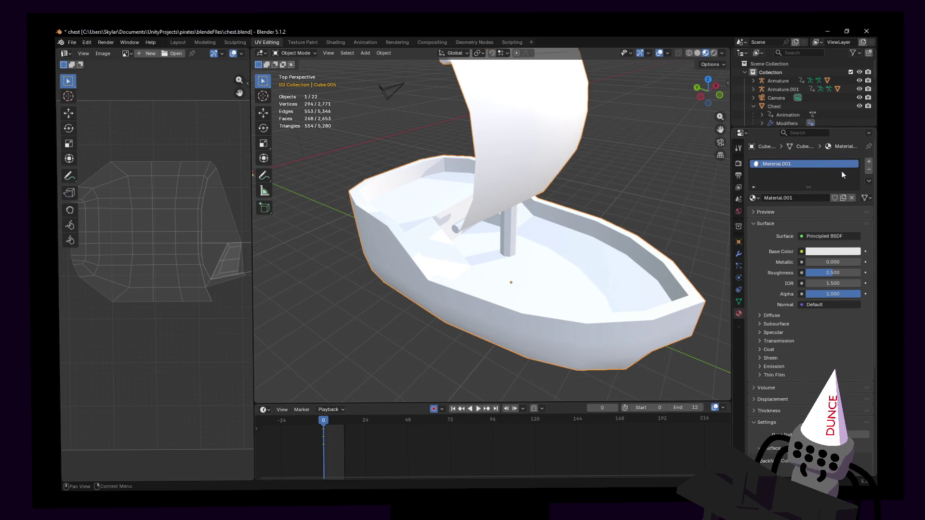
left_click(758, 198)
left_click(767, 212)
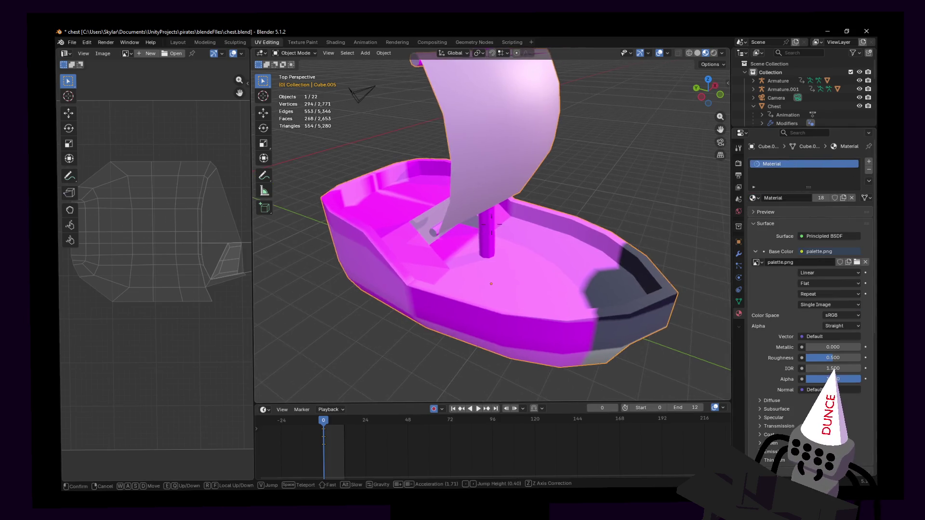
key("Tab")
key("u")
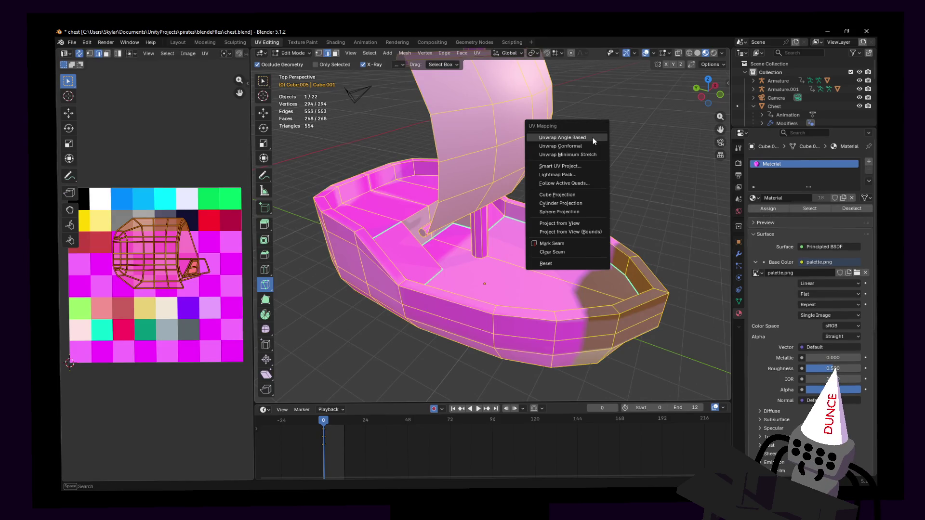
- Unwrap the boat Angle Based, then shrink and move its UV islands onto a pink palette swatch
left_click(592, 137)
key("s")
right_click(551, 141)
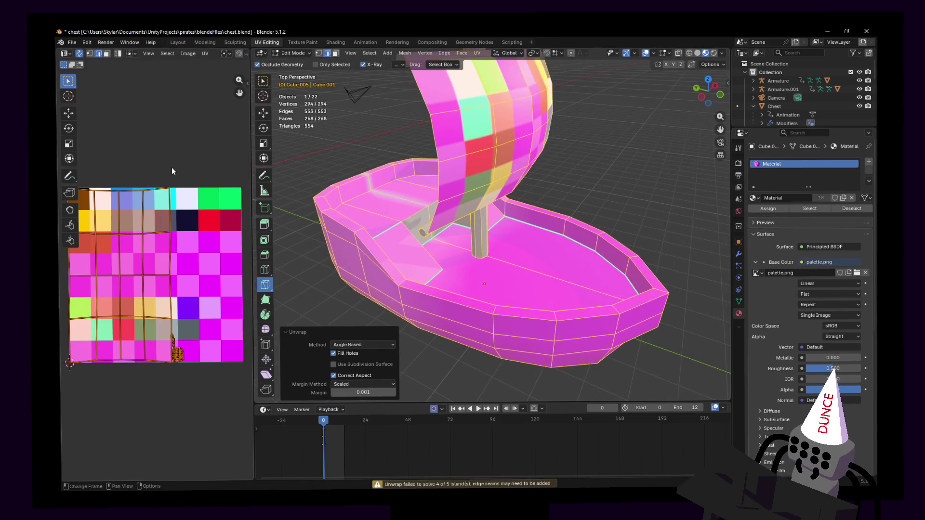
key("s")
left_click(128, 277)
key("g")
left_click(125, 312)
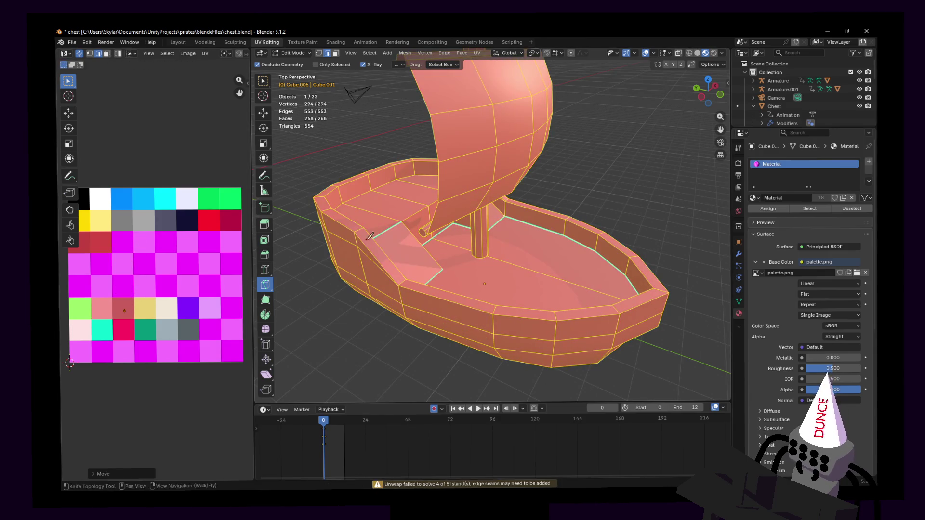
- Select the whole sail mesh with Ctrl+L and unwrap it on its own
key("shift+grave")
left_click(509, 169)
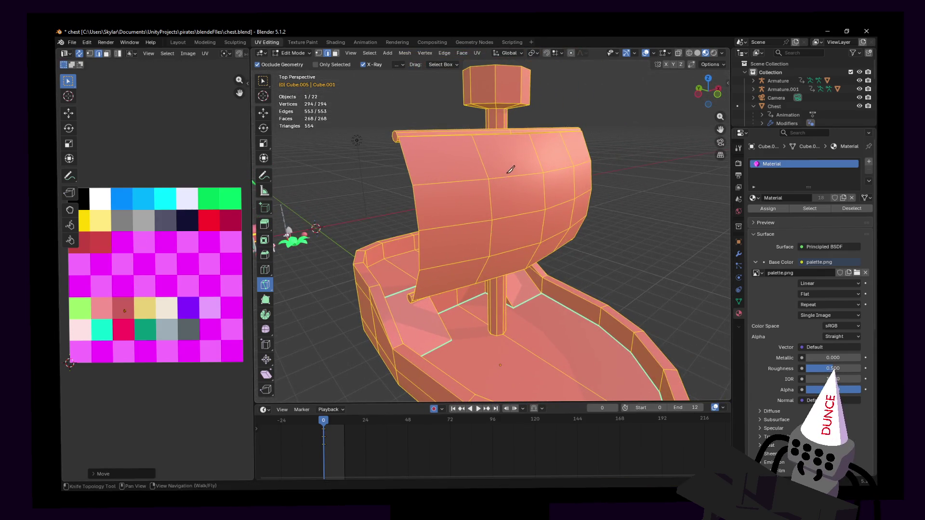
left_click(499, 187)
key("ctrl+l")
middle_click_drag(499, 187, 547, 140)
key("u")
left_click(547, 139)
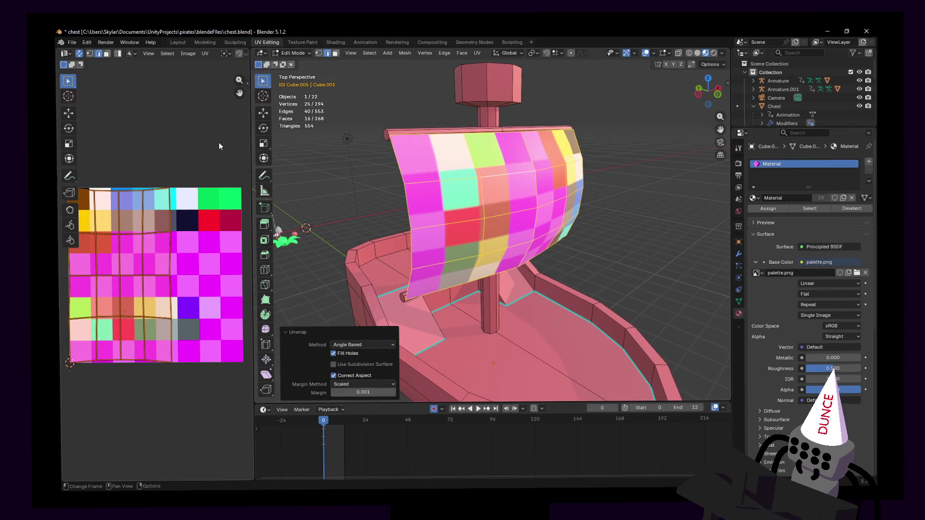
- Shrink the sail's UV island and squash it horizontally to fit within one palette swatch
key("s")
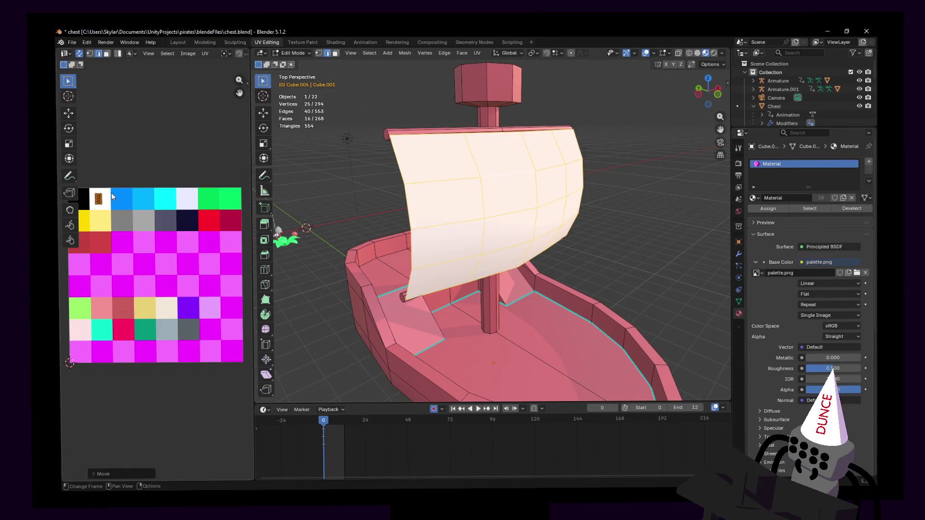
left_click(212, 194)
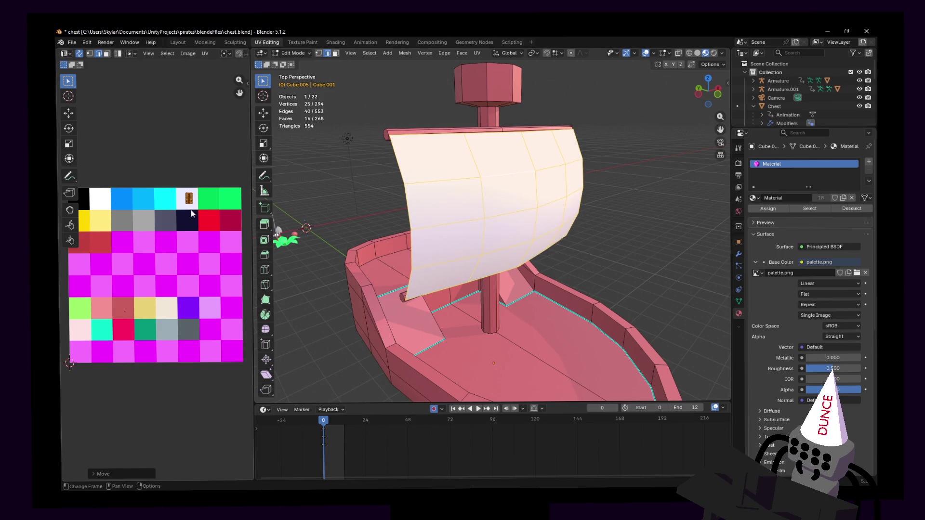
key("g")
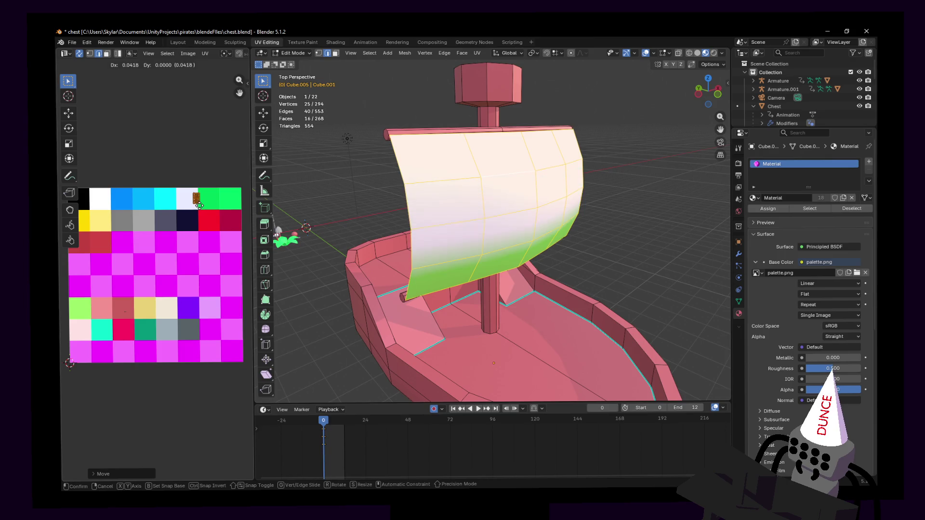
key("s")
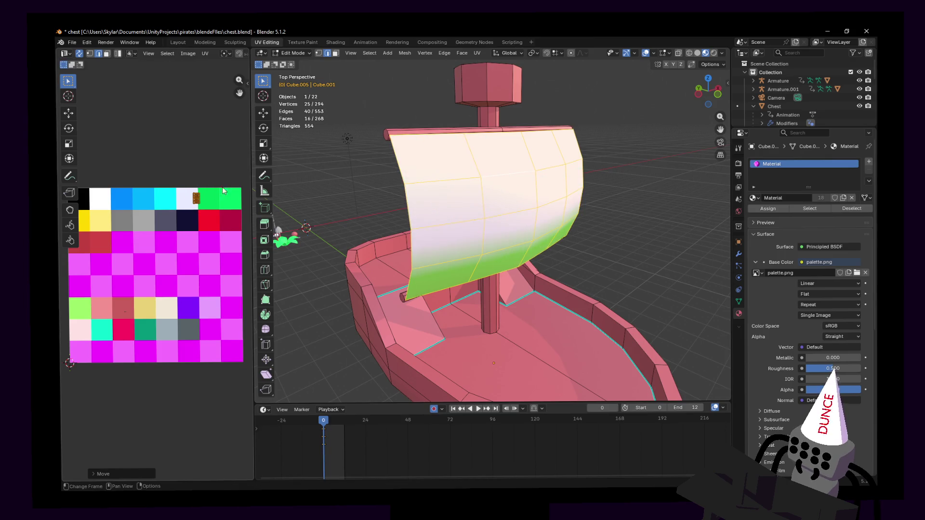
key("x")
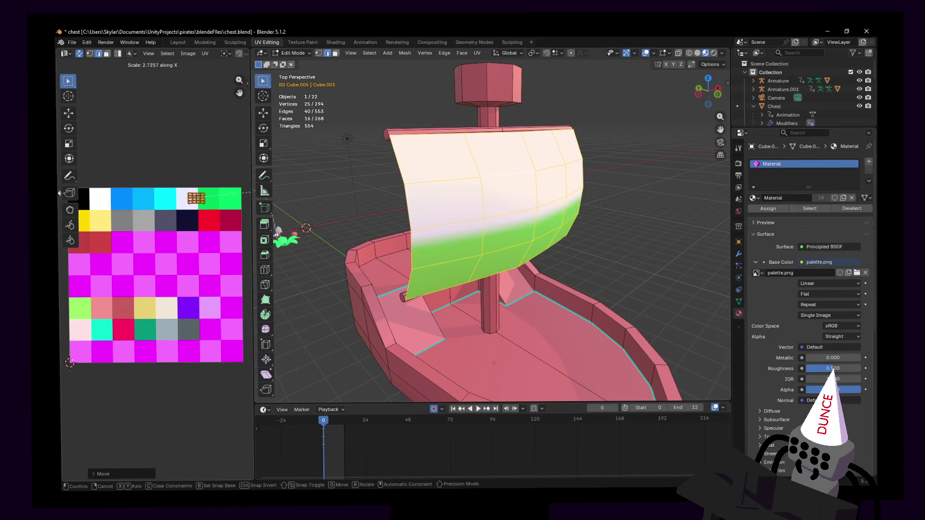
left_click(80, 196)
- Slide the sail island across the white, green and cyan swatches, settling on white
key("g")
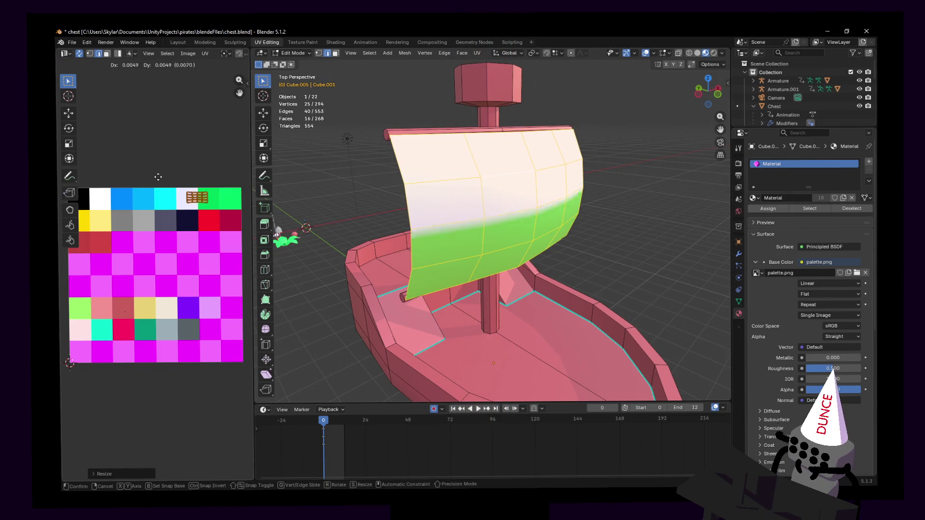
left_click(188, 186)
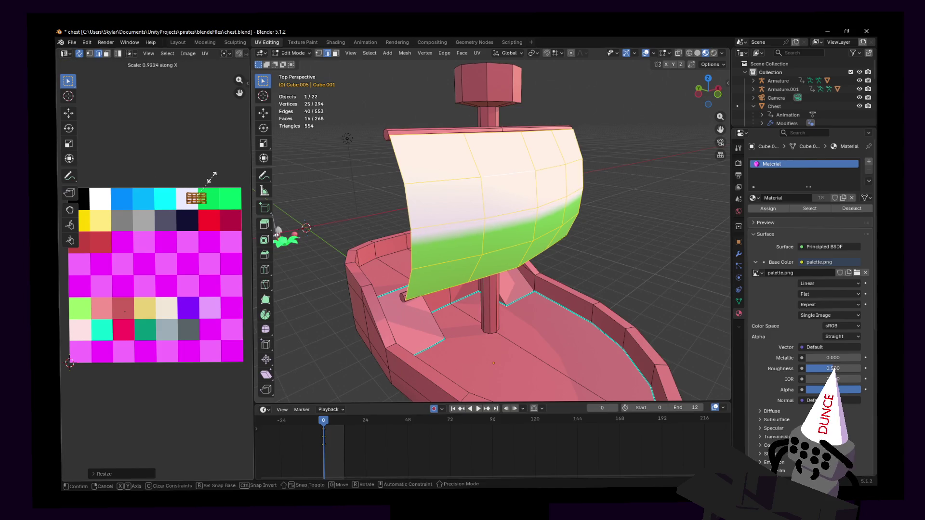
key("g")
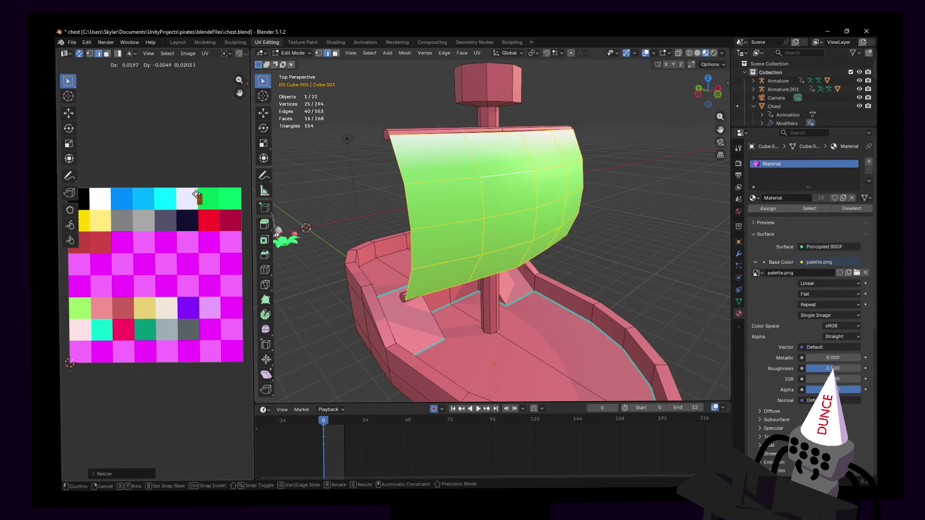
key("g")
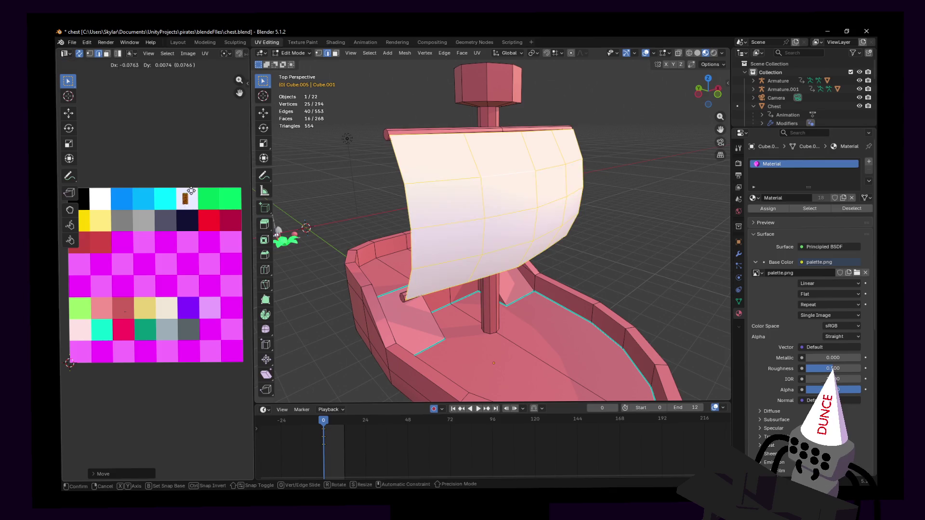
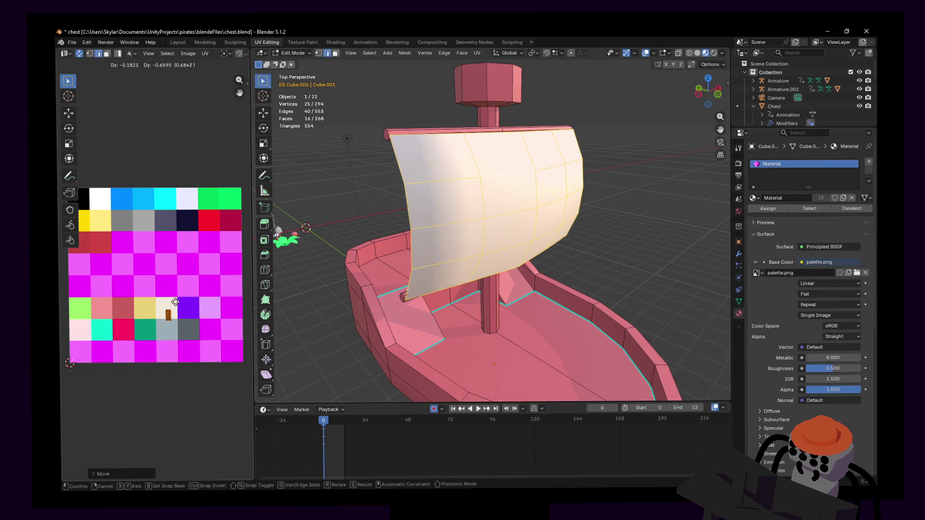
- Select two left deck floor faces and inset them to outline a smaller patch
key("Tab")
key("shift+grave")
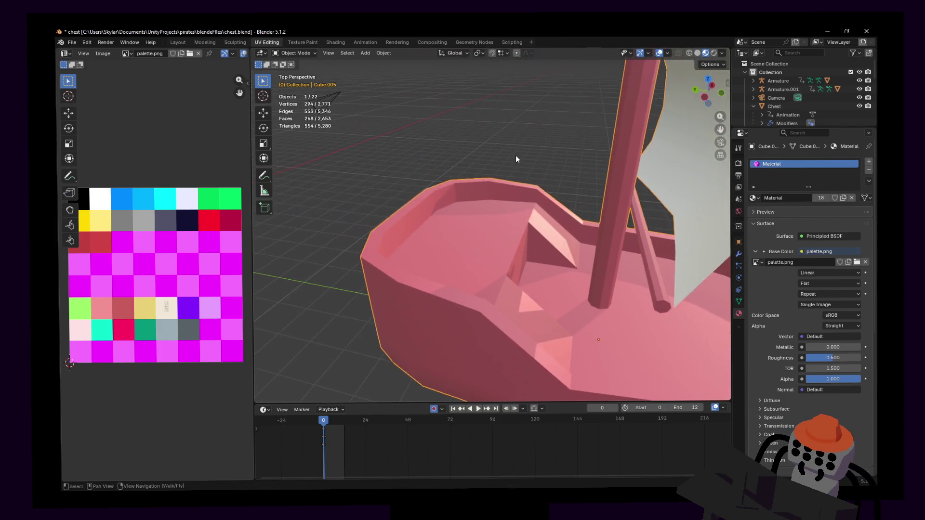
left_click(492, 225)
key("Tab")
left_click(538, 211, "shift")
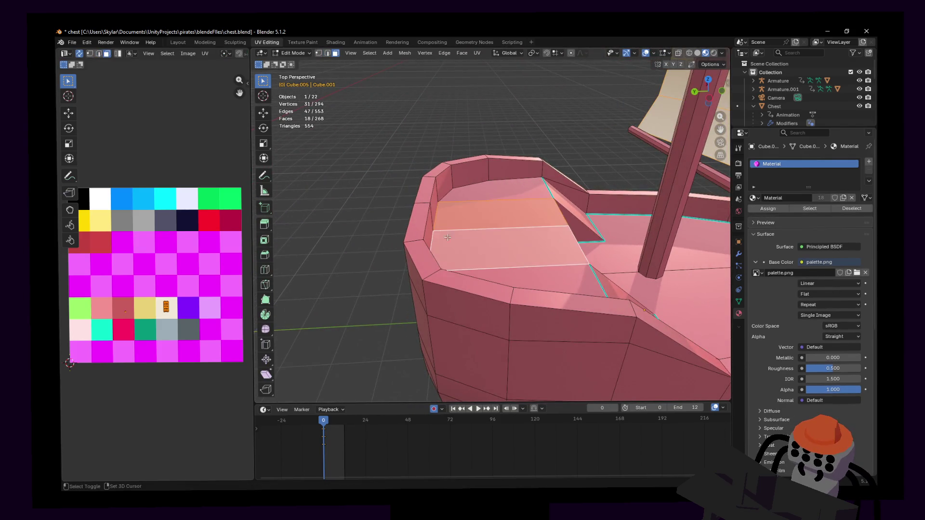
middle_click_drag(537, 212, 469, 174)
scroll(469, 174, "up", 2)
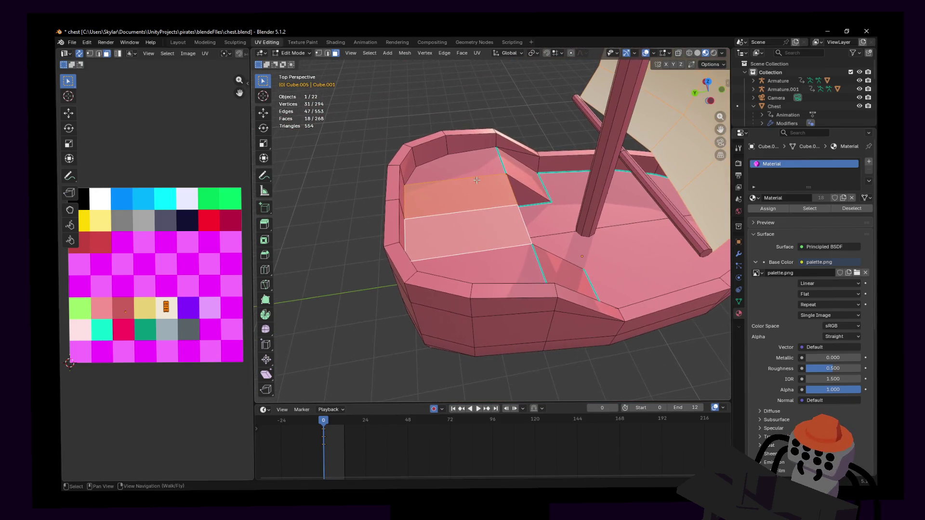
middle_click_drag(570, 134, 518, 164)
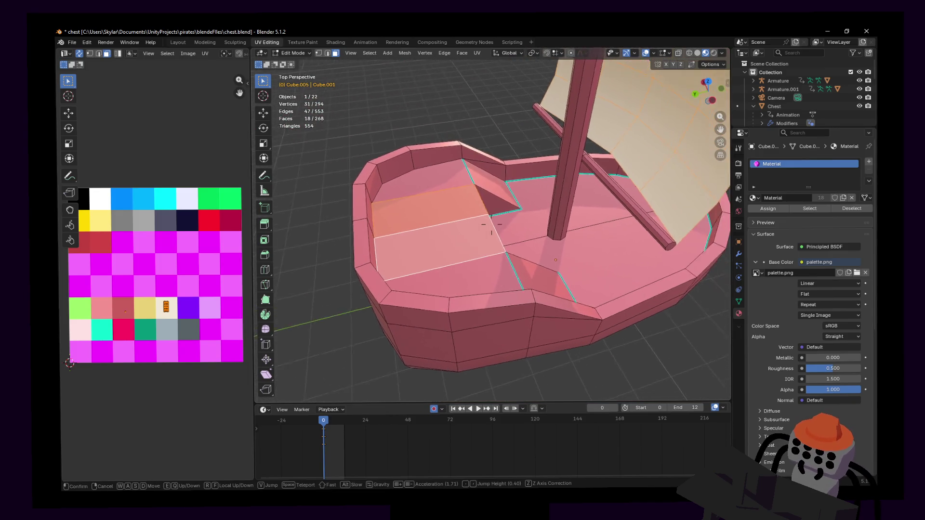
left_click(369, 249)
middle_click_drag(369, 250, 466, 224)
scroll(466, 224, "up", 2)
left_click(466, 224, "shift")
key("i")
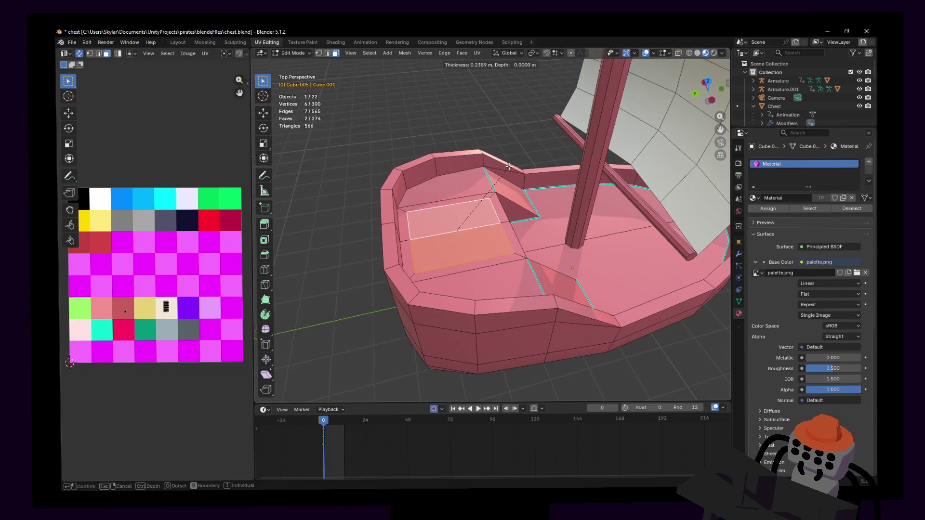
left_click(508, 167)
scroll(508, 167, "up", 2)
- Shift the adjacent wall edge along the Y axis to square up the patch
mouse_move(508, 167)
middle_mouse_down("shift")
mouse_move(494, 231)
mouse_move(455, 216)
middle_mouse_up("shift")
left_click(475, 255, "shift")
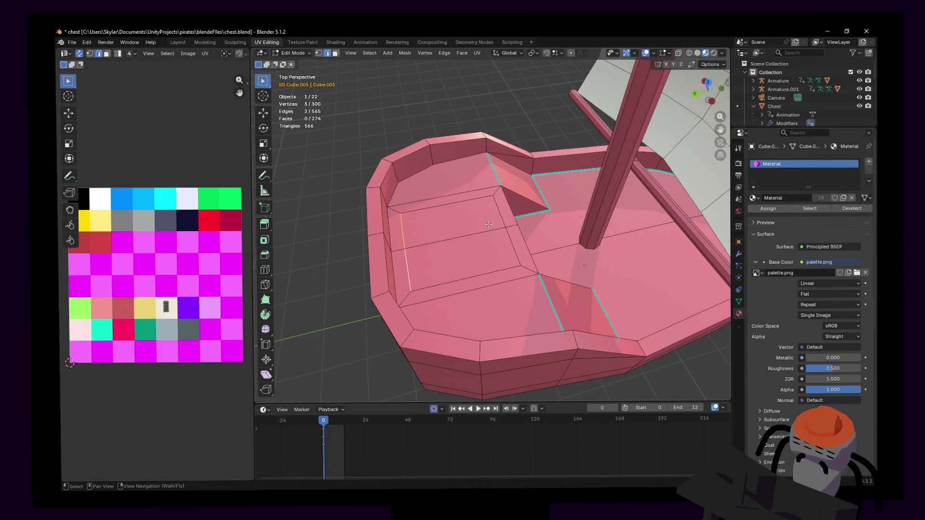
key("g")
key("y")
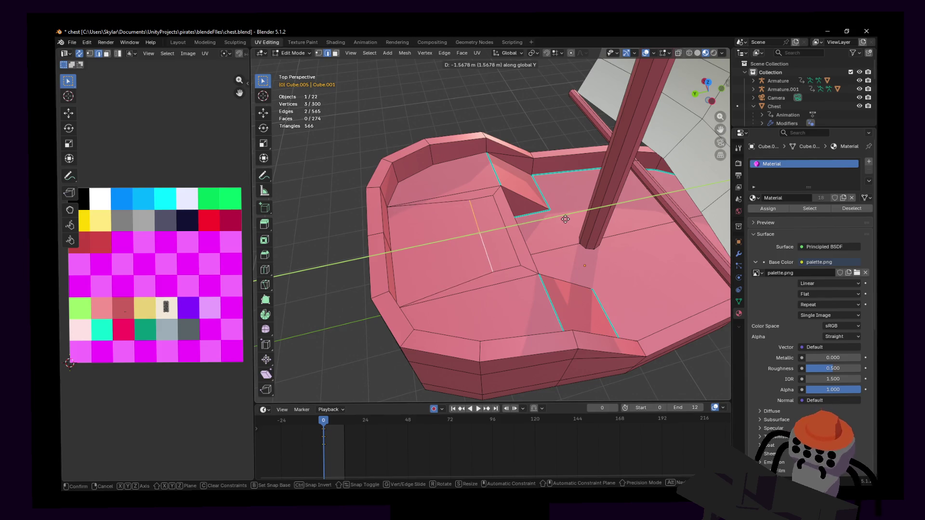
left_click(565, 219)
- Select two deck floor faces and begin extruding them upward into a box
mouse_move(565, 218)
middle_mouse_down()
mouse_move(497, 232)
mouse_move(492, 245)
middle_mouse_up()
left_click(497, 232)
left_click(492, 244, "shift")
key("e")
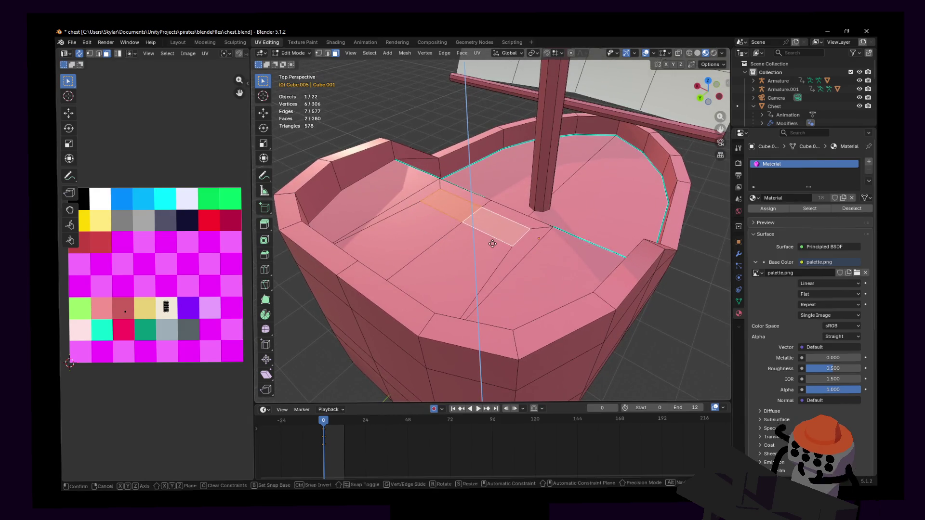
- Set the raised box height and narrow its side faces along the X axis
left_click(494, 233)
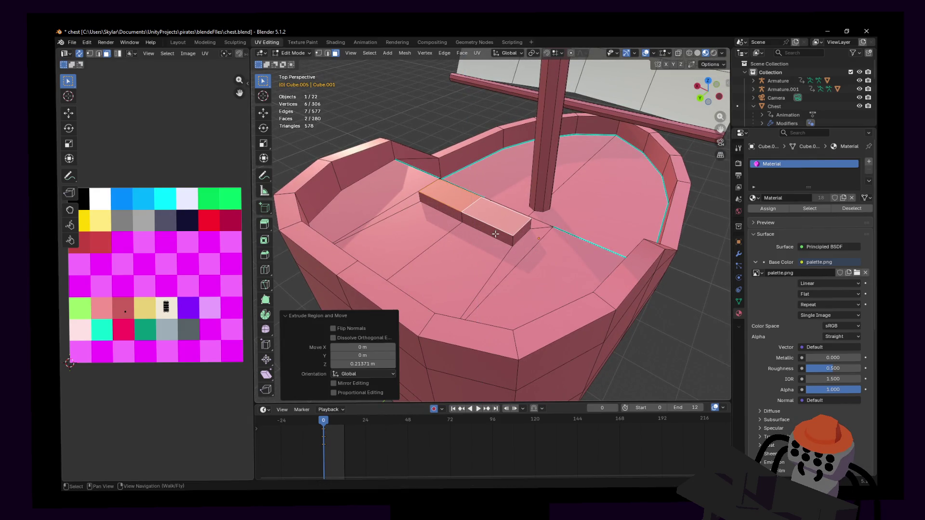
middle_click_drag(575, 188, 550, 189)
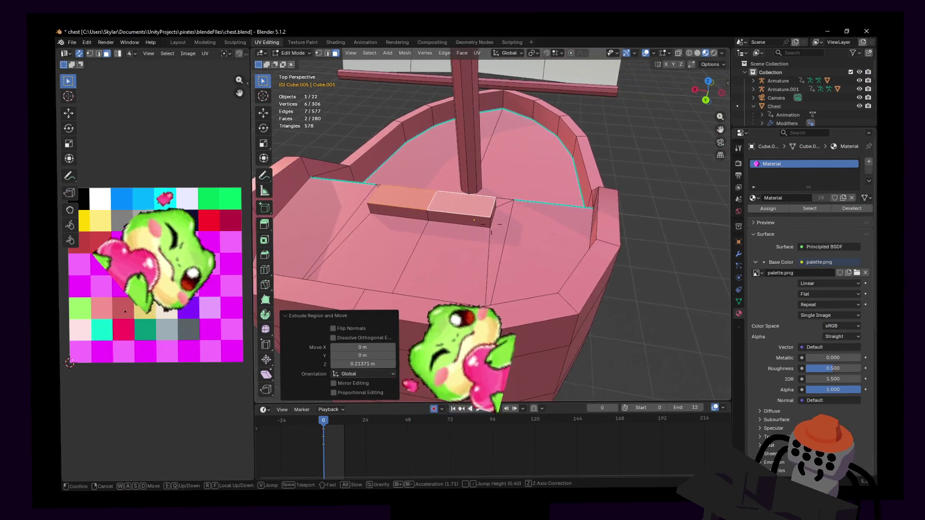
mouse_move(549, 190)
middle_mouse_down()
mouse_move(536, 206)
mouse_move(595, 247)
middle_mouse_up()
left_click(538, 217, "alt")
key("s")
key("x")
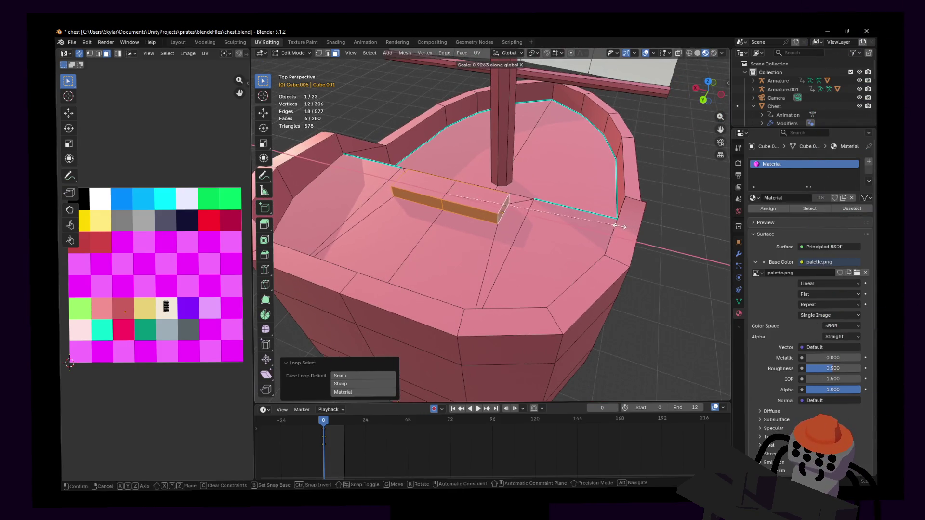
left_click(515, 188)
- Shorten the box by sliding its end face along the Y axis
middle_click_drag(515, 188, 517, 188)
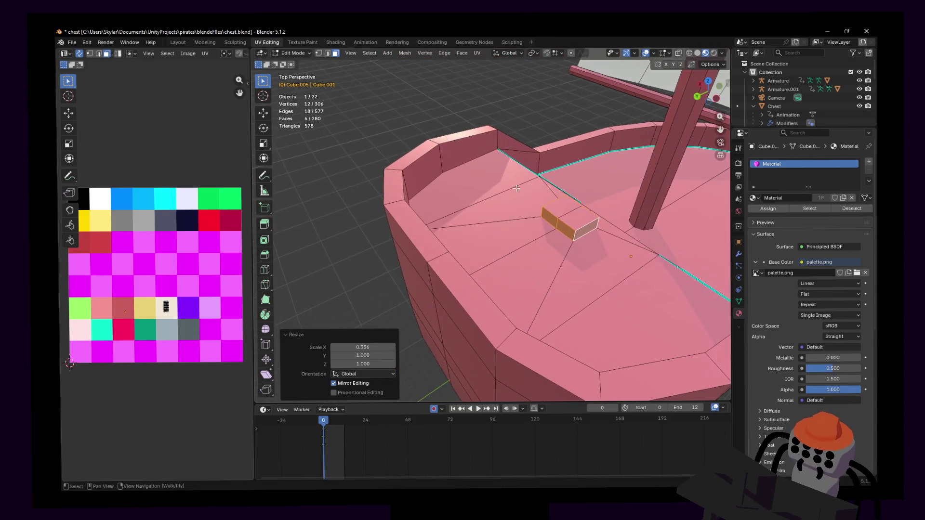
left_click(554, 221)
middle_click_drag(554, 221, 558, 208)
key("g")
key("y")
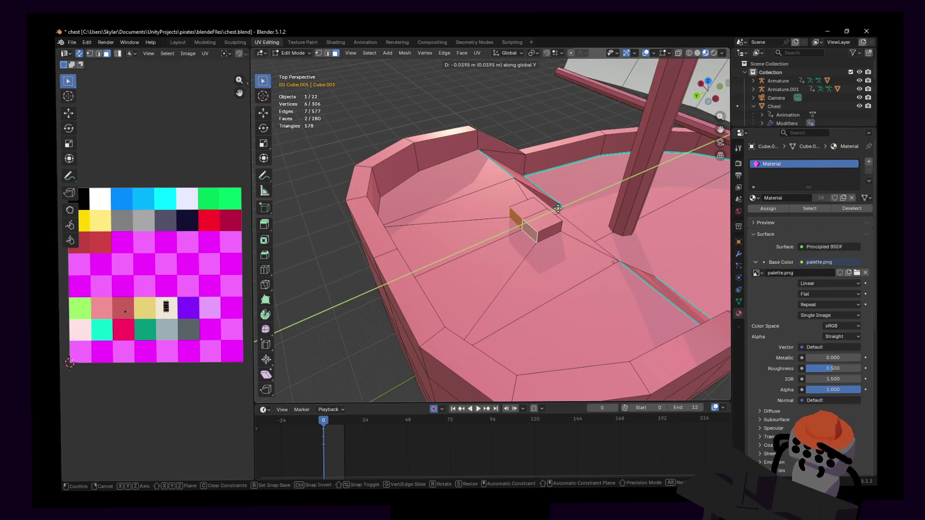
left_click(569, 209)
- Discard a stray top extrusion and widen the whole box in X and Y
left_click(540, 213)
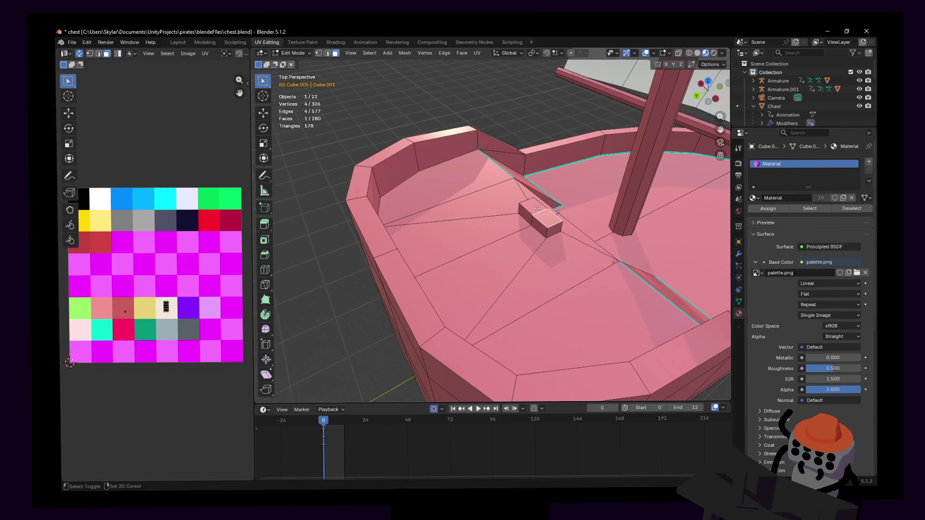
middle_click_drag(539, 213, 549, 224)
key("e")
right_click(558, 230)
key("ctrl+z")
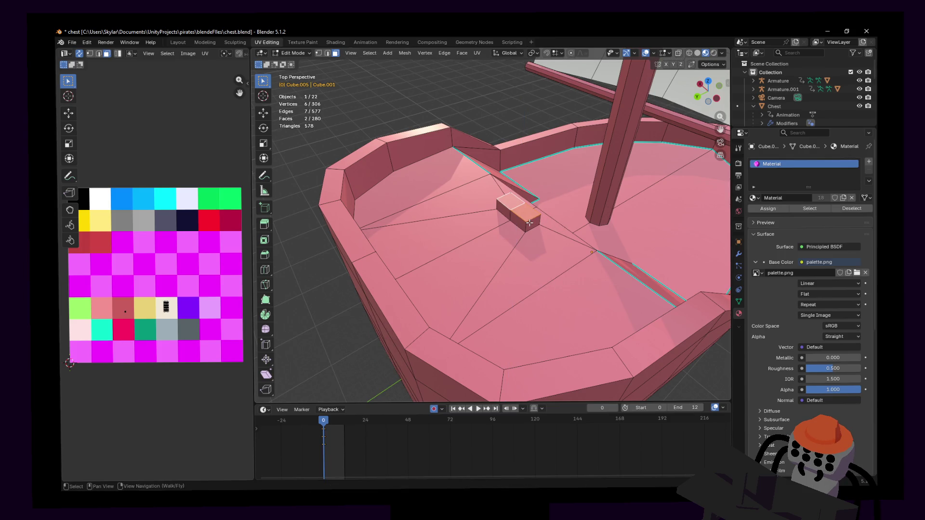
key("l")
key("s")
key("shift+z")
left_click(600, 186)
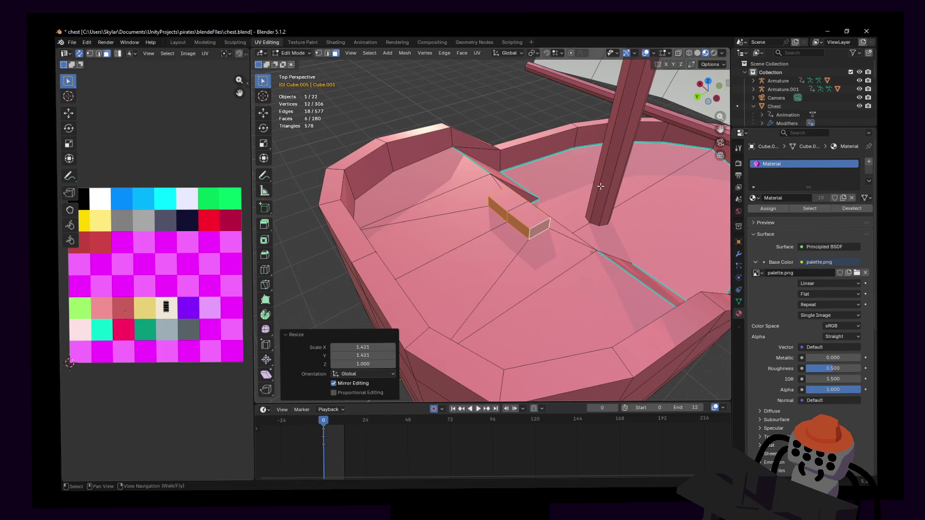
- Inset the box's top face and lift the inset slightly along Z
left_click(524, 208)
left_click(492, 224)
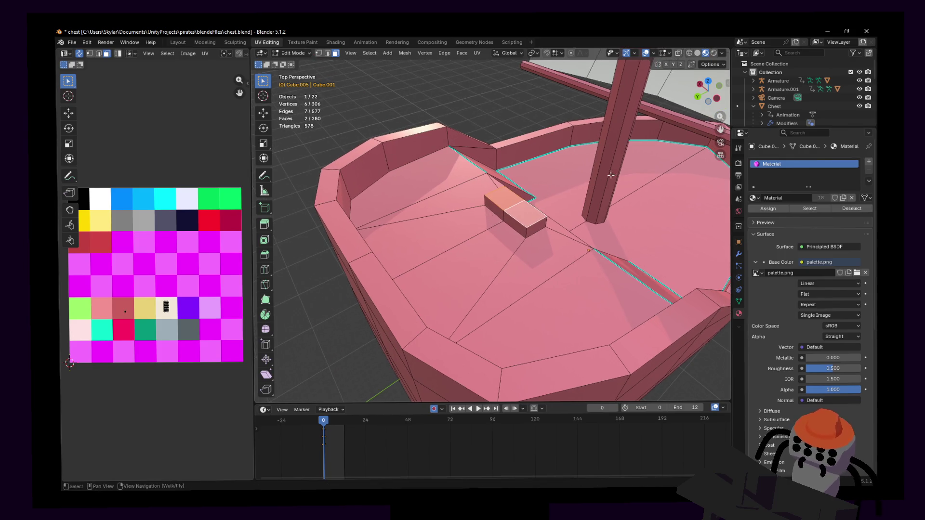
key("i")
left_click(624, 168)
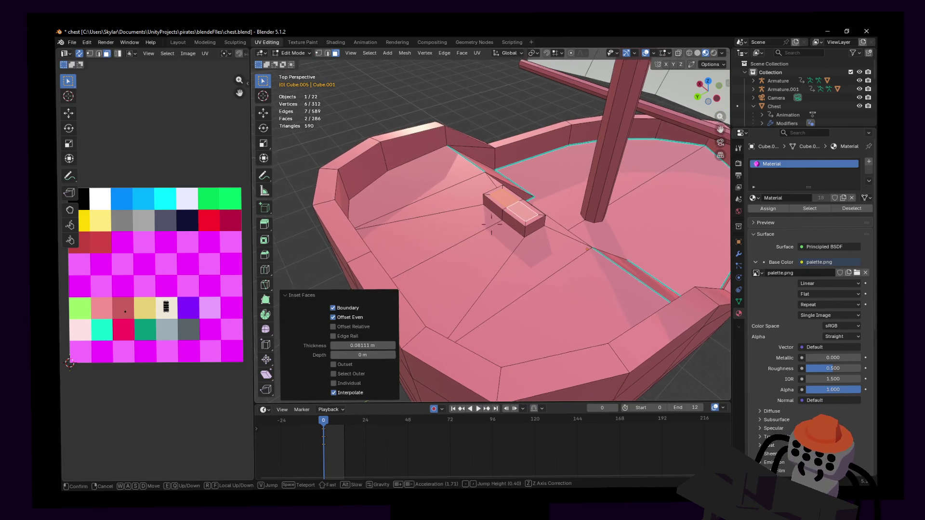
middle_click_drag(625, 167, 533, 227)
key("s")
key("g")
key("z")
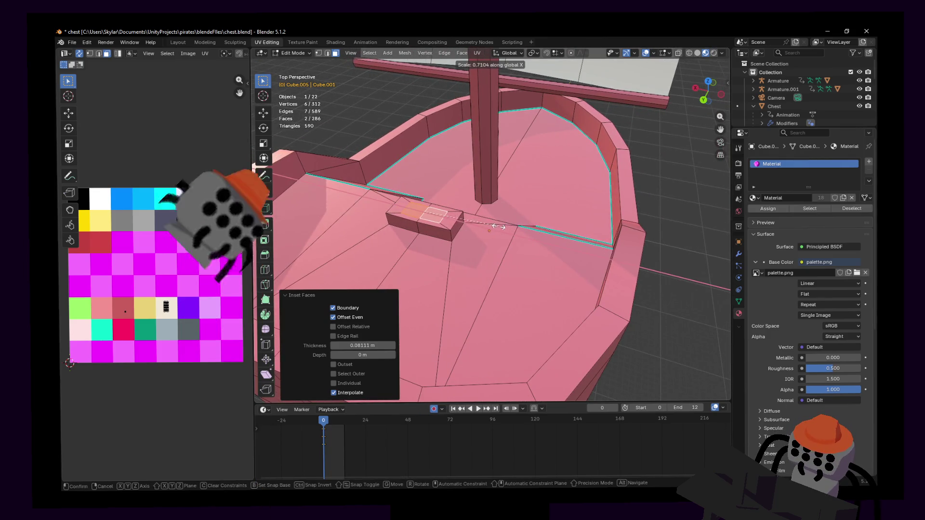
left_click(504, 225)
- Extrude the inset face up into a tall block and raise its top edge into a peak
middle_click_drag(504, 225, 516, 208)
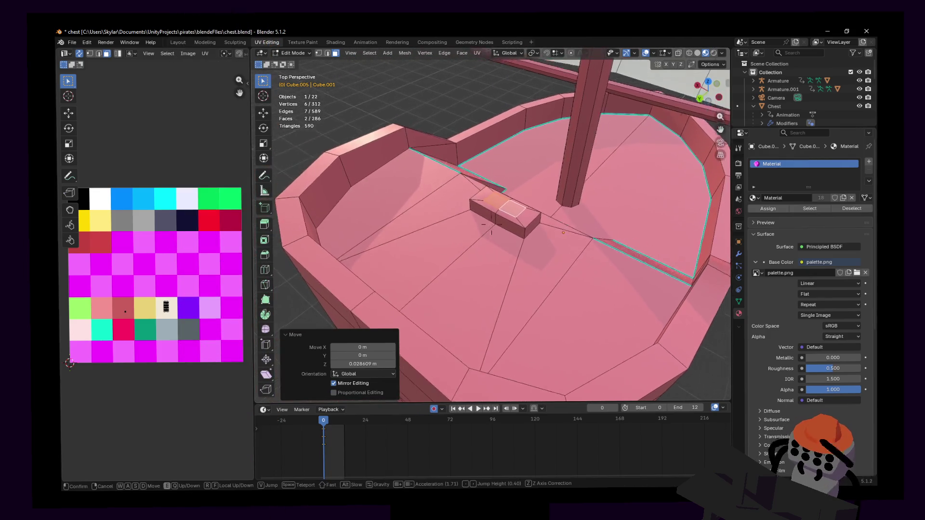
key("e")
key("z")
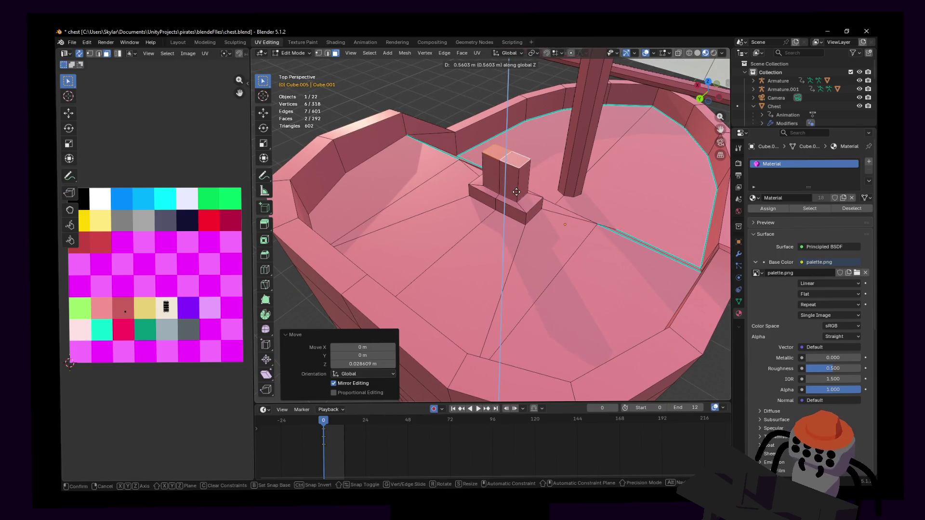
left_click(520, 190)
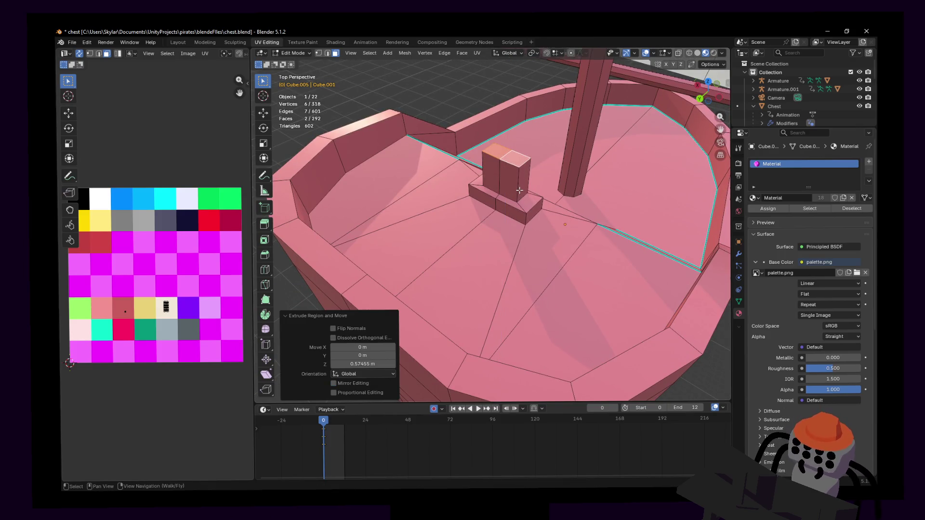
key("2")
left_click(510, 152)
key("g")
key("z")
left_click(513, 141)
middle_click_drag(513, 144, 510, 165)
key("ctrl+r")
key("Escape")
- Duplicate the block's front faces along Y and separate the copy into its own object
key("shift+grave")
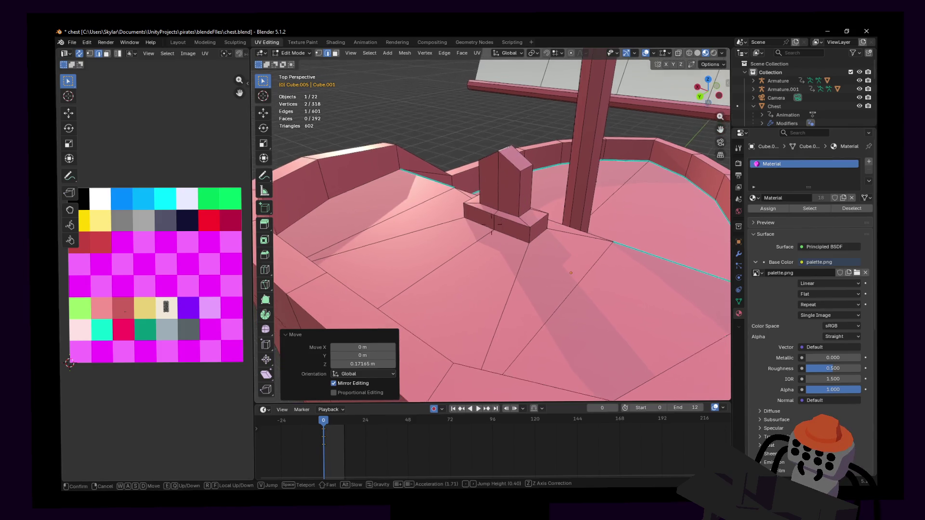
key("w")
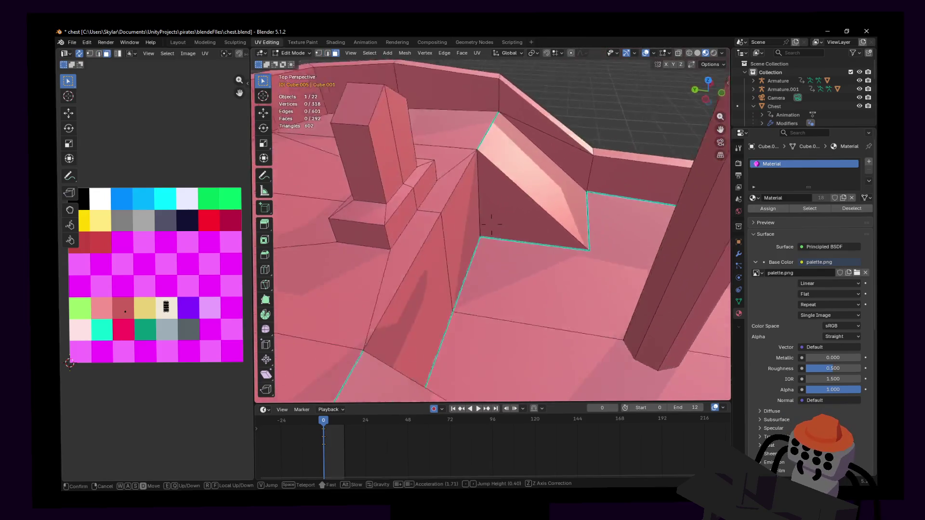
key("s")
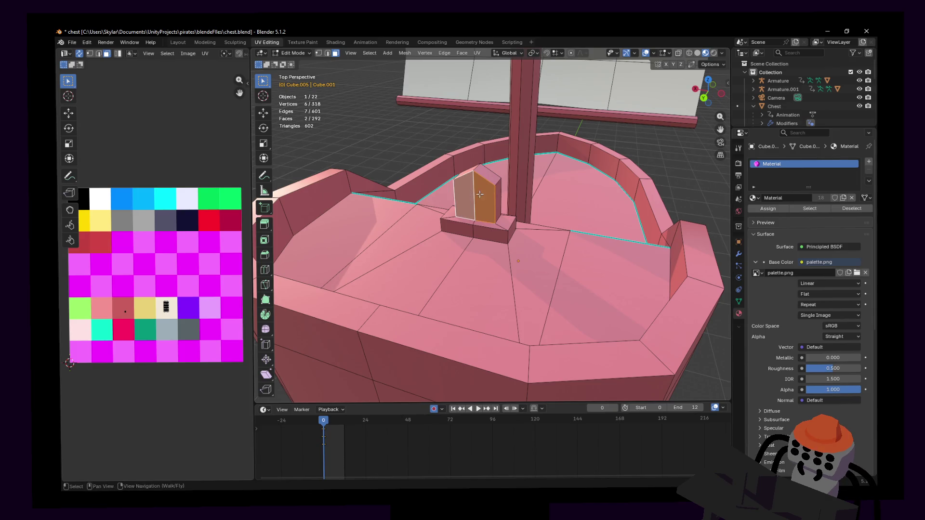
middle_click_drag(479, 194, 564, 189)
key("e")
key("y")
left_click(555, 199)
key("shift+grave")
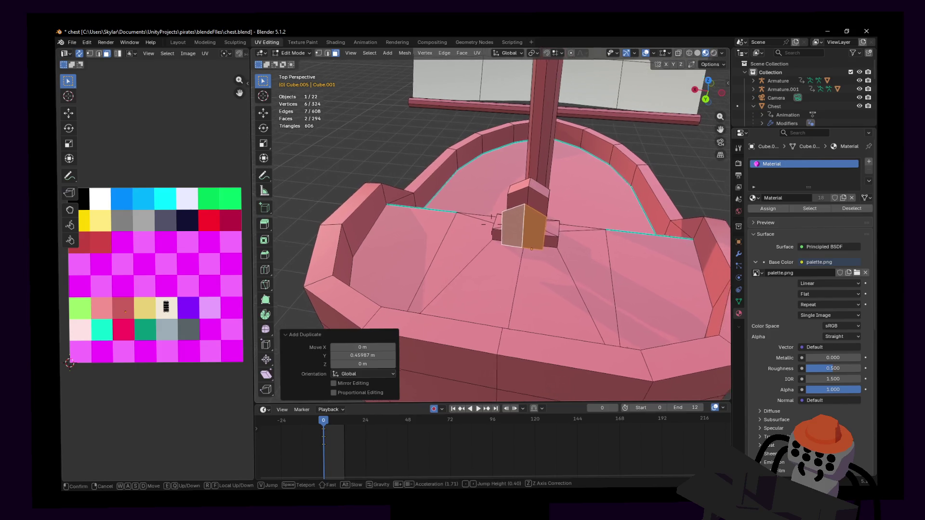
left_click(563, 203)
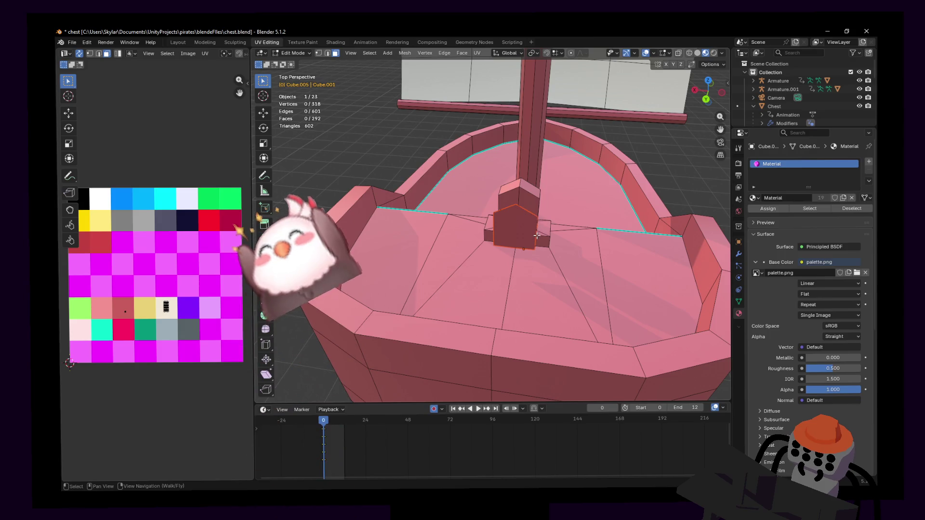
key("Tab")
key("shift+grave")
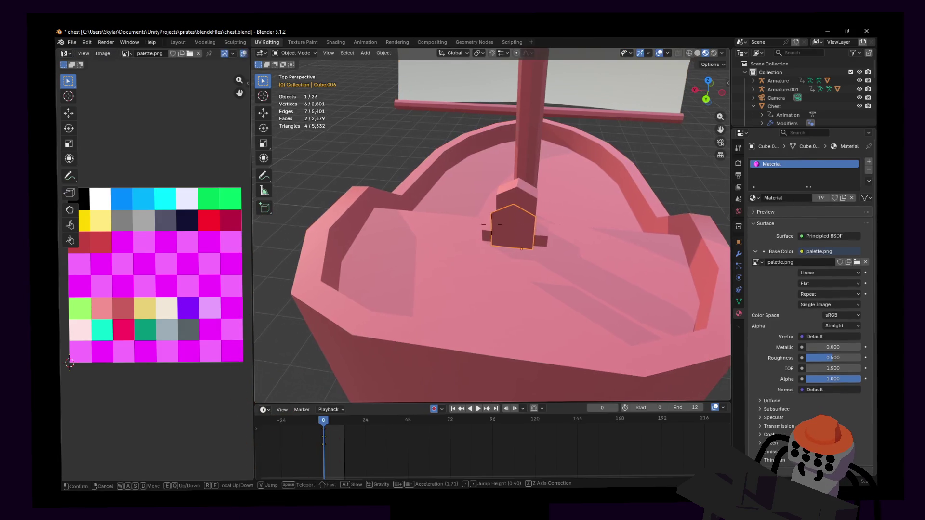
- Set the split-off piece's origin to its geometry
key("s")
left_click(520, 241)
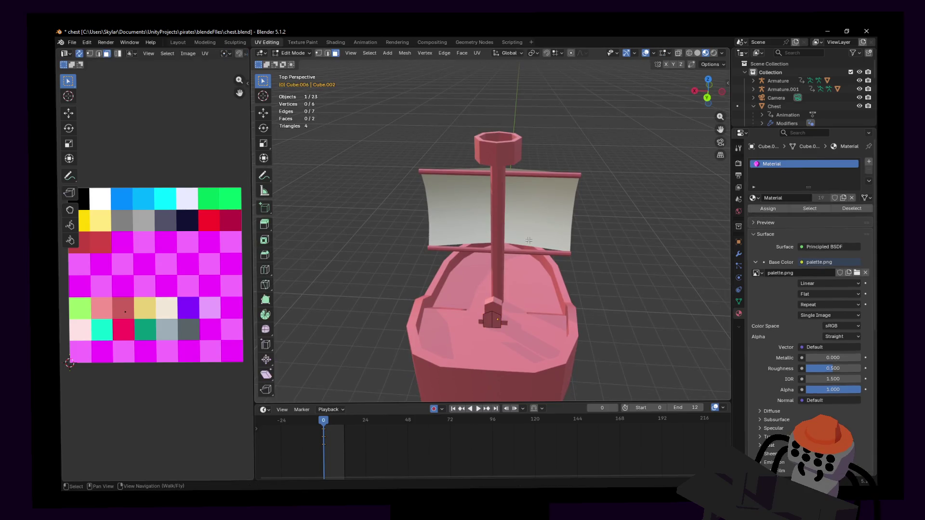
key("g")
key("Escape")
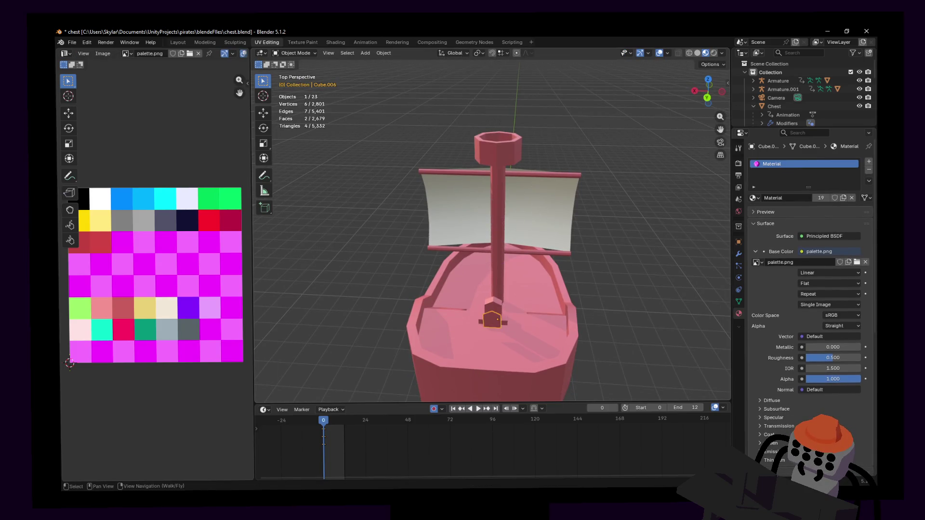
right_click(530, 216)
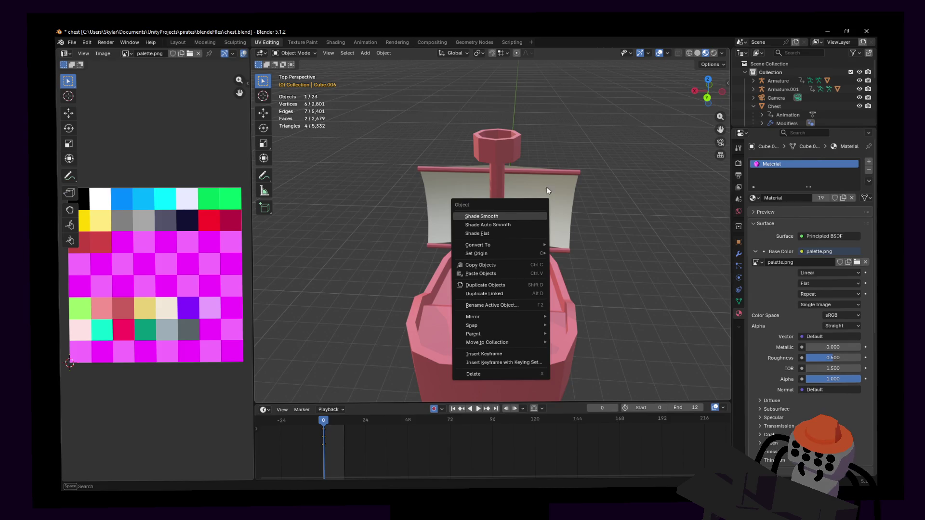
left_click(550, 208)
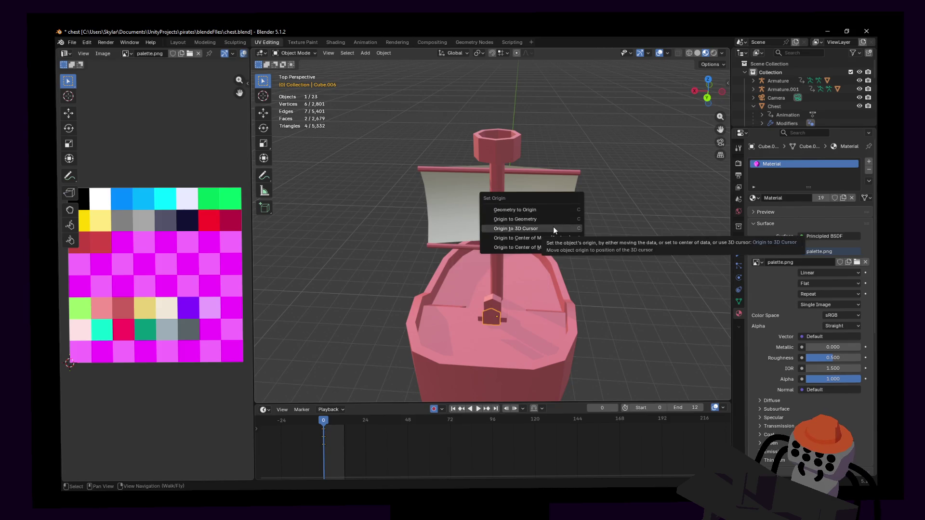
left_click(551, 216)
middle_click_drag(506, 216, 505, 220)
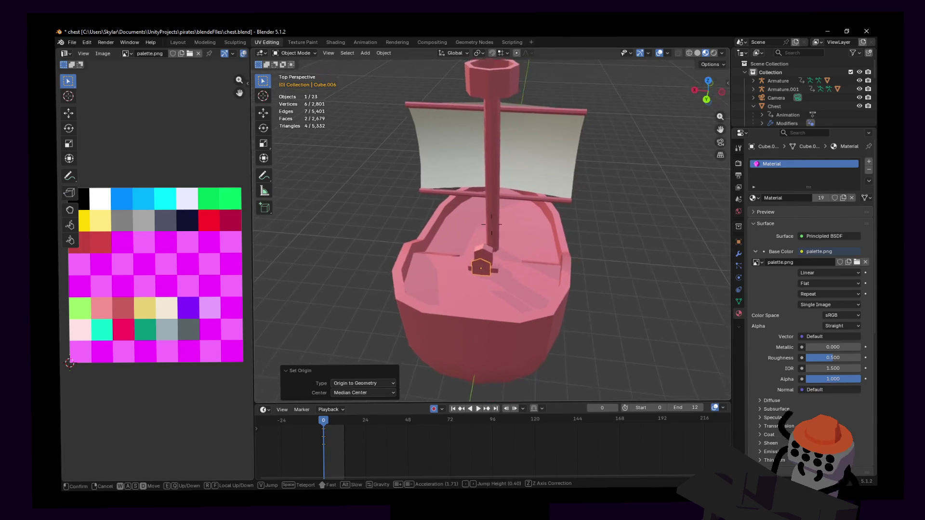
key("shift+grave")
- Round the piece's door outline with LoopTools Circle and enlarge the face
key("Tab")
left_click(539, 257)
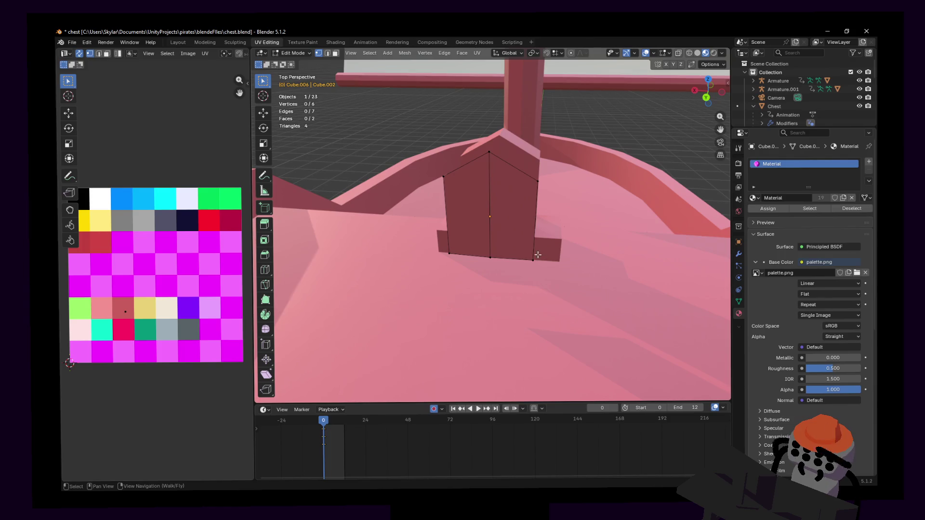
key("a")
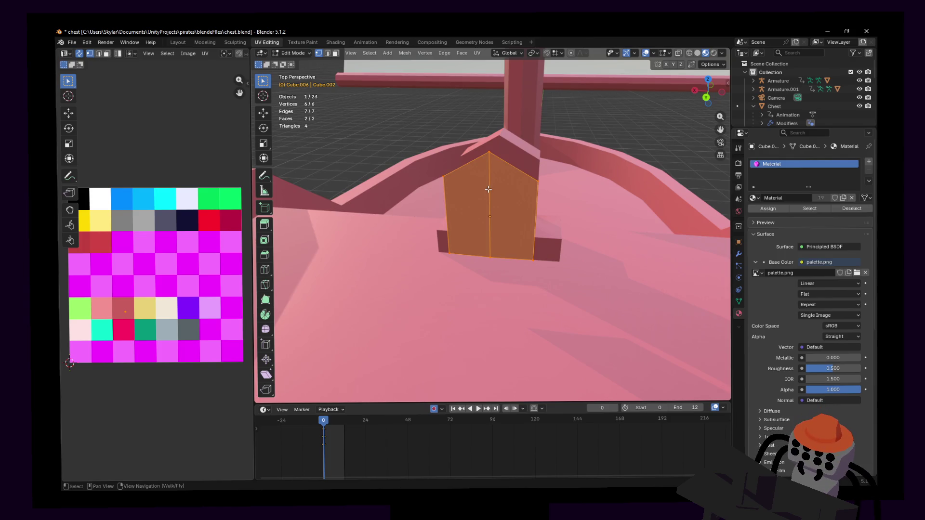
right_click(535, 157)
left_click(610, 154)
key("shift+grave")
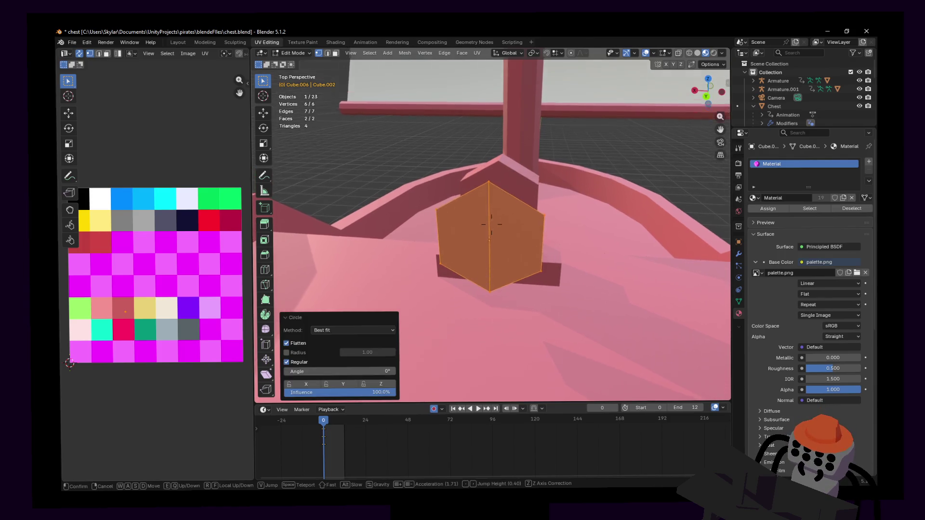
left_click(491, 224)
key("s")
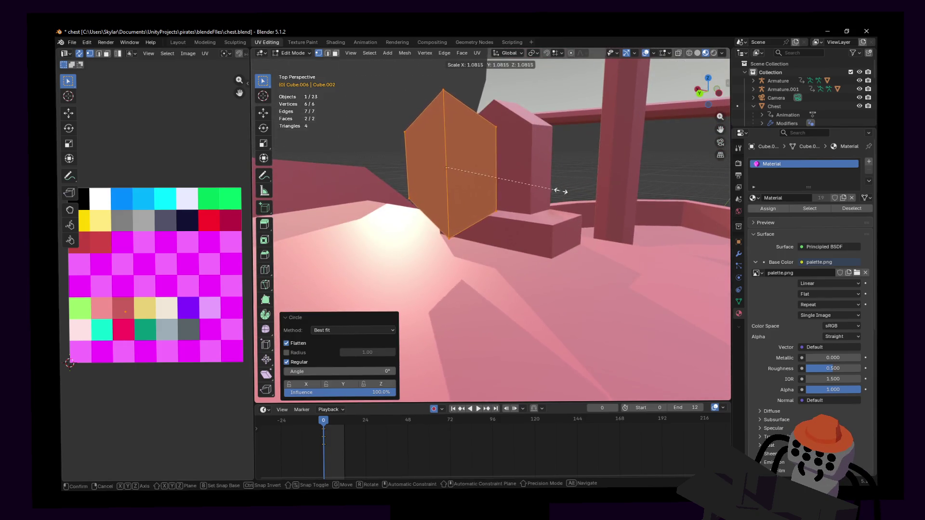
left_click(583, 195)
- Shrink the rounded face to about 0.42 scale and check it against the cabin
key("shift+grave")
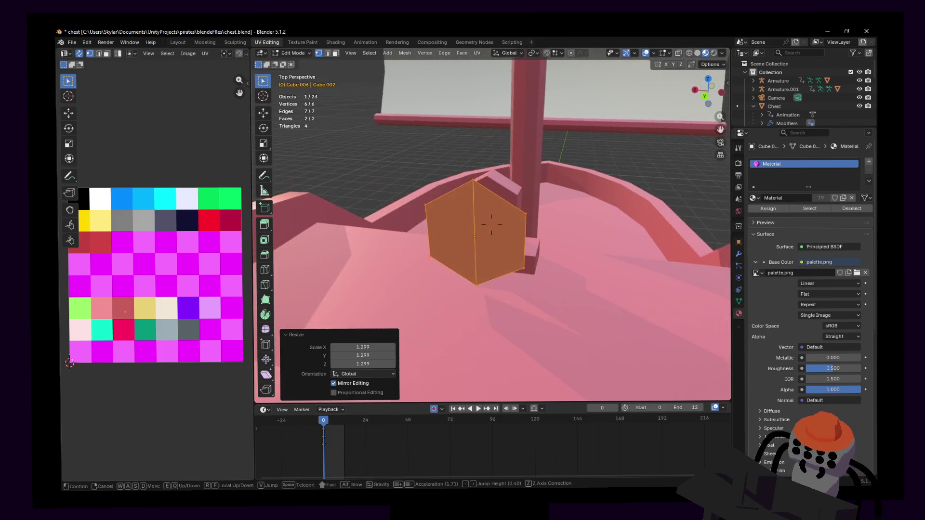
key("w")
left_click(491, 224)
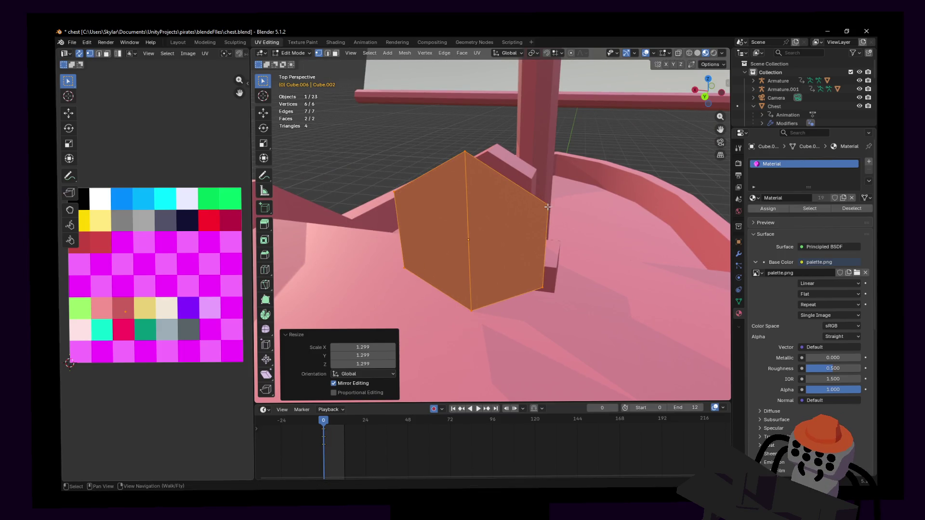
key("s")
left_click(491, 224)
key("s")
left_click(511, 225)
scroll(514, 231, "up", 2)
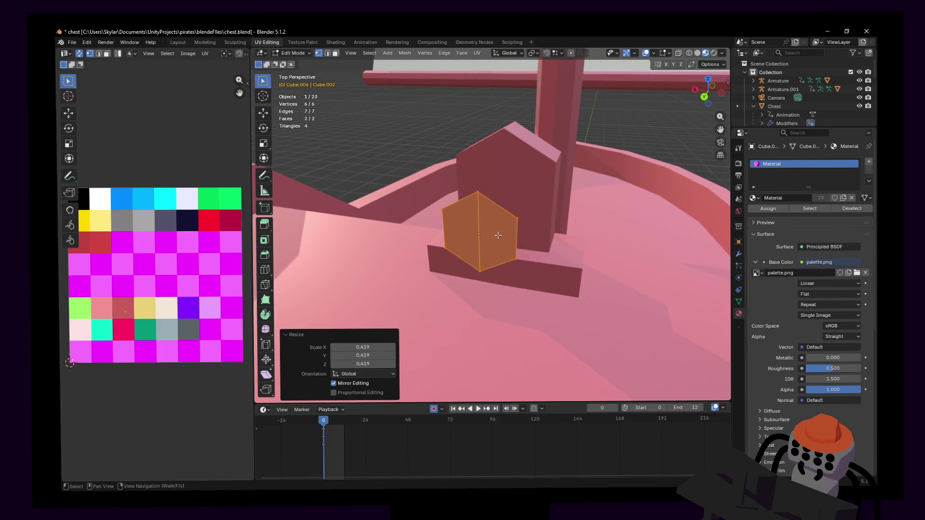
key("shift+grave")
key("w")
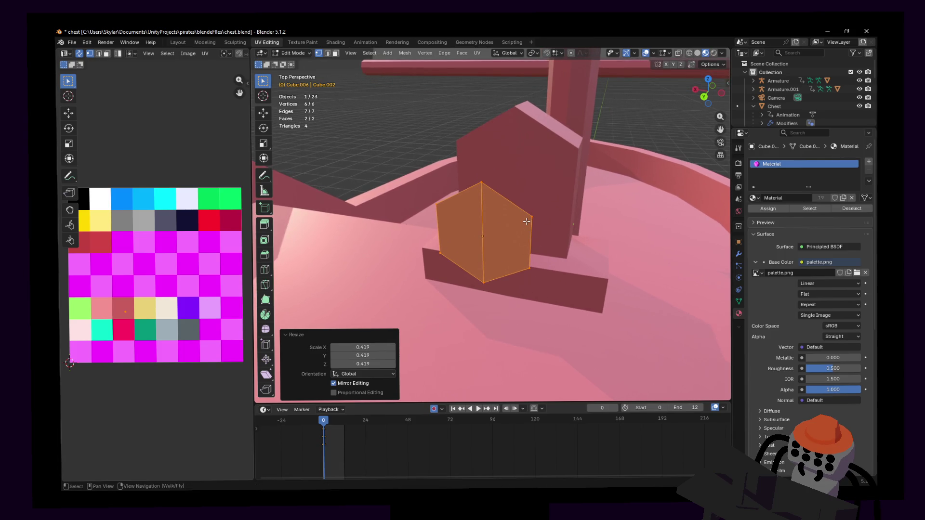
left_click(533, 211)
key("shift+grave")
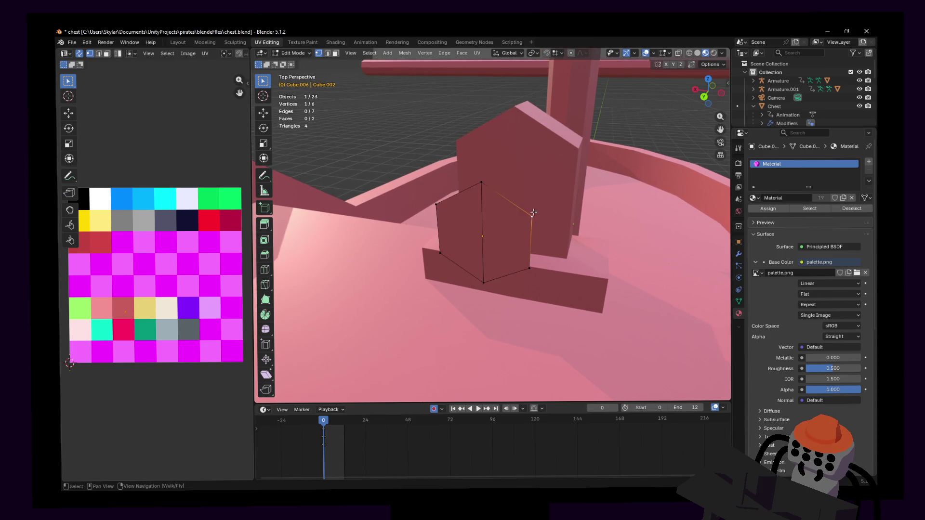
key("s")
left_click(533, 208)
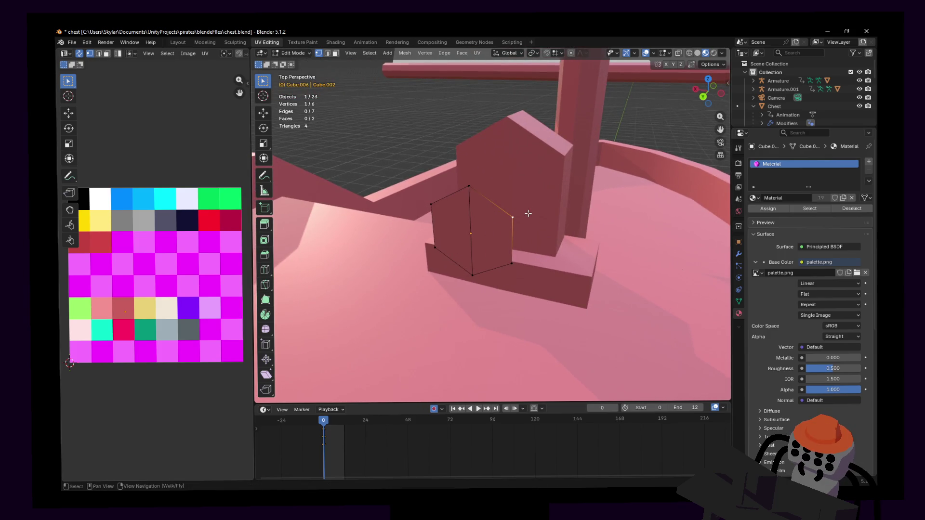
left_click(553, 200)
- Shrink both faces slightly and extrude them along Z into a thick six-sided disc
middle_click_drag(553, 200, 541, 243)
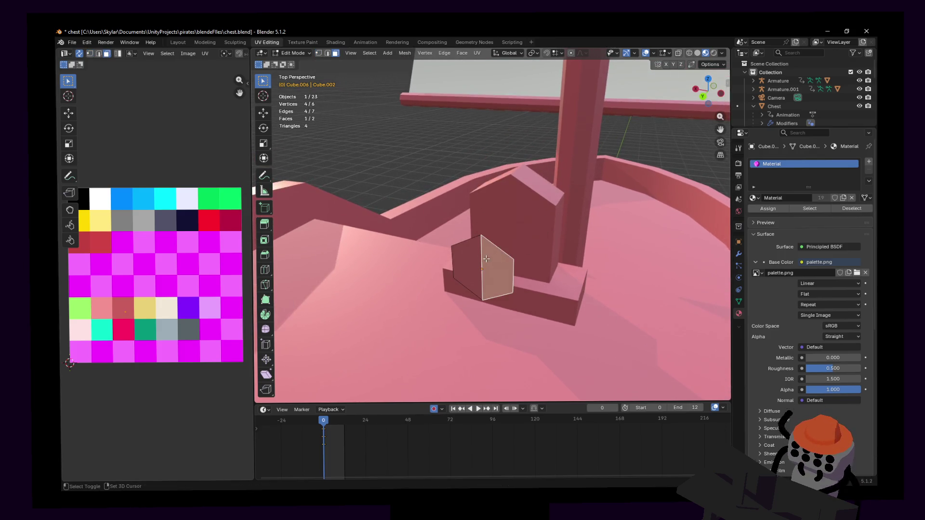
key("l")
key("shift+grave")
key("w")
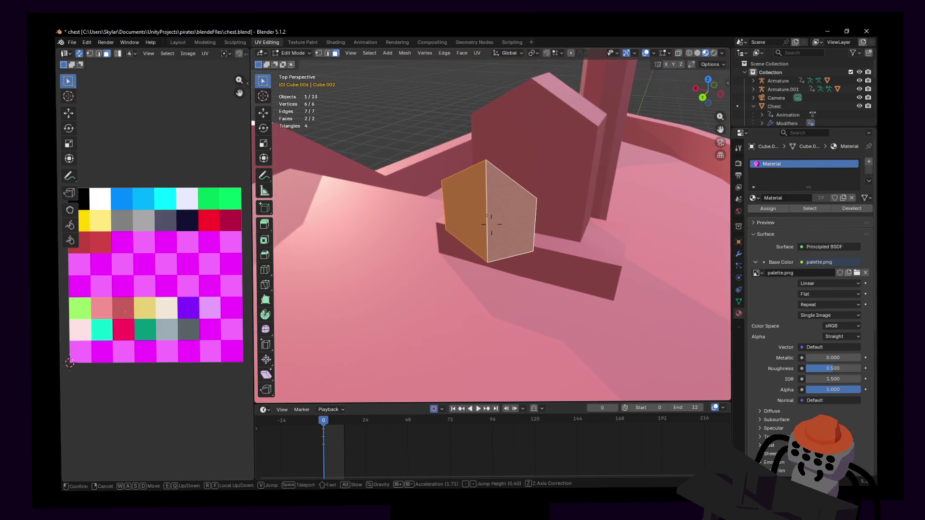
left_click(491, 225)
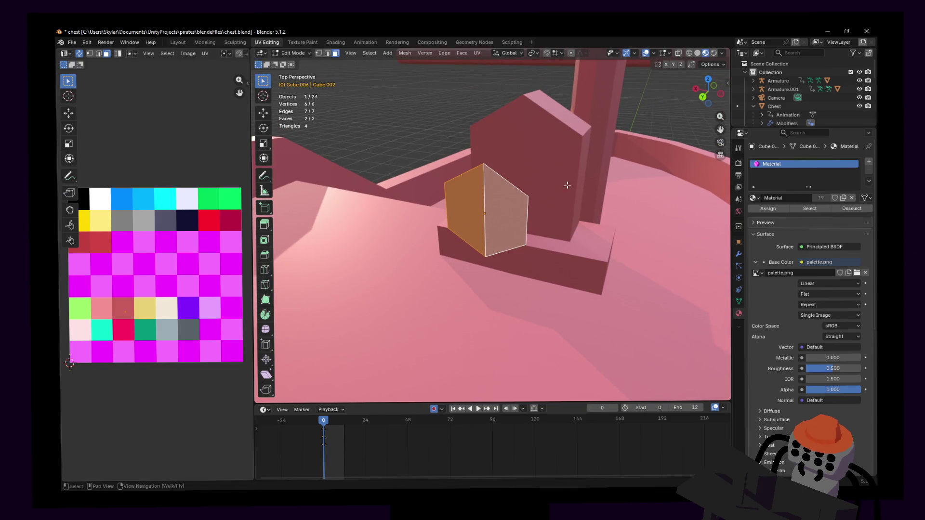
key("s")
left_click(492, 224)
key("shift+grave")
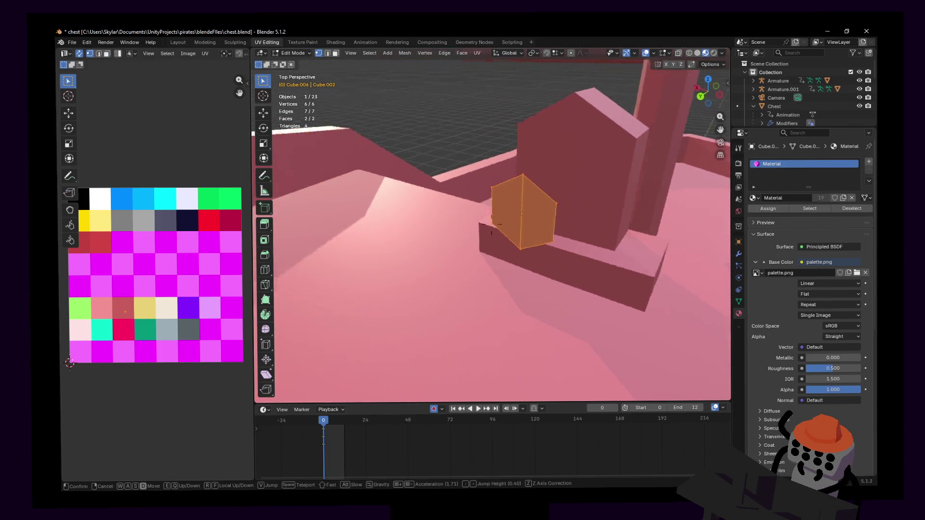
left_click(491, 224)
key("g")
key("z")
key("z")
left_click(539, 188)
- Bevel the disc's selected edges, revert it, and bring up the delete options
left_click(553, 239, "alt")
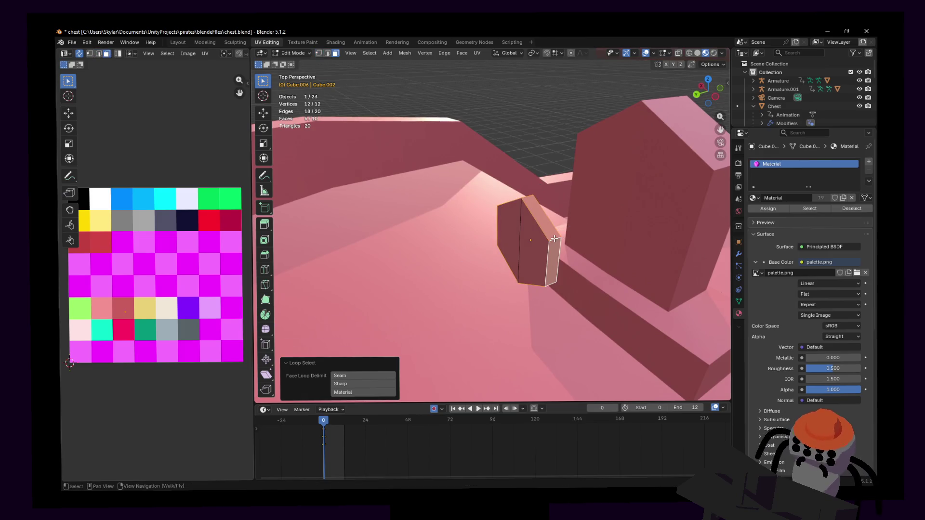
key("shift+grave")
left_click(541, 242)
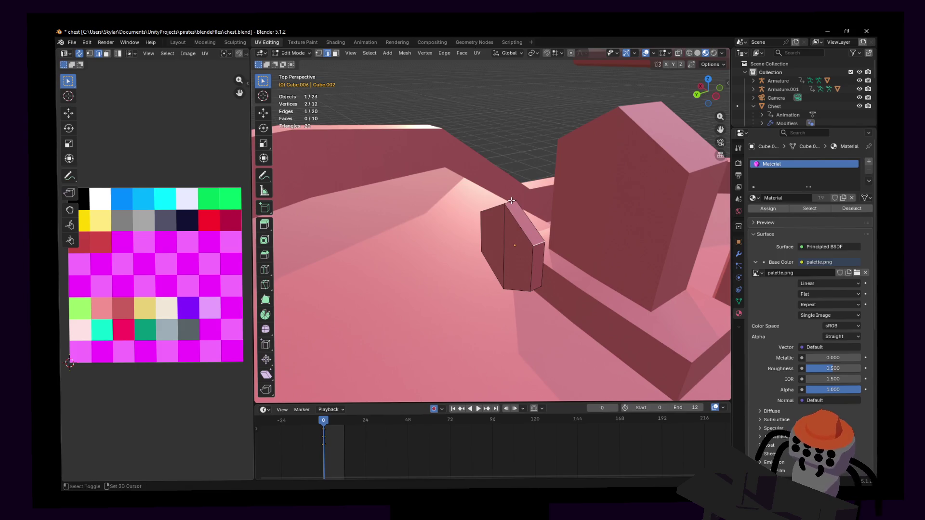
left_click(709, 84)
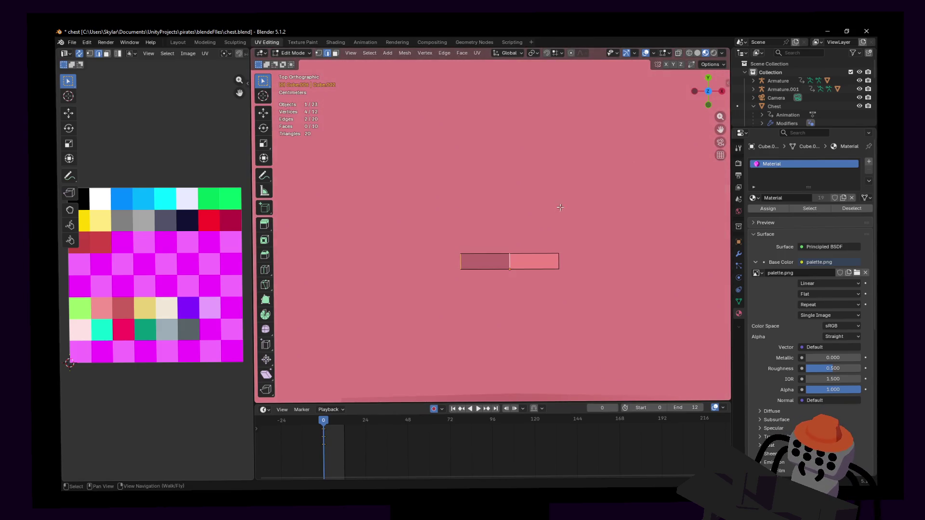
middle_click_drag(554, 216, 546, 242, "shift")
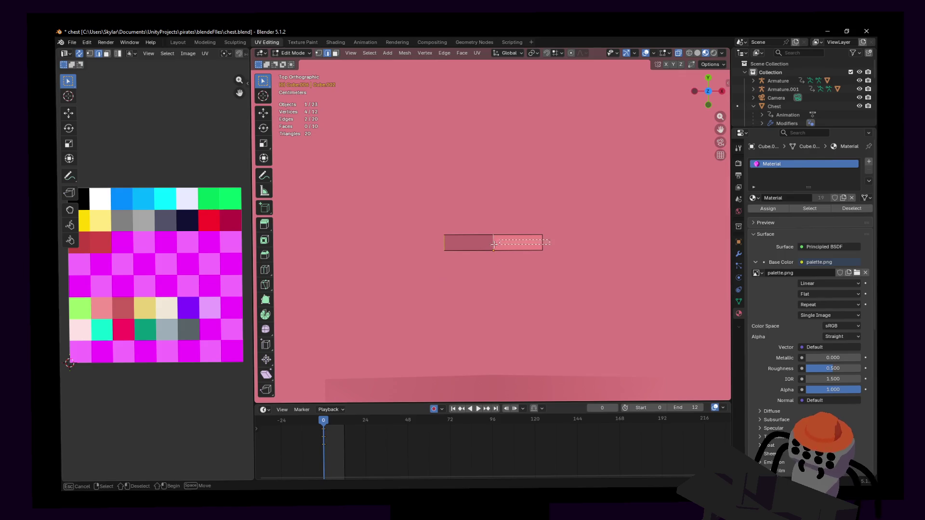
key("shift+grave")
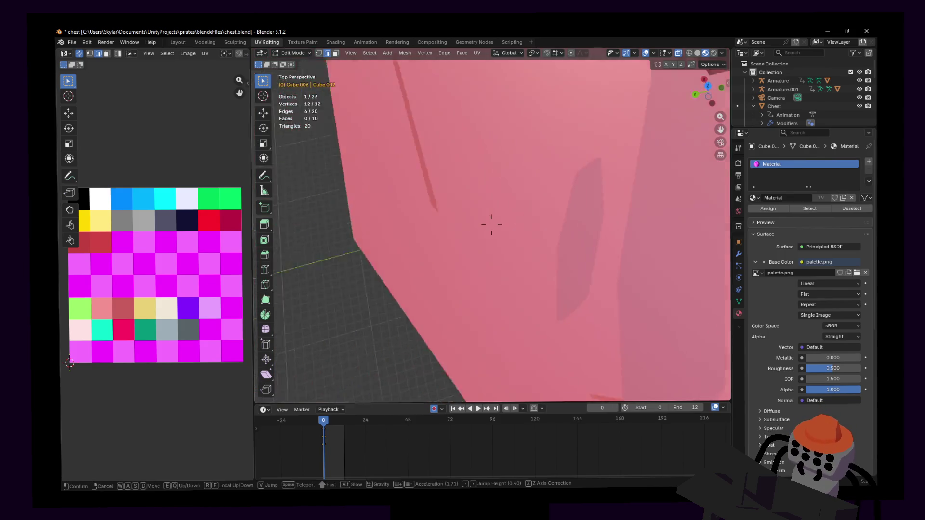
key("w")
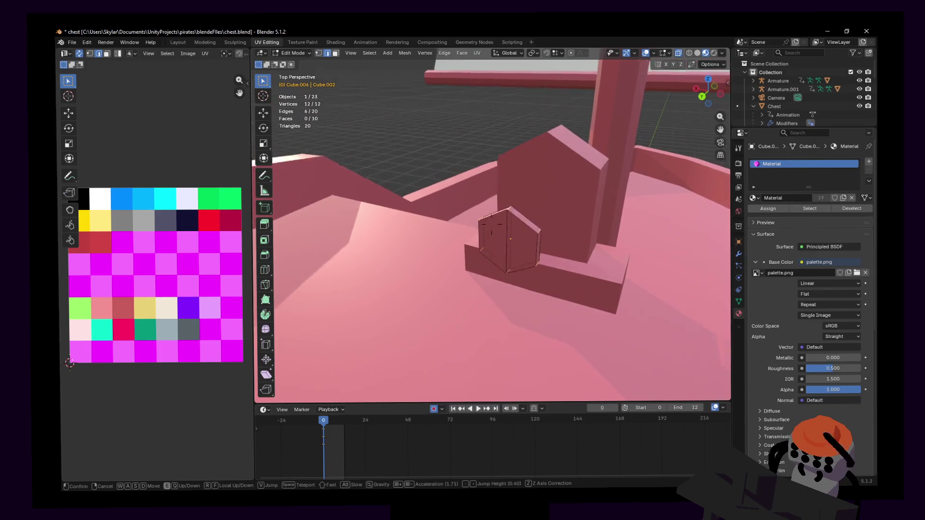
left_click(490, 221)
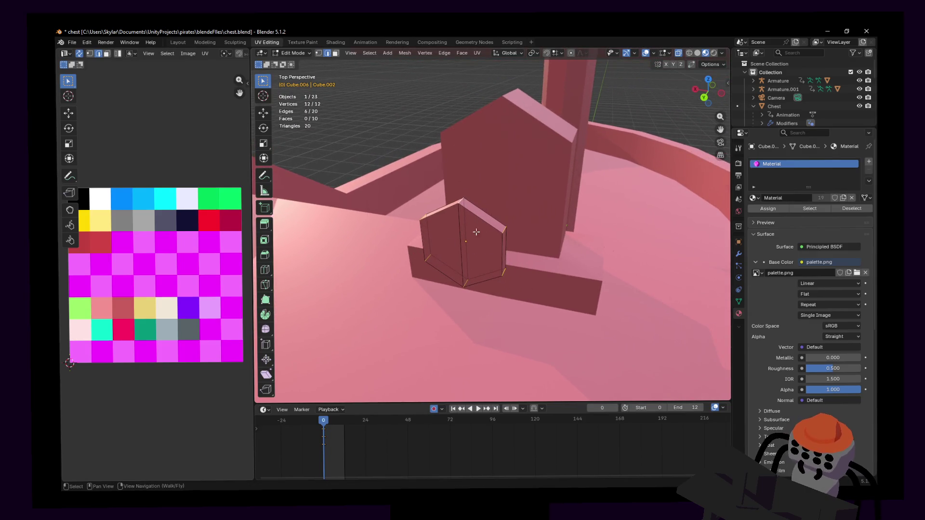
key("ctrl+b")
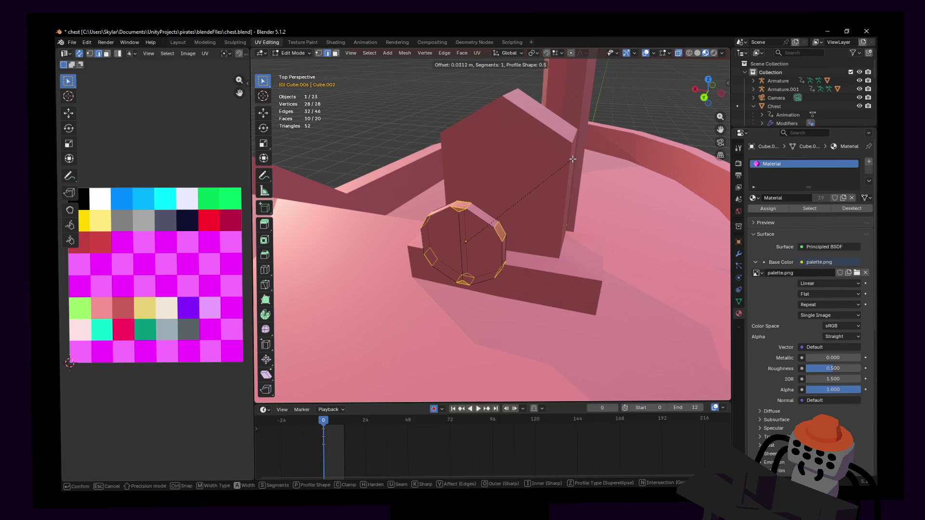
left_click(572, 158)
key("shift+grave")
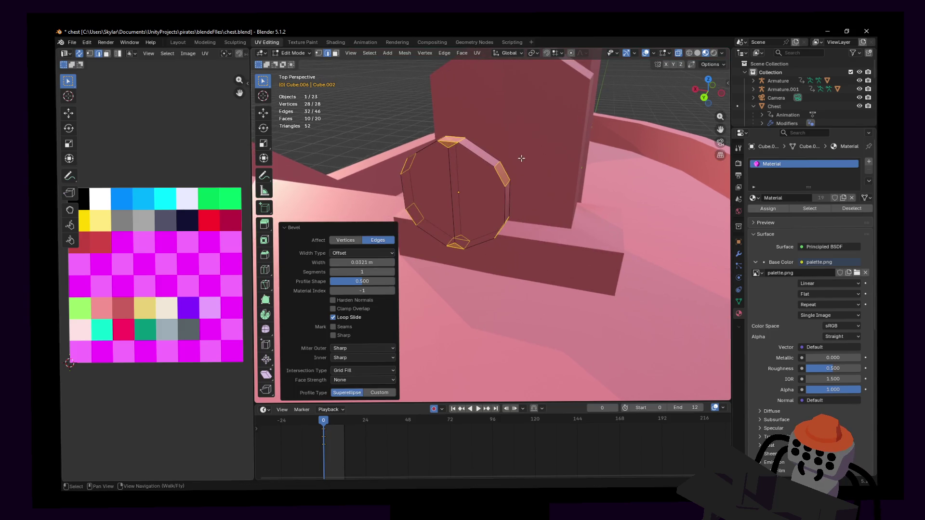
left_click(517, 166)
key("ctrl+z")
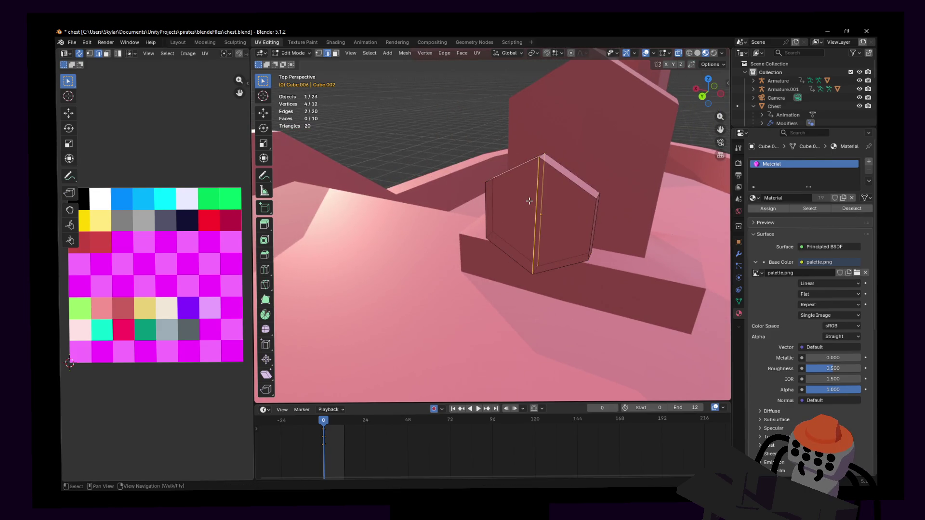
key("x")
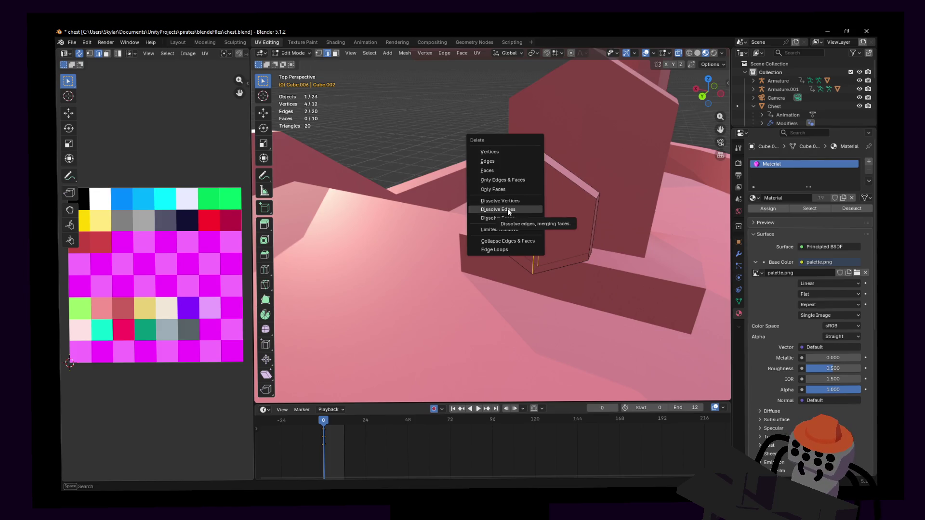
- Dissolve the hub's stray edges so its faces merge, then box-select the whole hexagonal hub mesh
left_click(508, 209)
key("shift+grave")
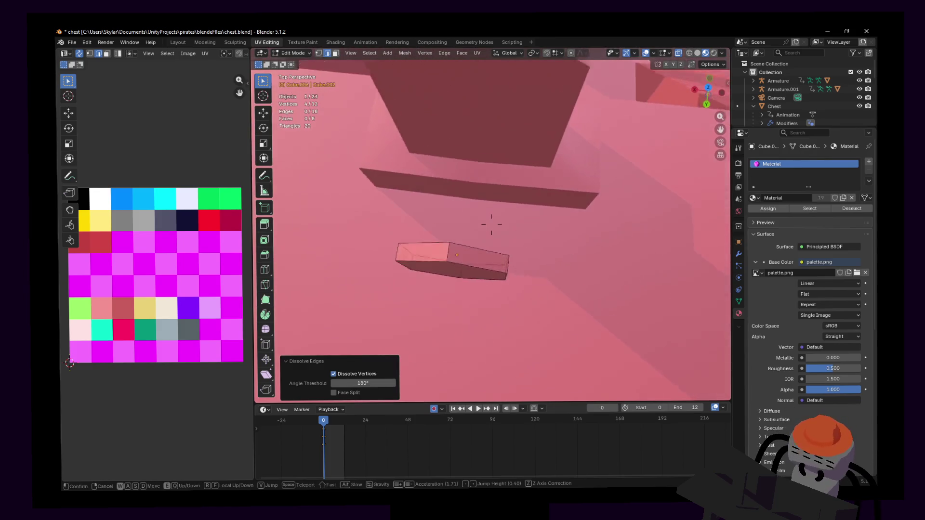
left_click(490, 224)
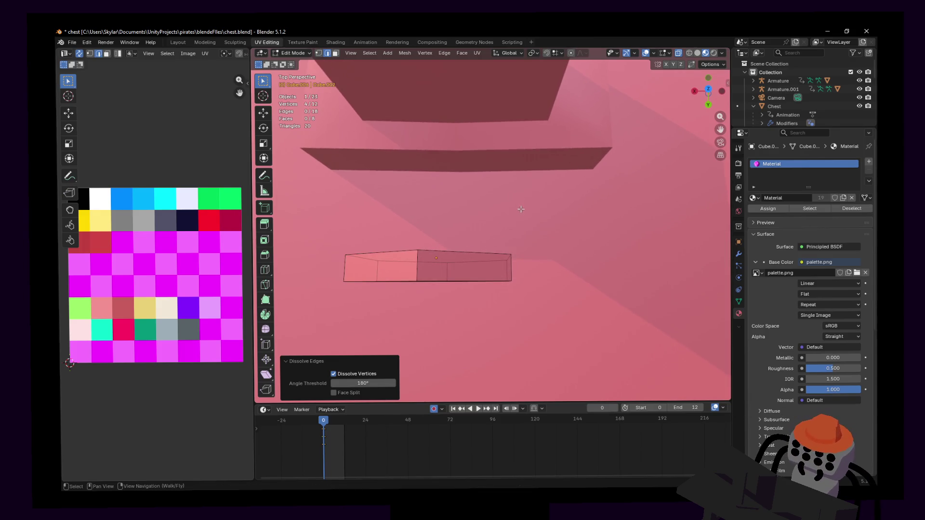
left_click_drag(331, 270, 431, 270)
left_click_drag(534, 274, 536, 275)
key("shift+grave")
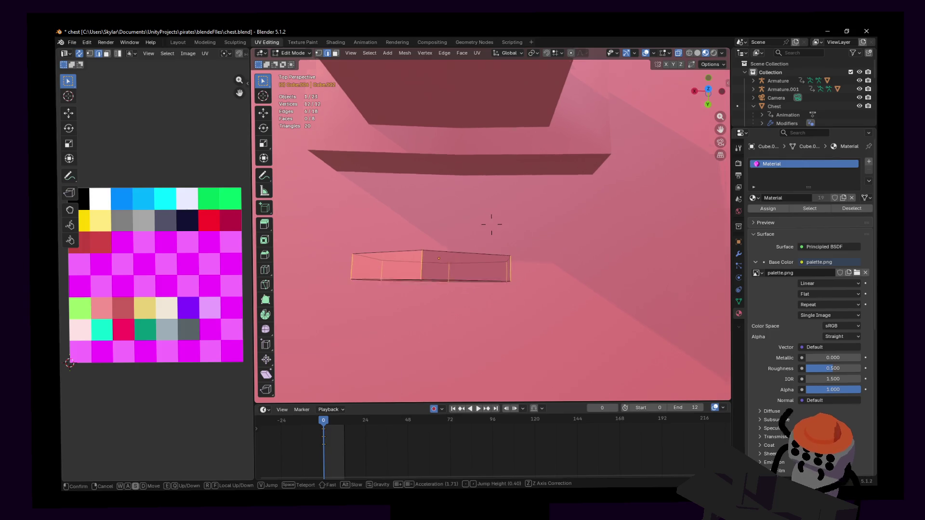
key("w")
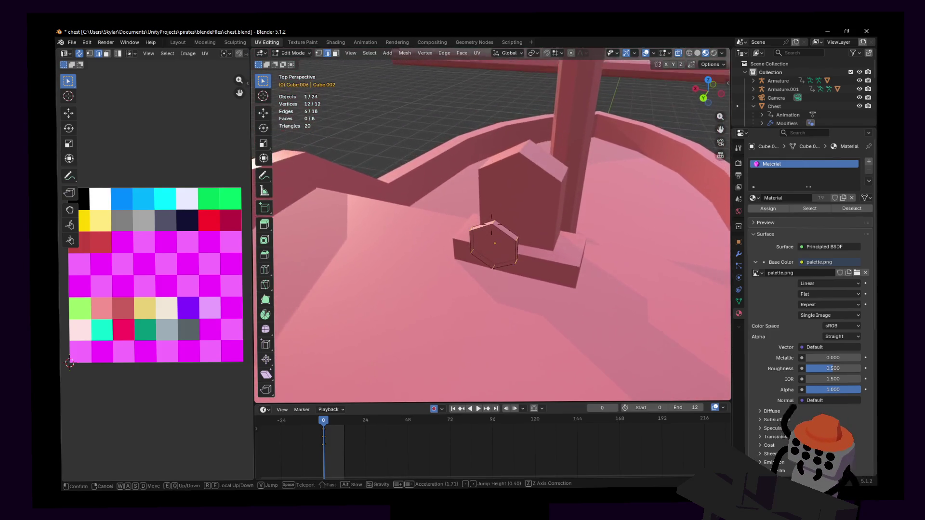
left_click(490, 224)
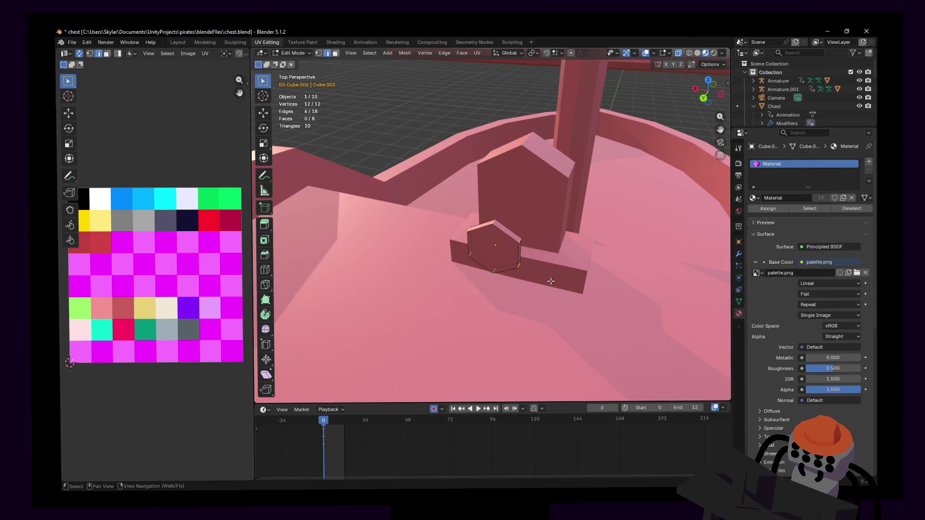
key("ctrl+b")
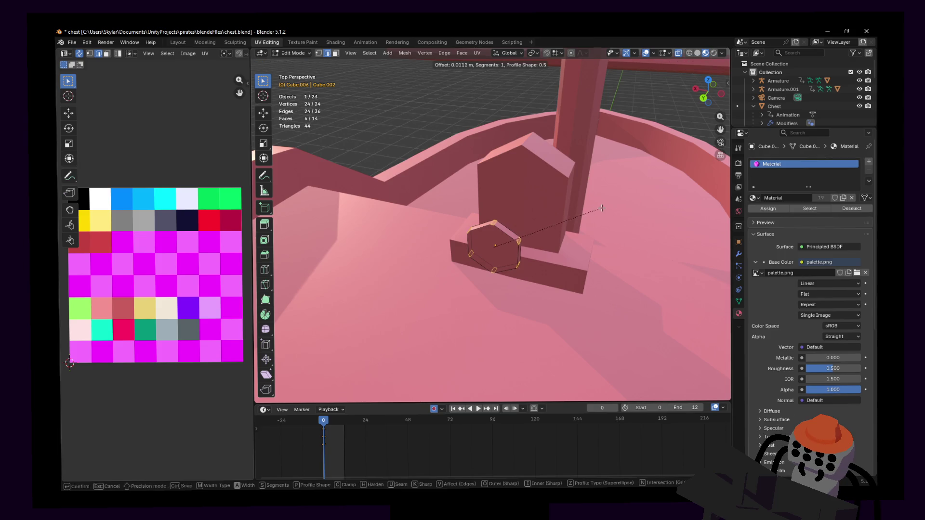
- Confirm the bevel width on the hub's corner edges
left_click(601, 208)
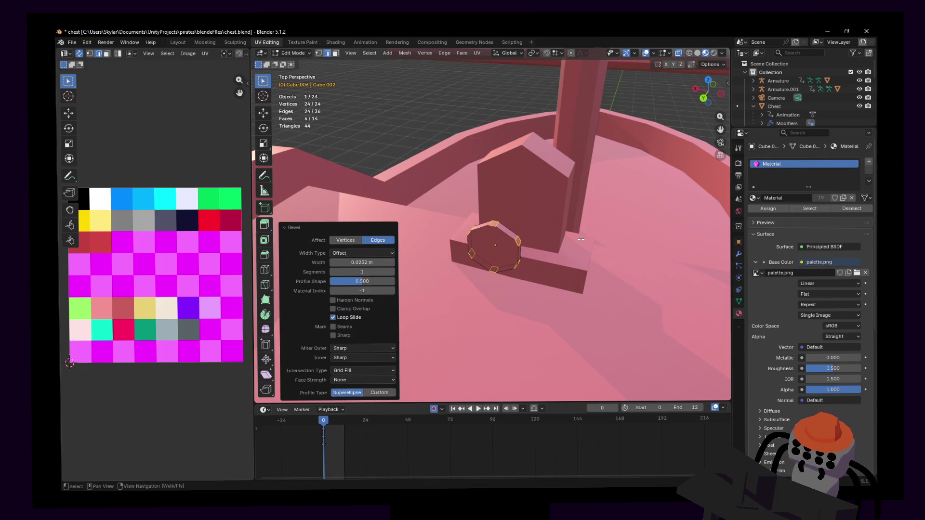
right_click_drag(581, 250, 582, 250)
key("w")
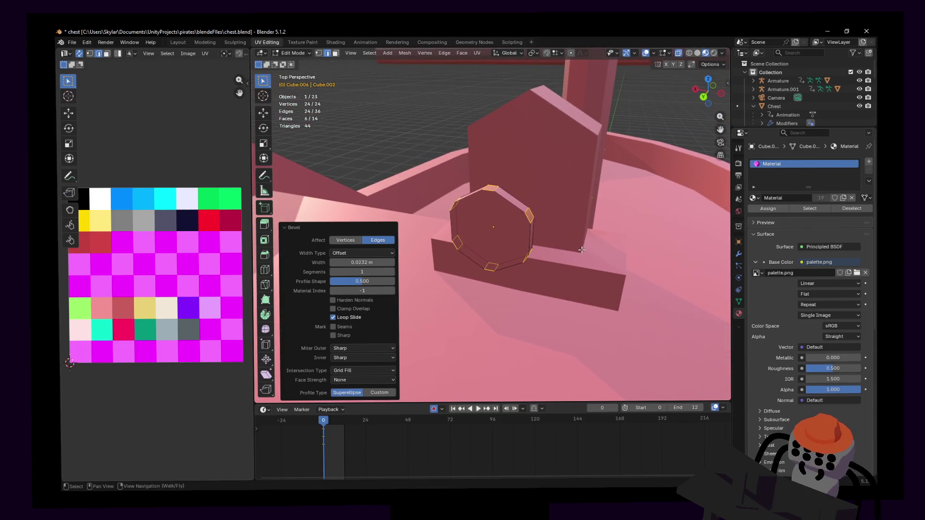
- Extrude the hub's individual faces outward as six spokes, forming the ship's wheel, viewed from the front
left_click(459, 53)
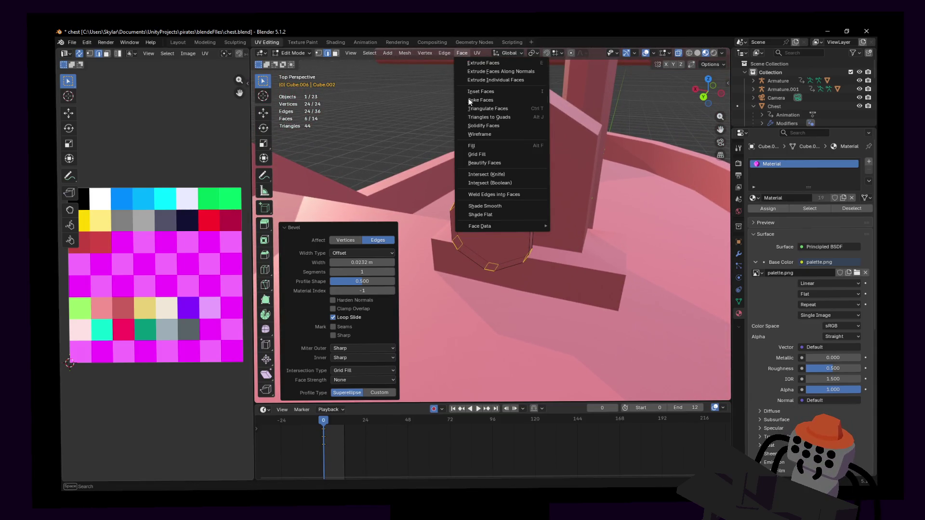
left_click(511, 79)
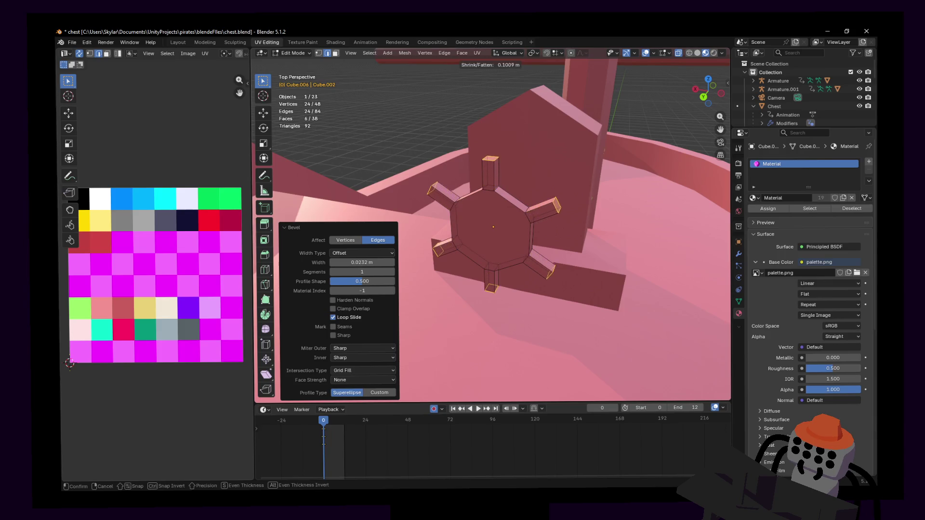
left_click(519, 149)
middle_click_drag(477, 153, 518, 149)
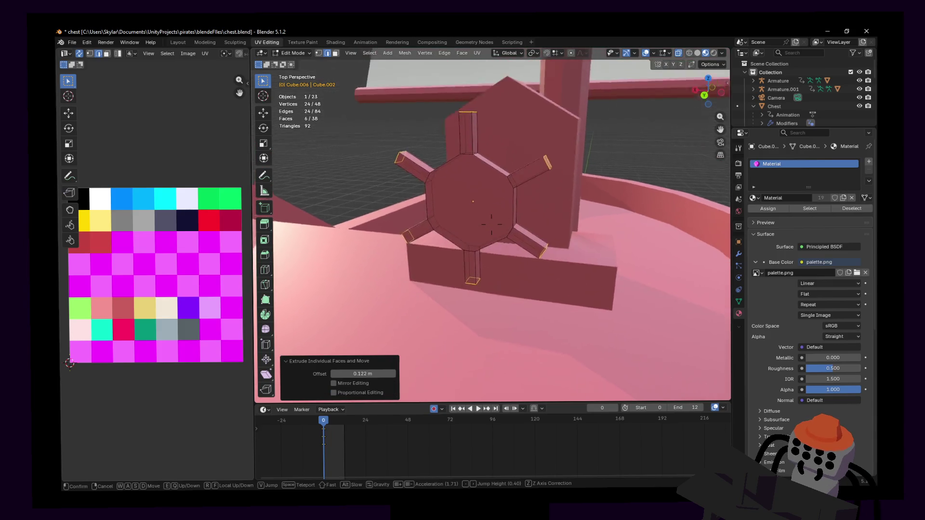
scroll(521, 209, "up", 2)
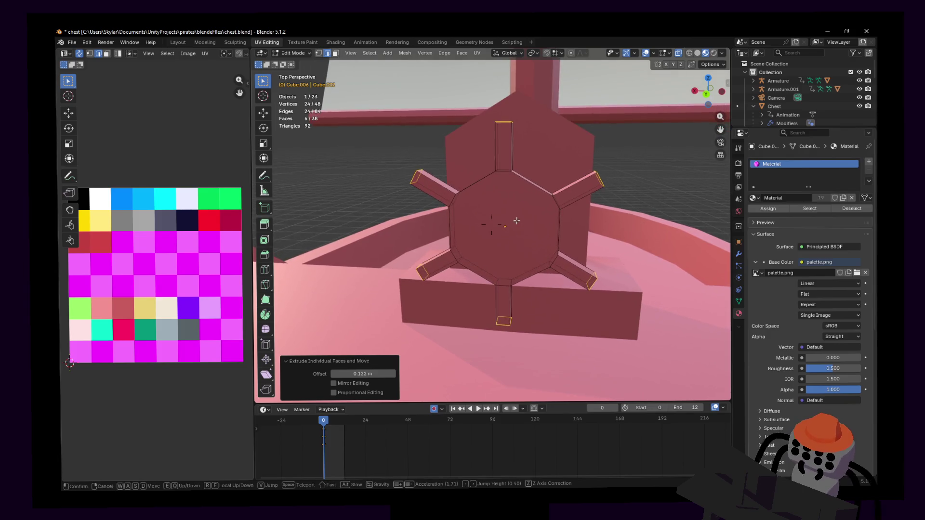
key("1")
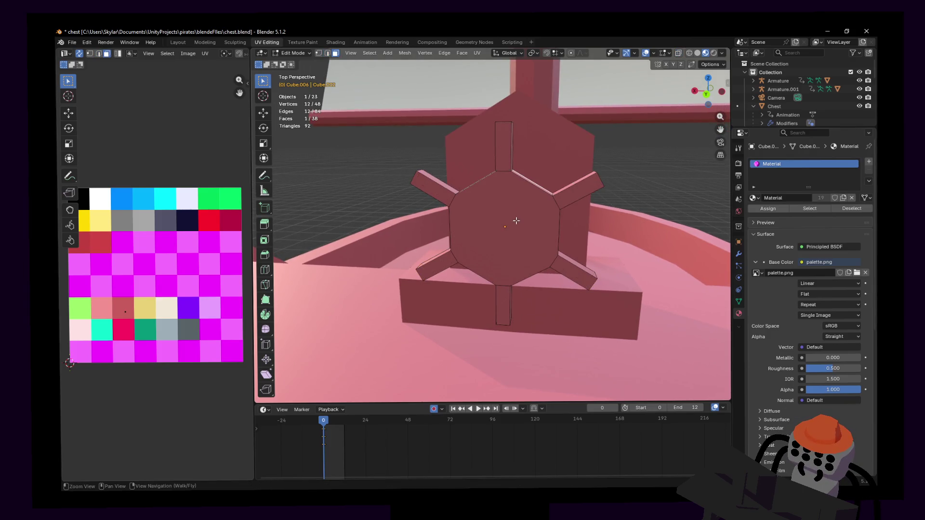
- Walk around the wheel and select the hexagonal hub face
key("shift+grave")
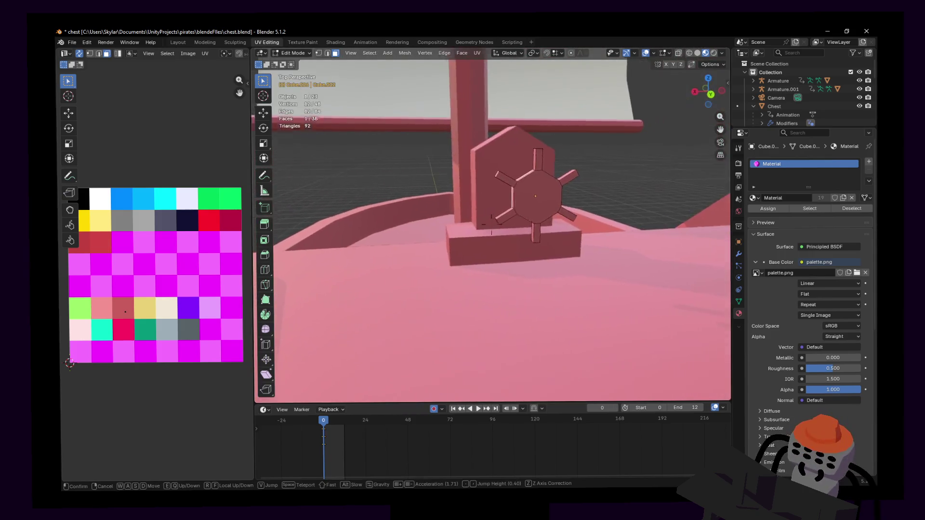
key("Escape")
left_click(522, 218)
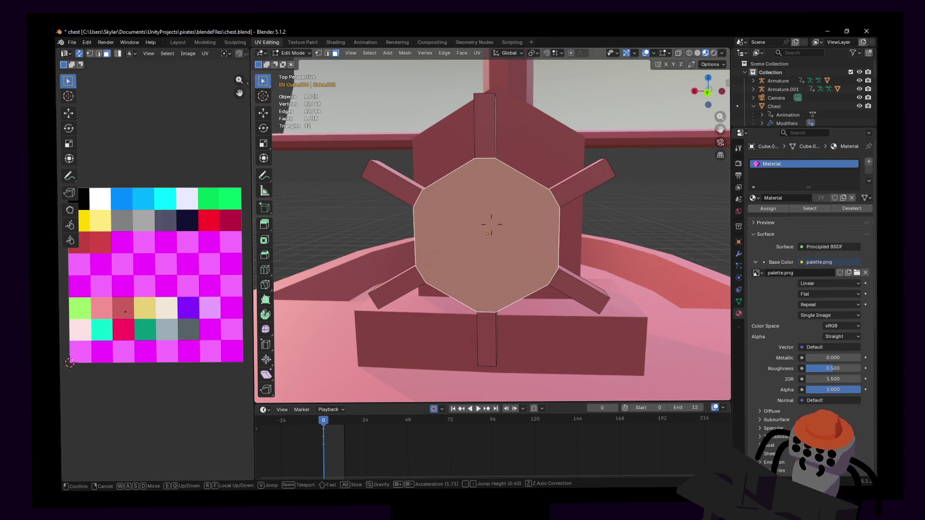
middle_click_drag(522, 218, 572, 192)
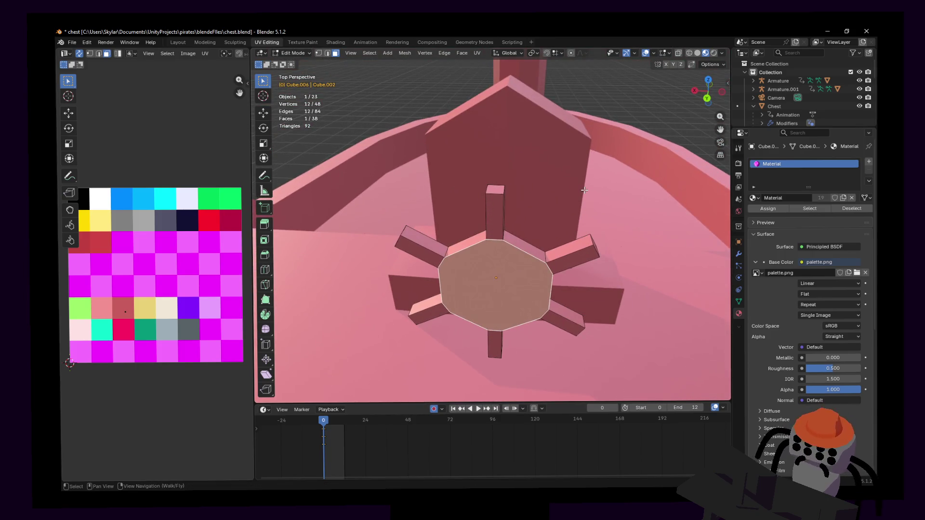
key("shift+grave")
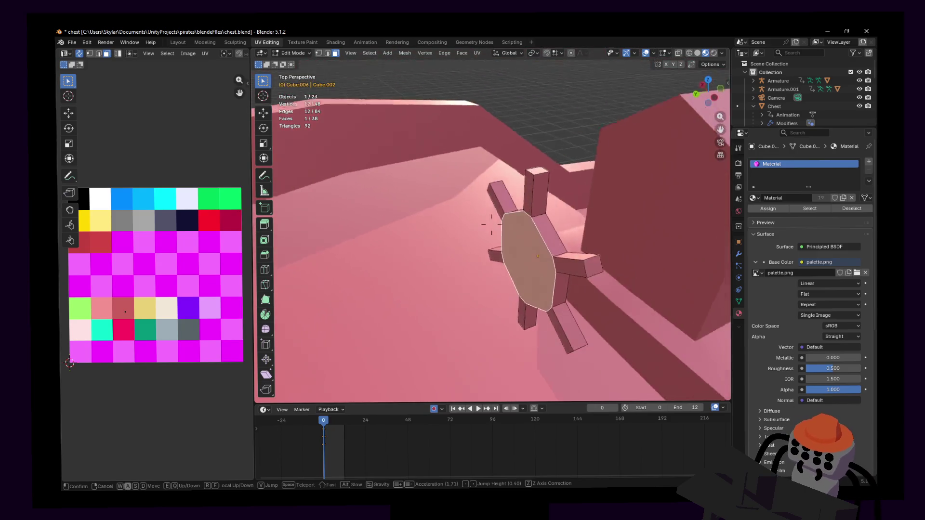
left_click(491, 224)
- Add centred loop cuts around the hub, giving extra edges near the spokes
key("ctrl+r")
left_click(548, 223)
right_click(548, 223)
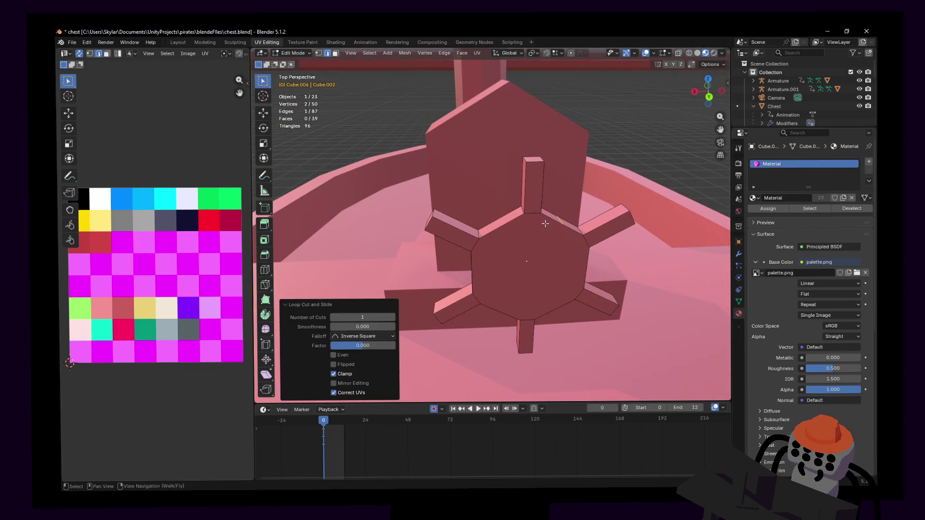
mouse_move(549, 222)
middle_mouse_down()
mouse_move(526, 209)
mouse_move(526, 168)
mouse_move(472, 129)
mouse_move(473, 212)
mouse_move(515, 237)
middle_mouse_up()
key("ctrl+r")
left_click(526, 210)
key("ctrl+r")
left_click(472, 128)
left_click(472, 129)
- In face select mode, select both the front and back hub faces
key("3")
left_click(514, 236)
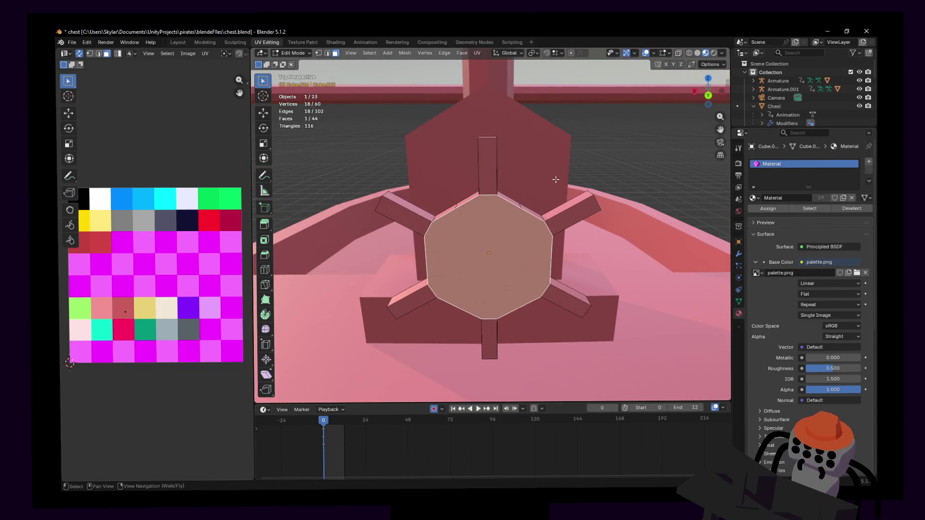
middle_click_drag(555, 178, 562, 191)
left_click(495, 203, "shift")
key("shift+grave")
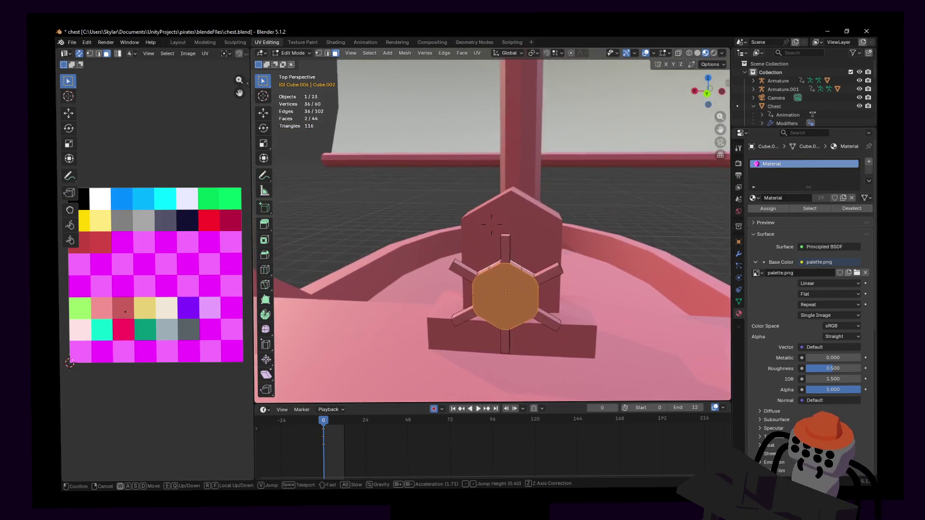
- Round the hub faces into a perfect circle with LoopTools Circle
left_click(492, 224)
right_click(494, 196)
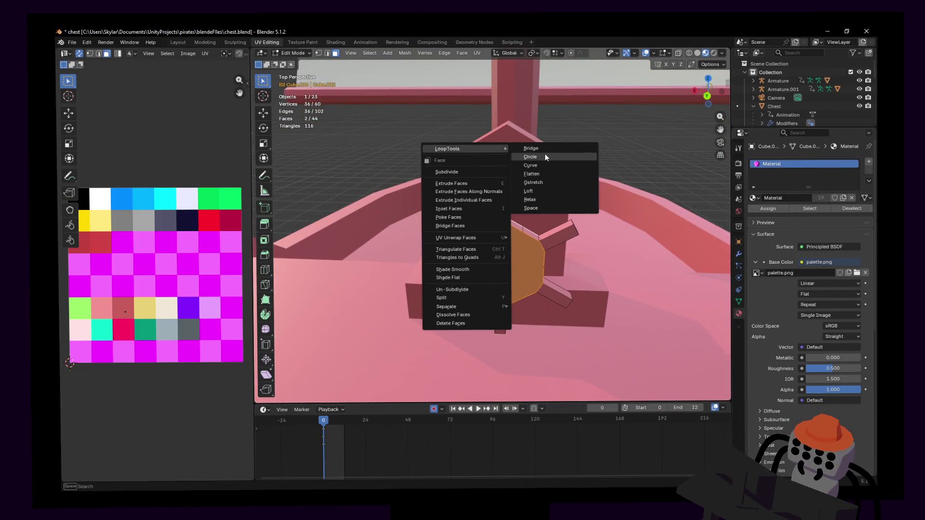
left_click(546, 158)
key("shift+grave")
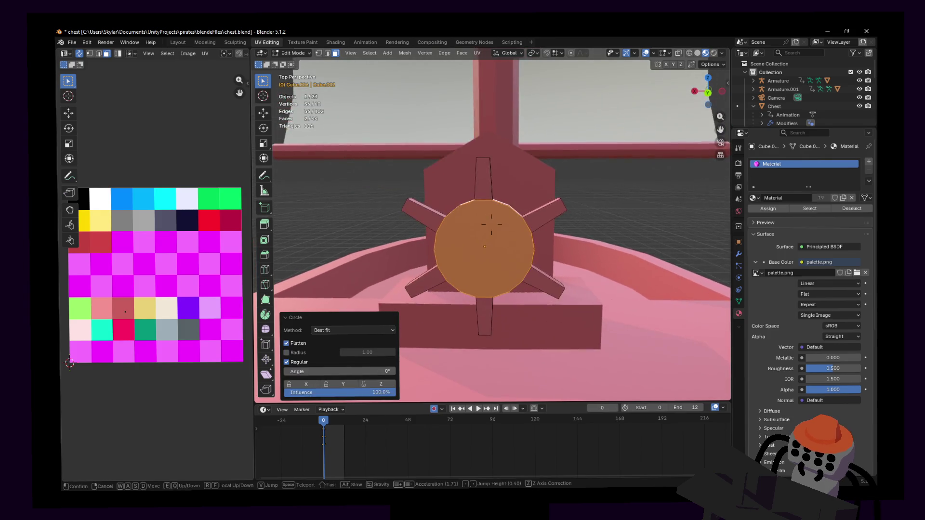
key("s")
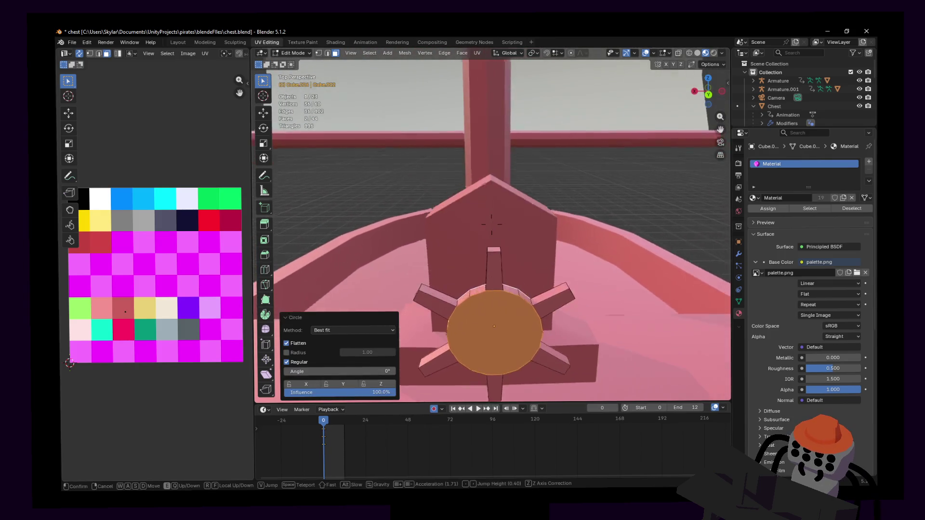
left_click(542, 242)
- Inset a ring into the round hub face, then return the wheel to Object Mode
key("shift+grave")
left_click(492, 230)
left_click(510, 216)
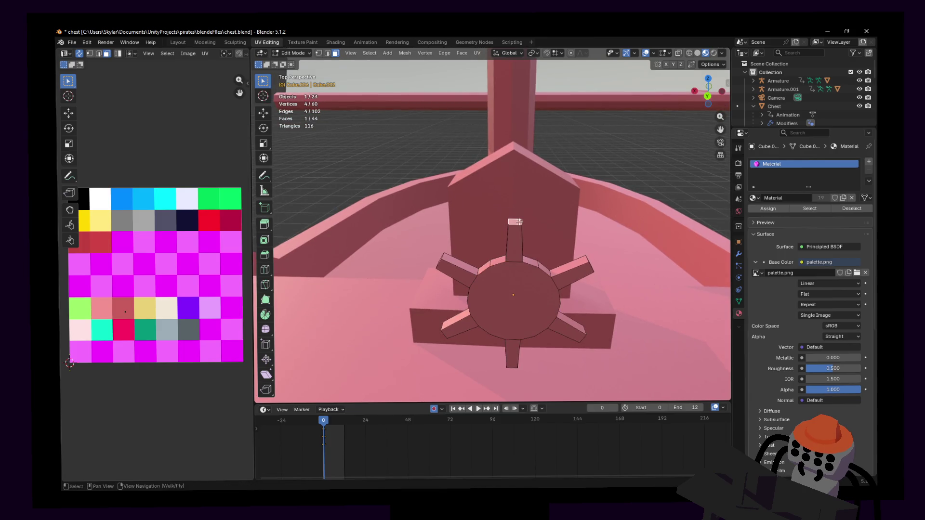
key("shift+grave")
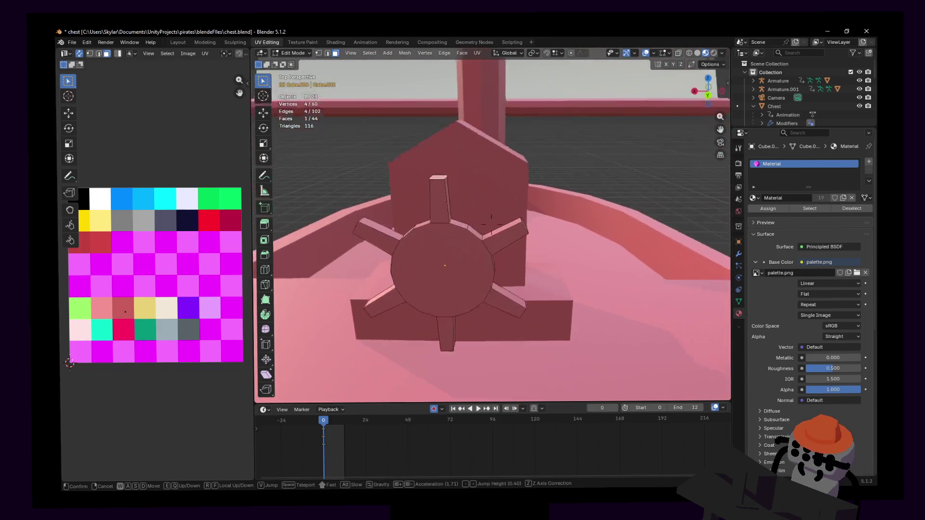
left_click(522, 235)
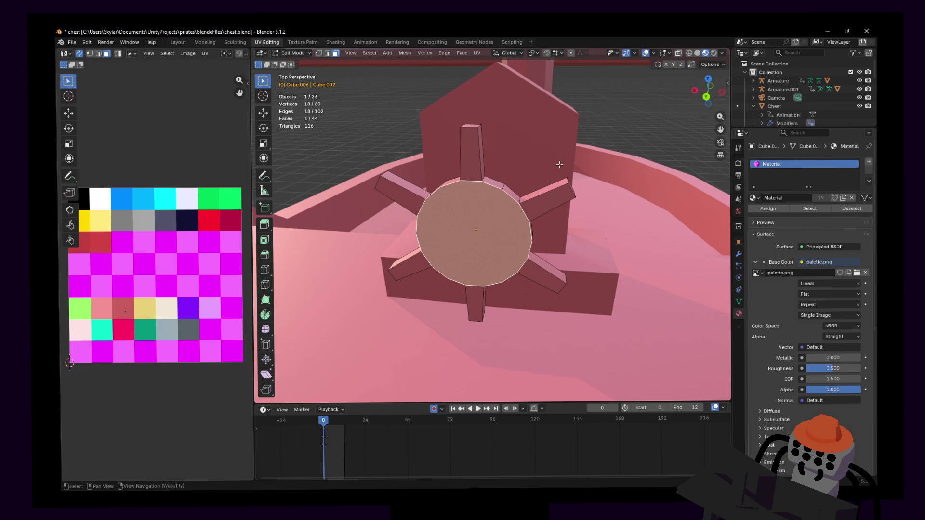
key("i")
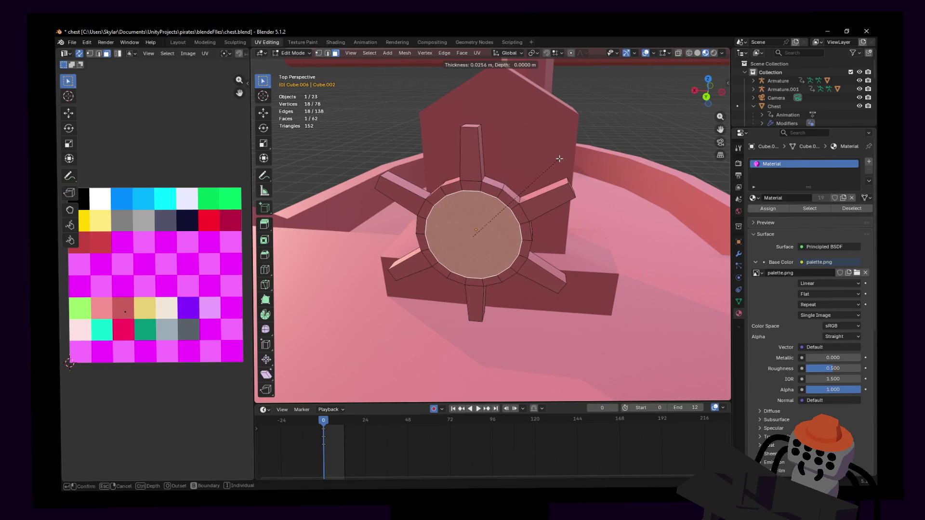
left_click(559, 159)
key("Tab")
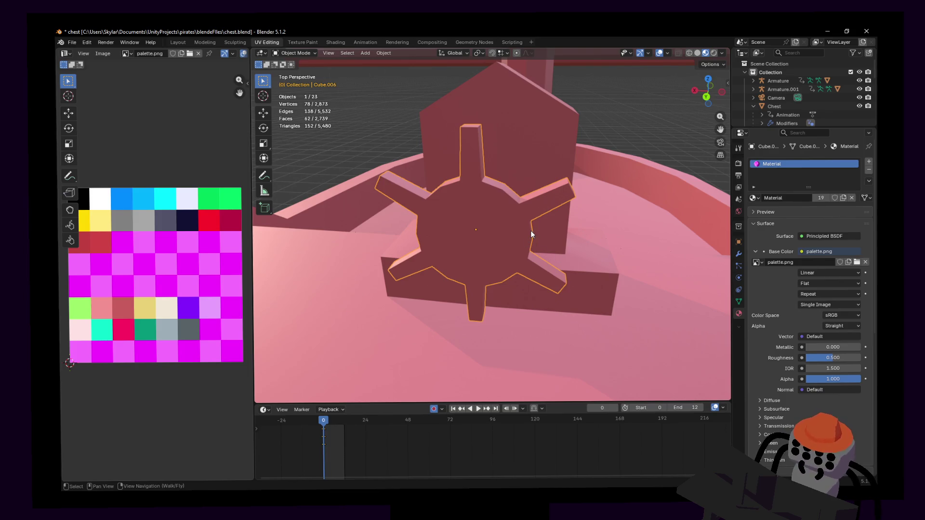
- Back in Edit Mode, scale the inset hub face down to 0.909
key("Tab")
key("shift+grave")
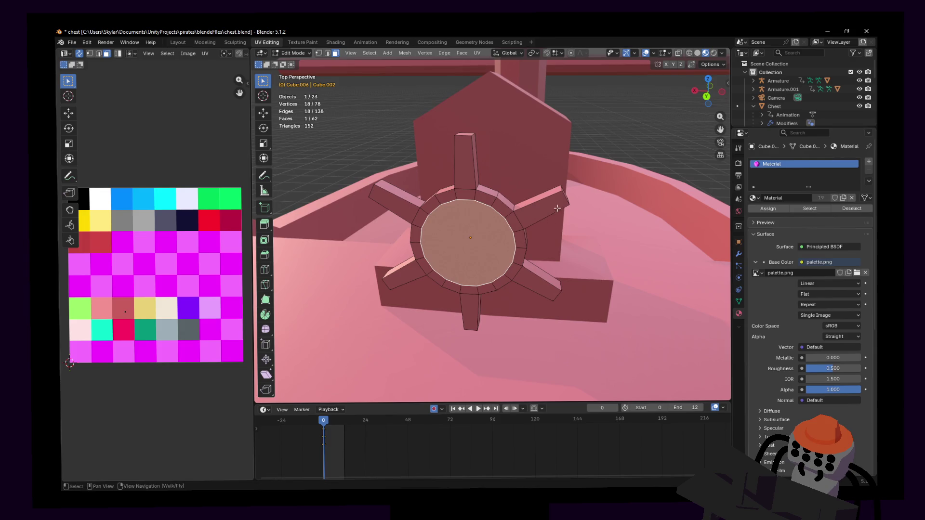
left_click(491, 225)
key("s")
left_click(577, 175)
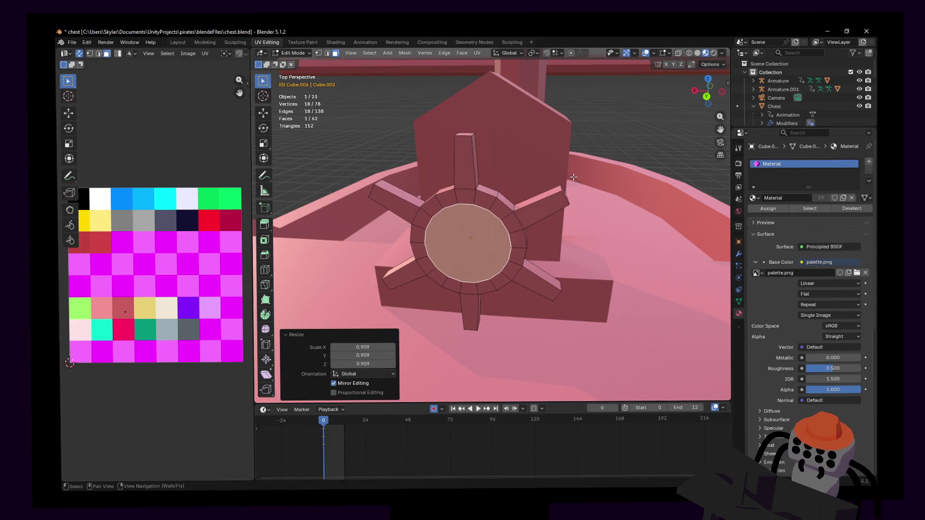
- Try extruding the hub face along Z, then cancel and undo it, leaving the face unchanged
key("shift+grave")
left_click(491, 224)
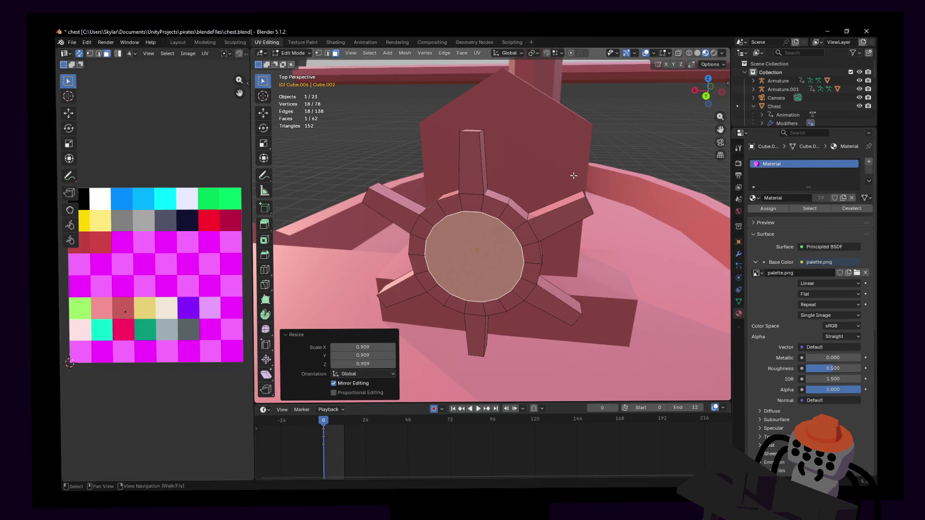
left_click(491, 231)
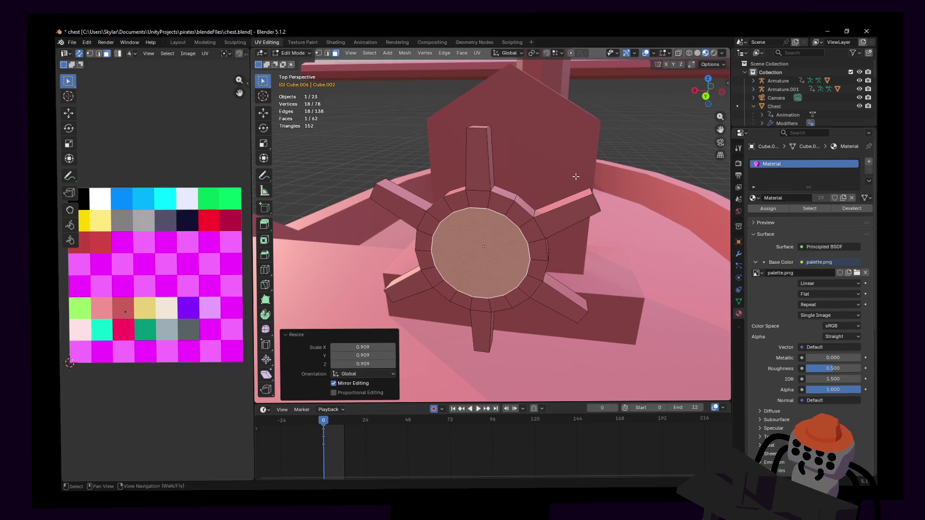
key("e")
key("z")
key("Escape")
key("ctrl+z")
key("shift+grave")
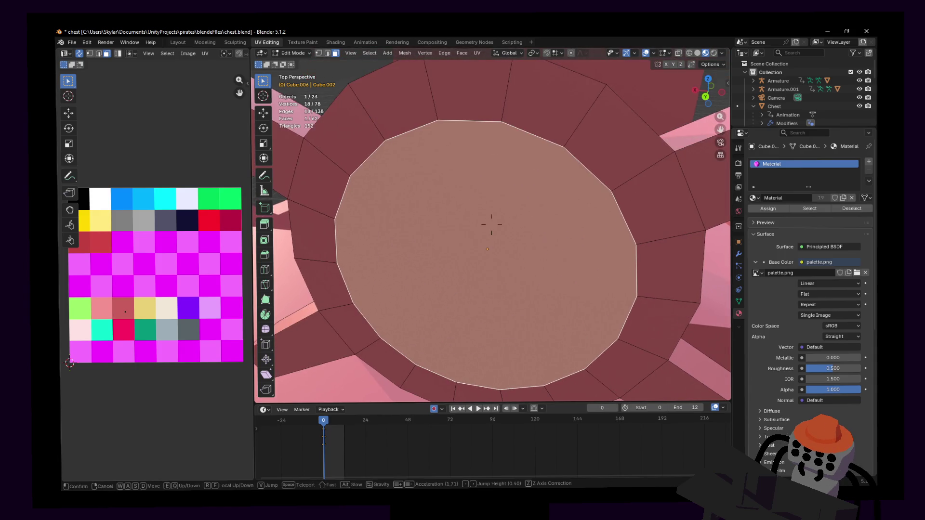
key("s")
left_click(576, 183)
right_click(576, 182)
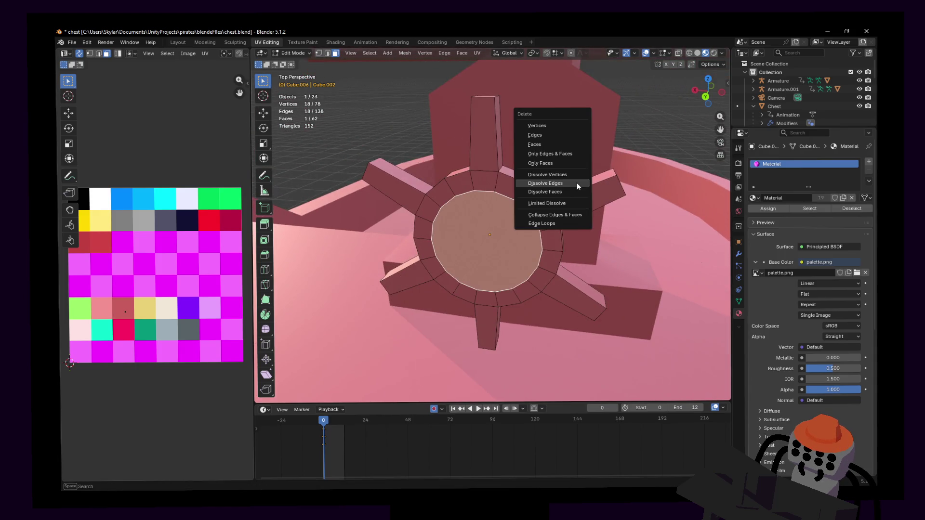
- Undo a stray operation and delete the central hub face
left_click(576, 182)
key("ctrl+z")
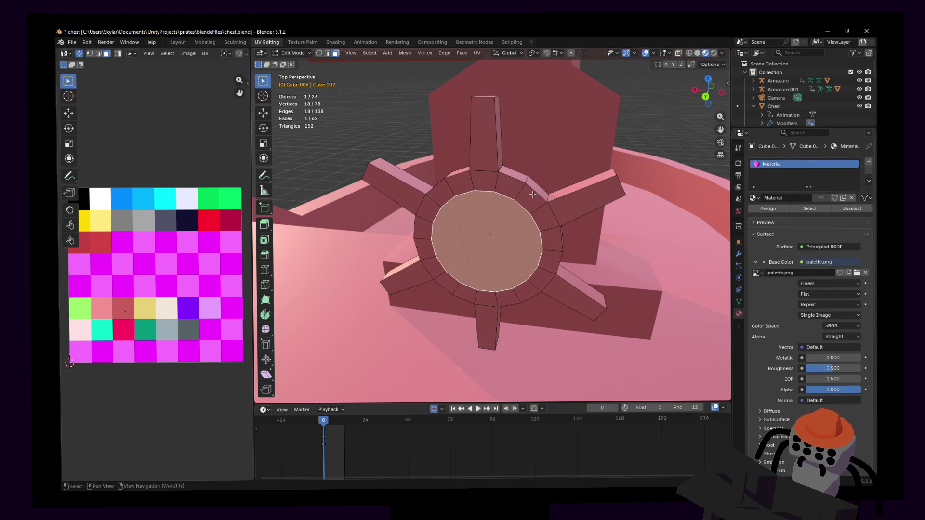
key("x")
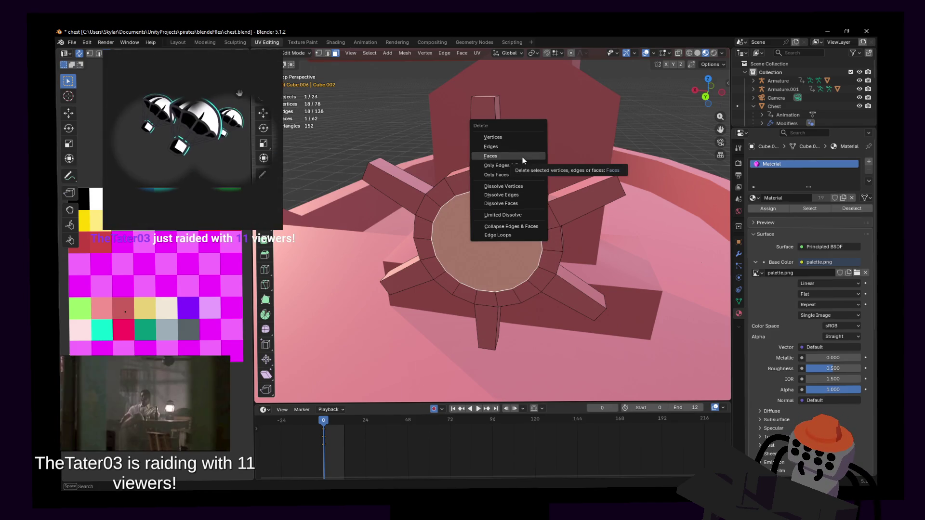
left_click(522, 157)
- Walk around the wheel and select the round face now covering the hub opening
key("shift+grave")
key("w")
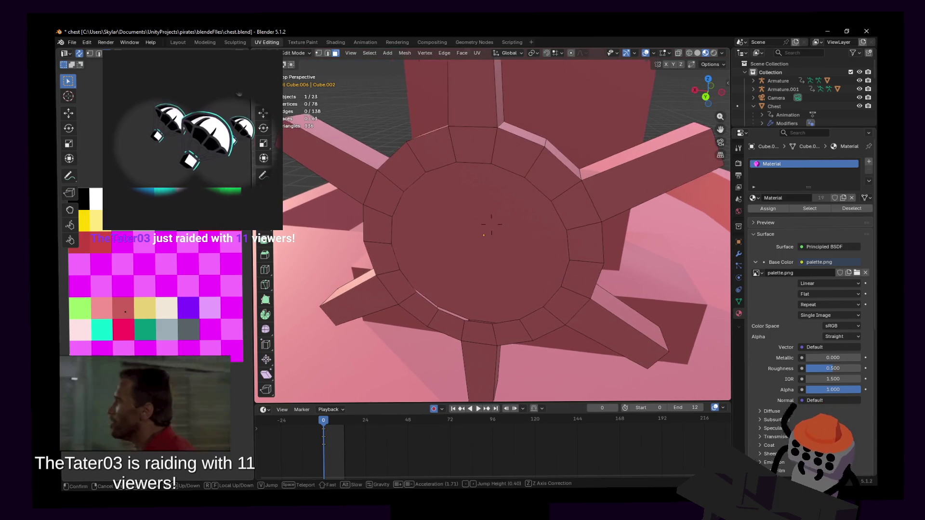
key("s")
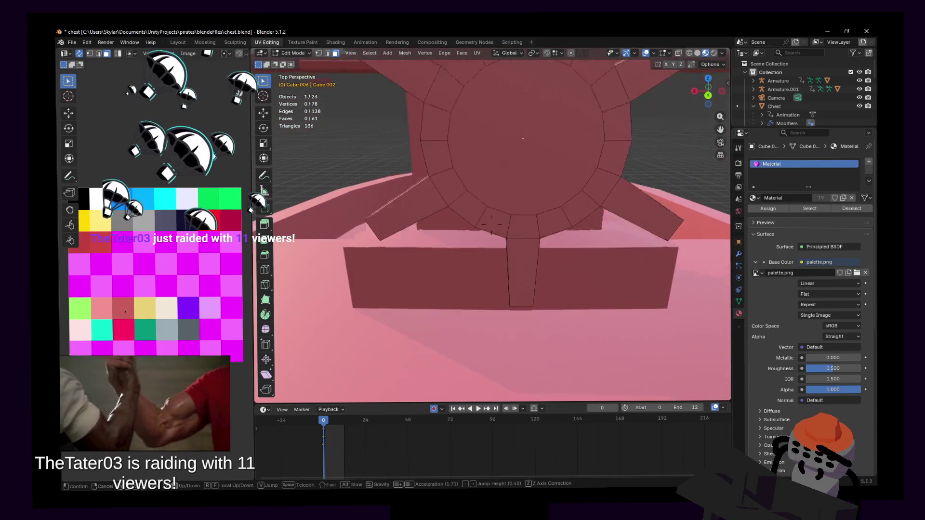
left_click(530, 230)
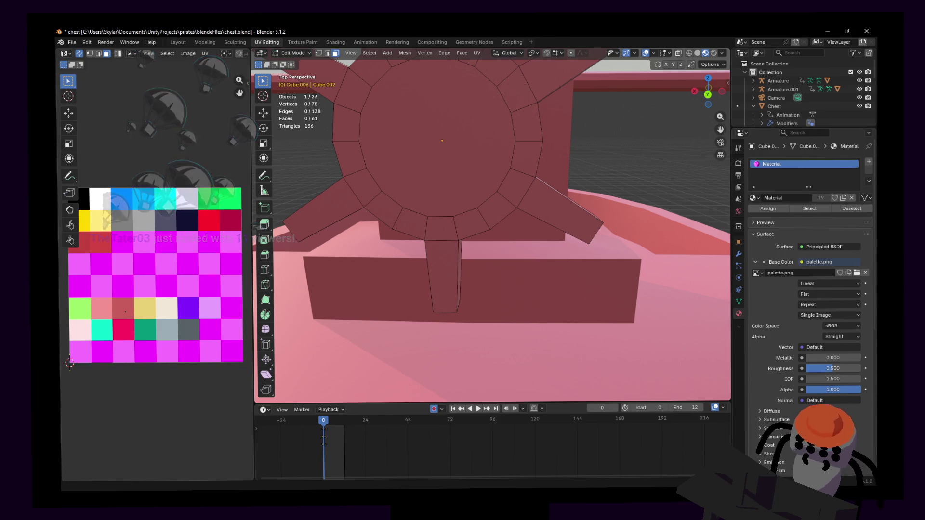
left_click(491, 224)
left_click(507, 246)
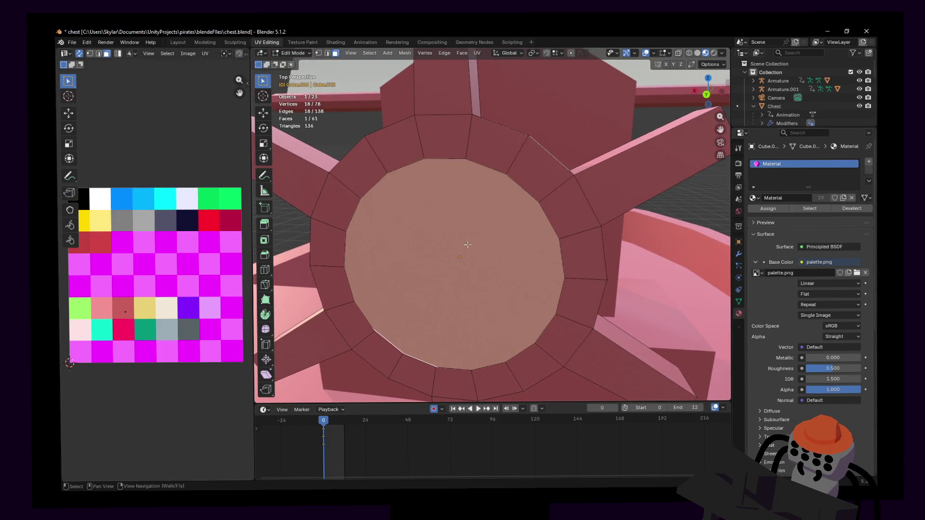
- Try insetting and enlarging the circular hub face, then undo both
key("i")
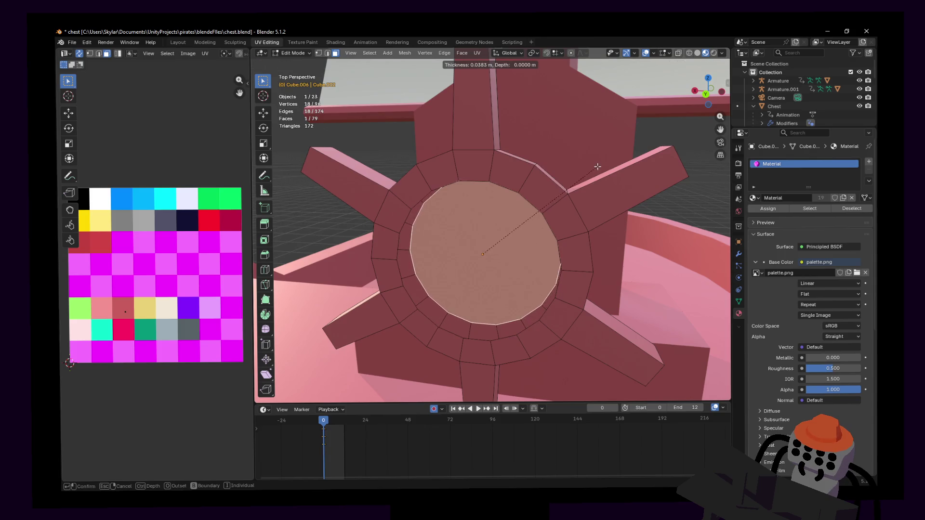
left_click(591, 172)
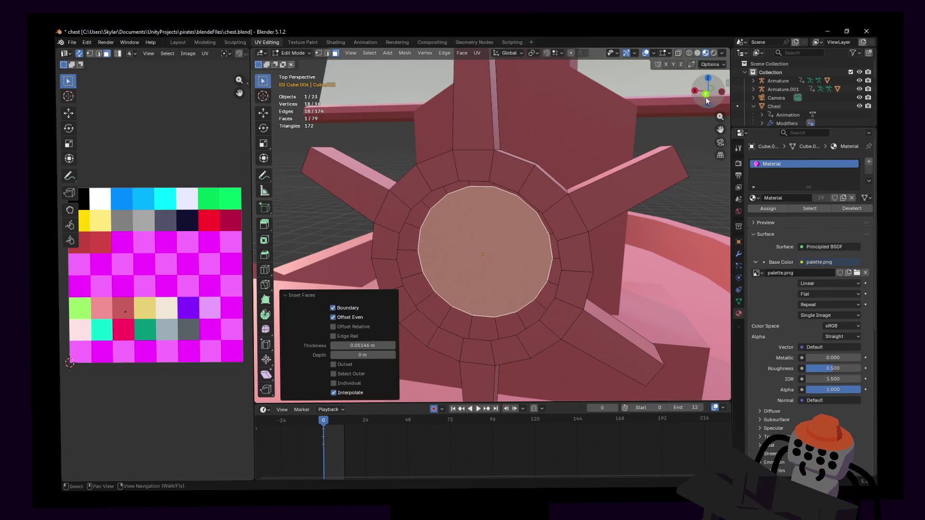
left_click(707, 101)
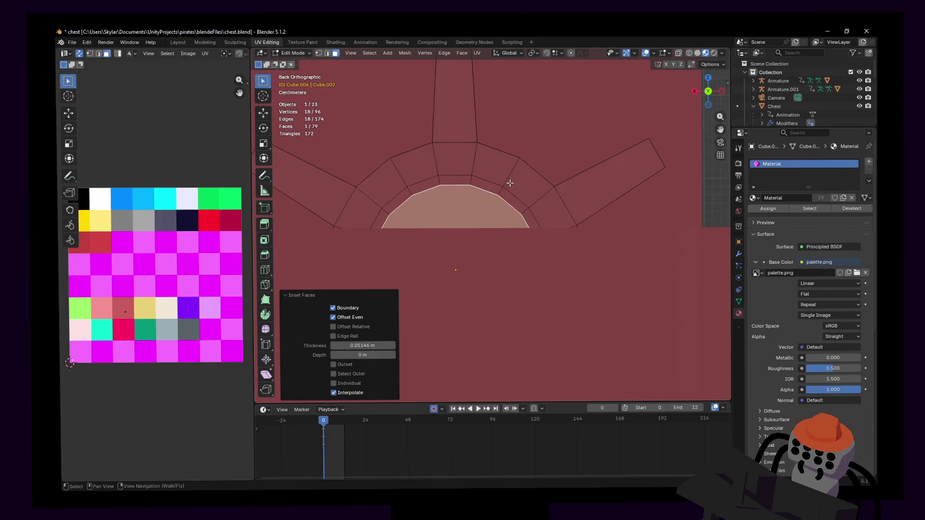
key("s")
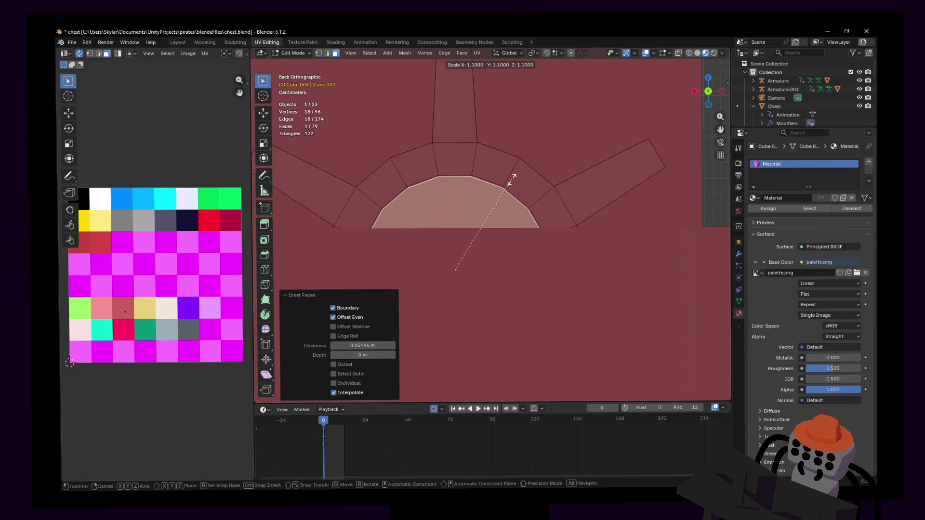
left_click(513, 178)
left_click(497, 178)
key("ctrl+z")
key("ctrl+z")
key("ctrl+z")
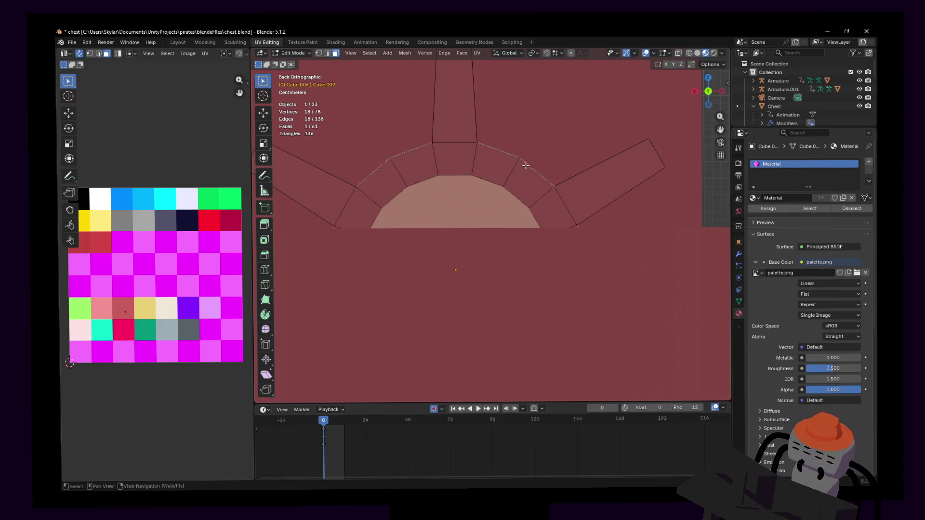
- Re-centre the view on the wheel and switch to face selection
key("shift+grave")
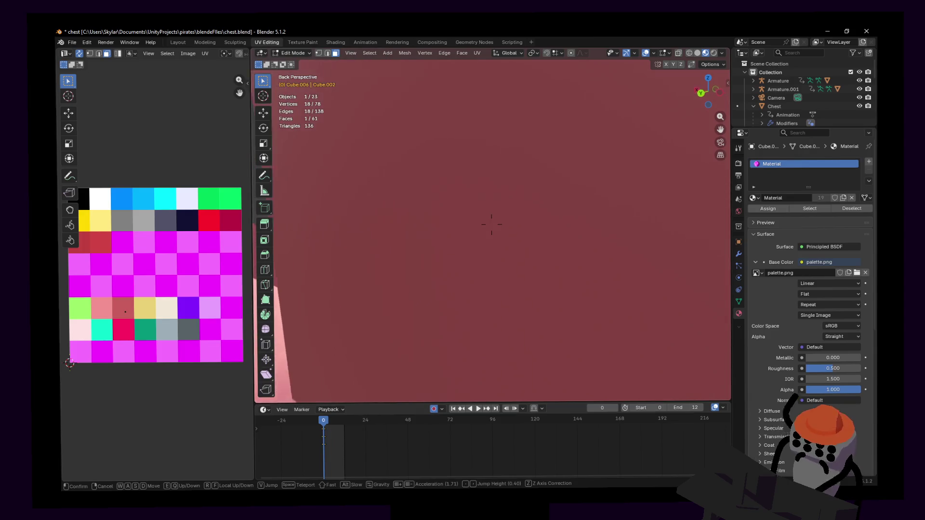
key("s")
key("a")
left_click(589, 161)
key("2")
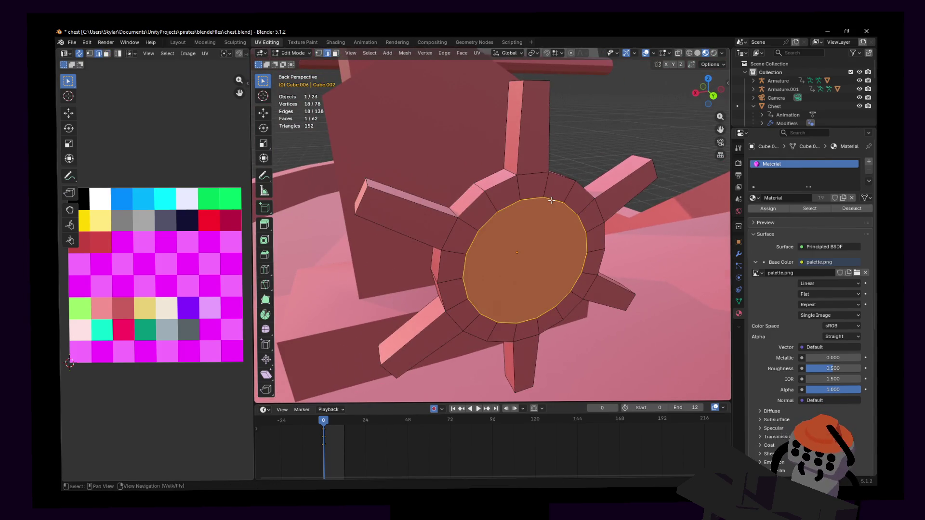
- Scale the round hub face down to about 88 percent of its size
key("shift+grave")
key("w")
key("s")
left_click(569, 191)
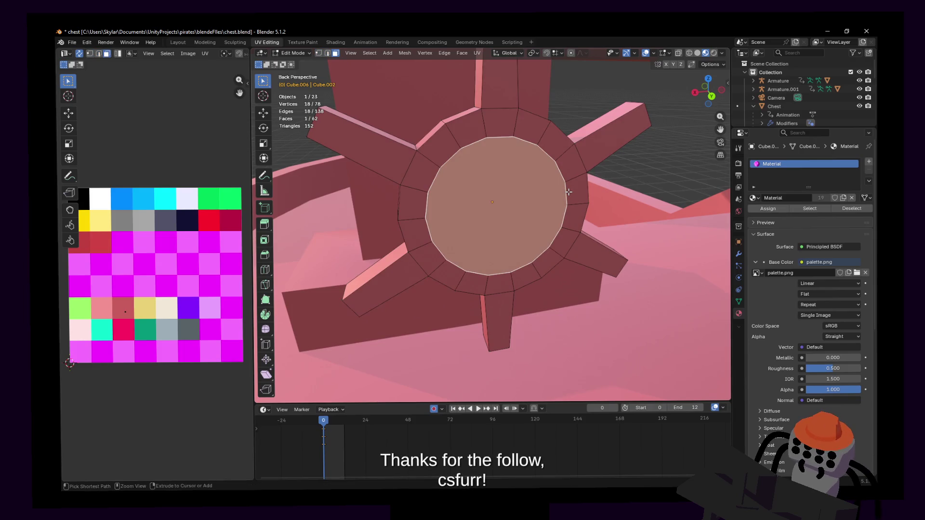
key("shift+grave")
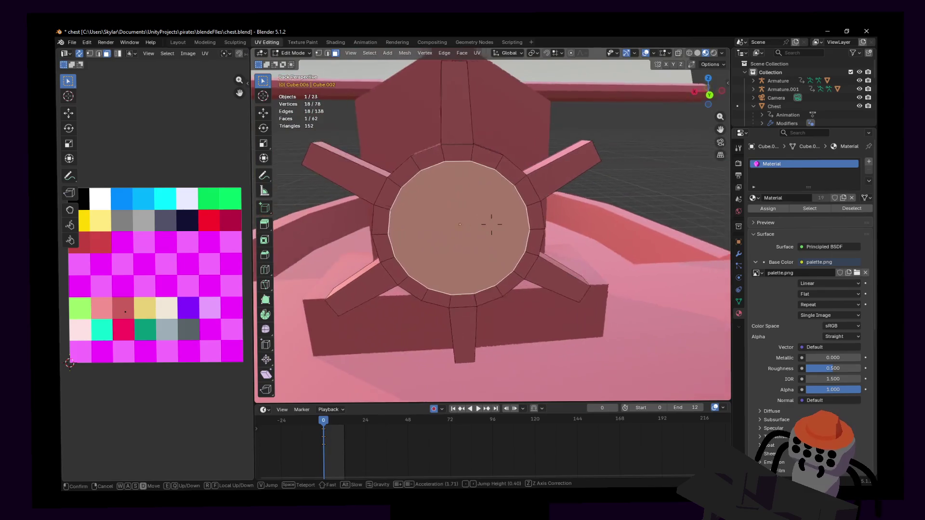
left_click(492, 224)
key("s")
left_click(588, 164)
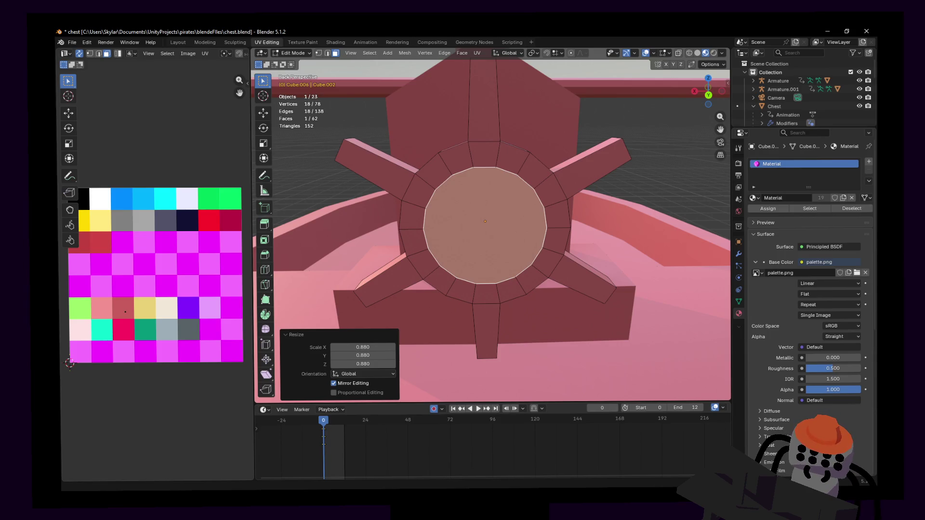
- Walk the view around to inspect the wheel with its reduced hub face
key("shift+grave")
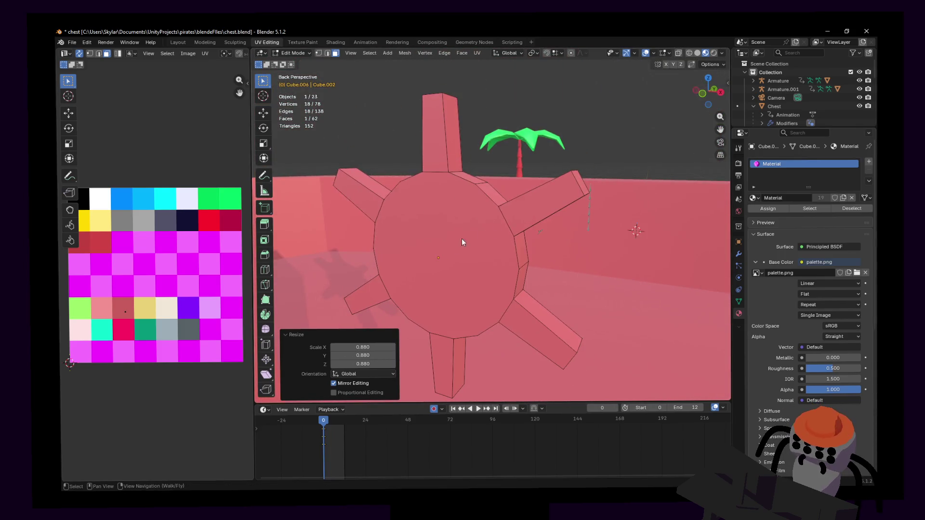
left_click(483, 244)
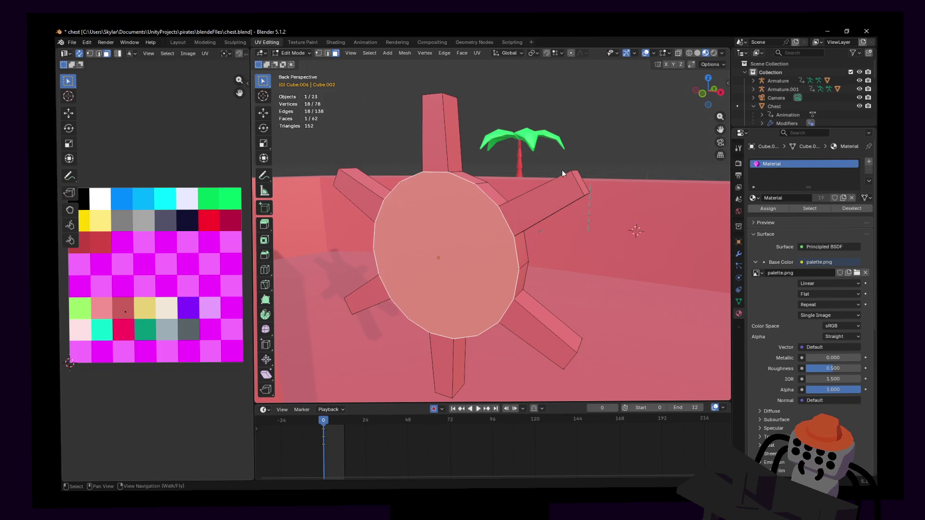
- Inset the round hub face at 0.03653 m thickness, forming a thin ring around a smaller centre
key("shift+grave")
left_click(613, 170)
key("i")
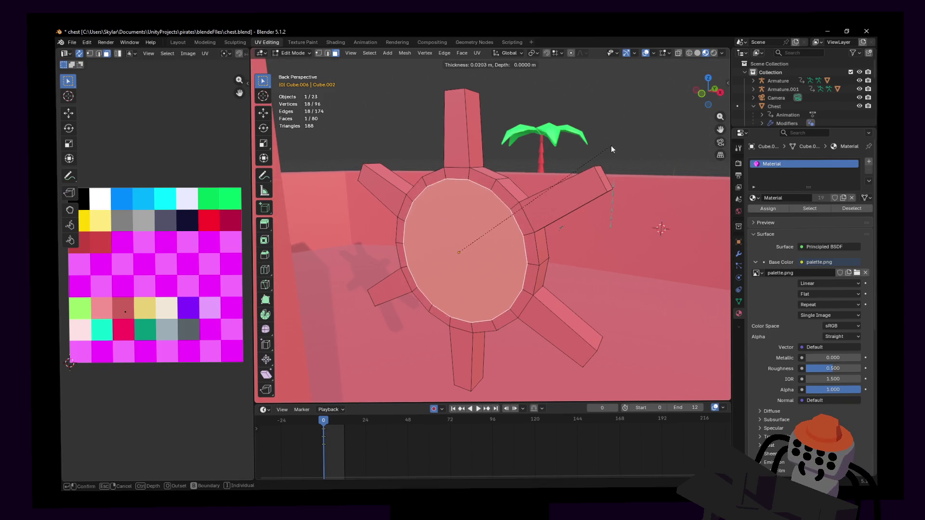
left_click(604, 148)
- Walk around the wheel and select the inner circular hub face
key("shift+grave")
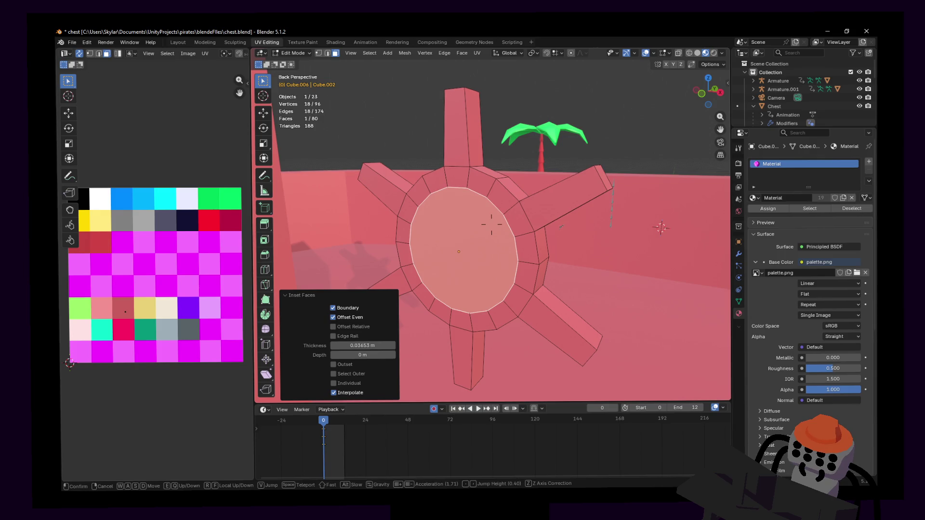
key("s")
key("w")
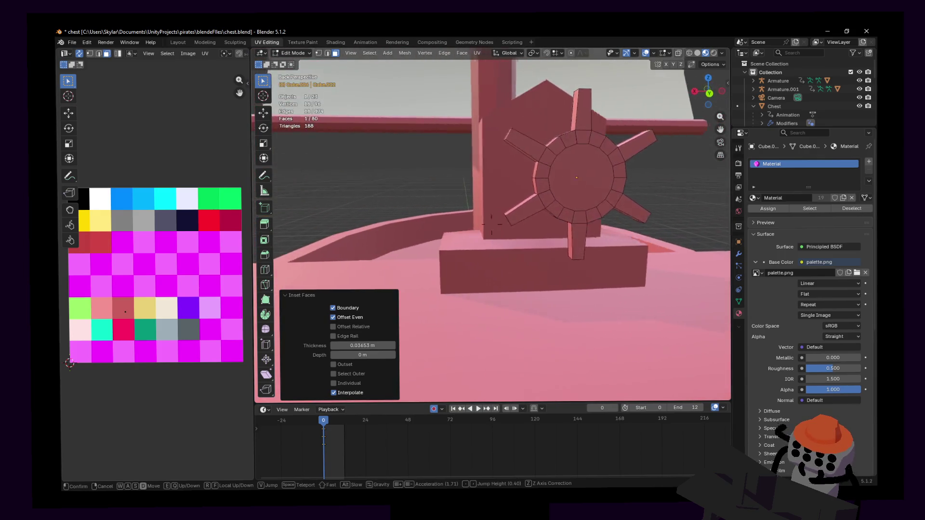
left_click(740, 182)
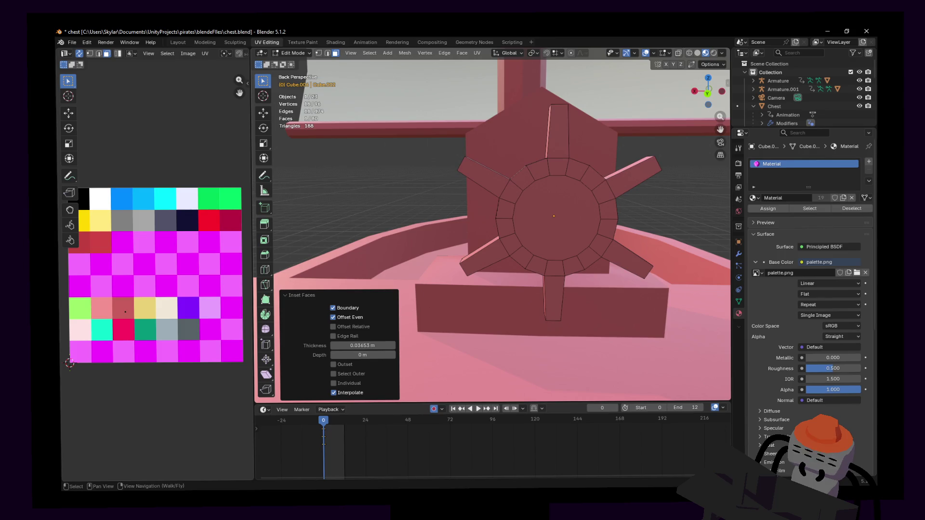
scroll(651, 171, "up", 3)
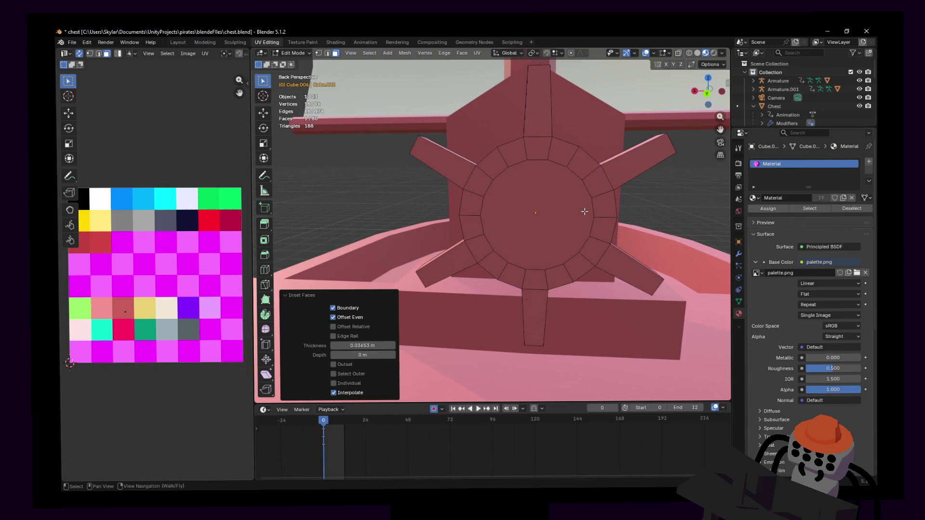
left_click(553, 207)
key("x")
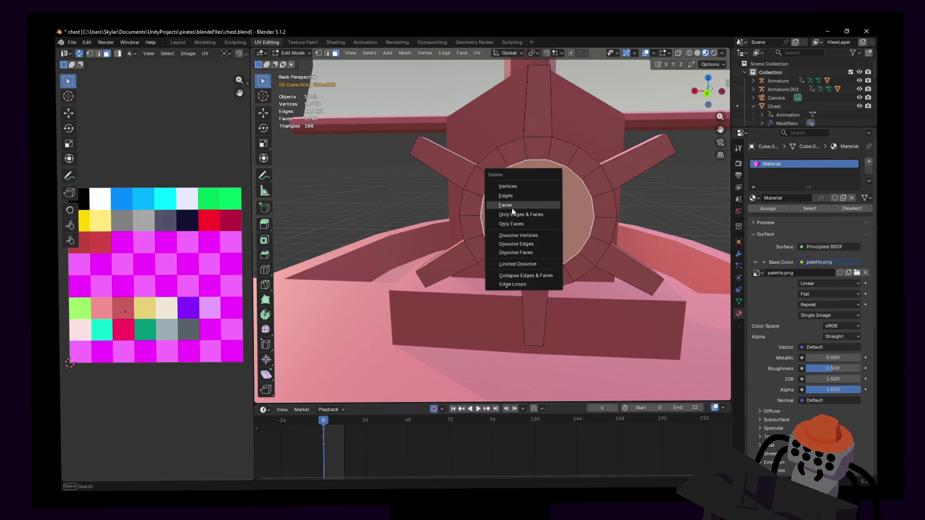
- Delete the inner hub cap face, leaving the middle of the ring open
left_click(512, 206)
key("ctrl+z")
key("x")
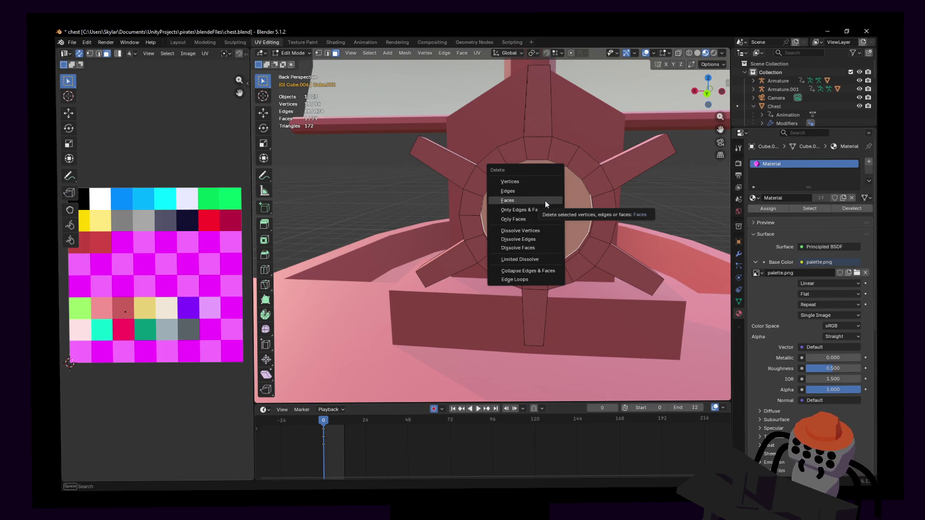
left_click(550, 199)
- Shift-select edges around the open ring and attempt a fill, which creates no faces
mouse_move(545, 200)
middle_mouse_down()
mouse_move(540, 260)
mouse_move(590, 276)
middle_mouse_up()
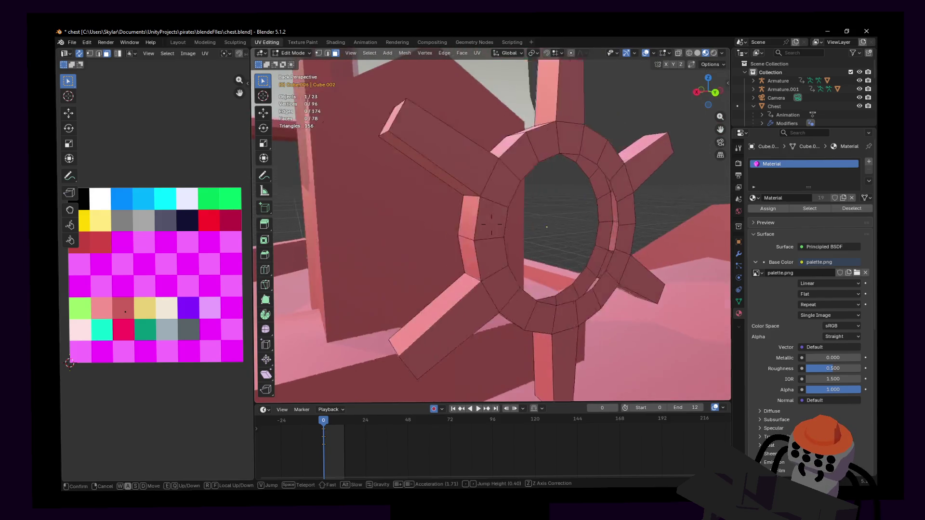
scroll(591, 277, "up", 2)
left_click(620, 283, "shift")
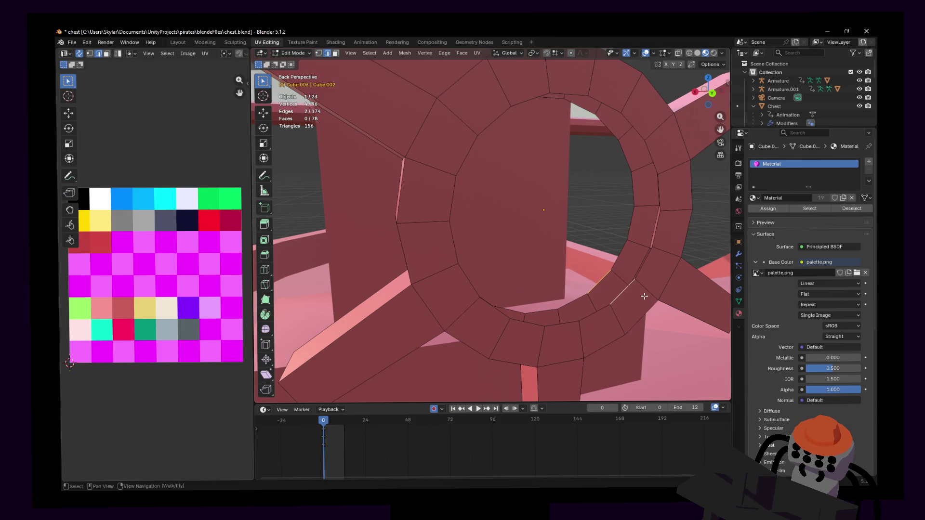
mouse_move(625, 249)
middle_mouse_down()
mouse_move(594, 221)
mouse_move(578, 232)
mouse_move(567, 216)
middle_mouse_up()
key("f")
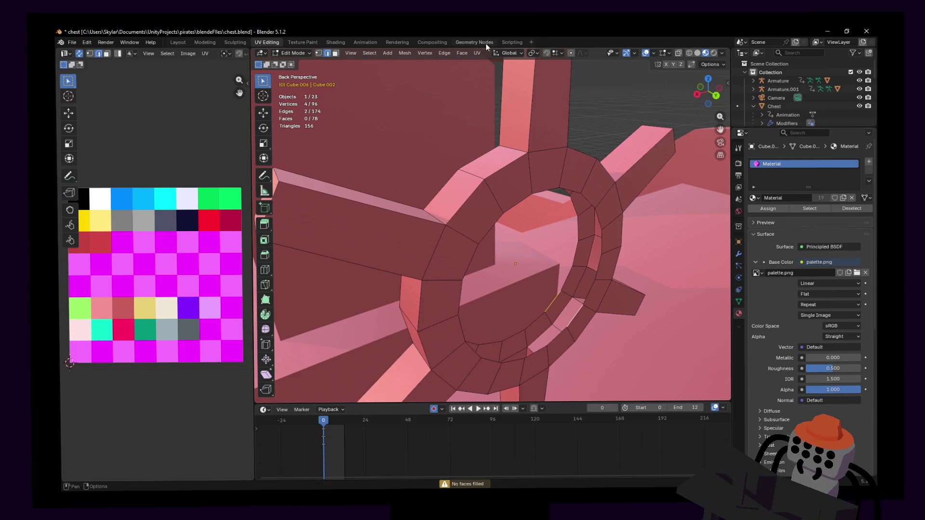
left_click(460, 55)
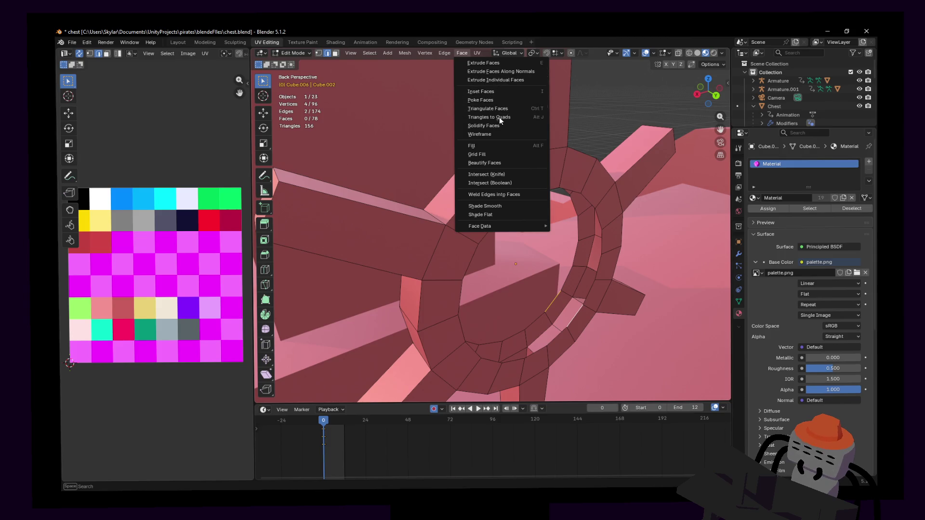
- Bridge the open gap in the hub ring with Bridge Edge Loops
left_click(444, 53)
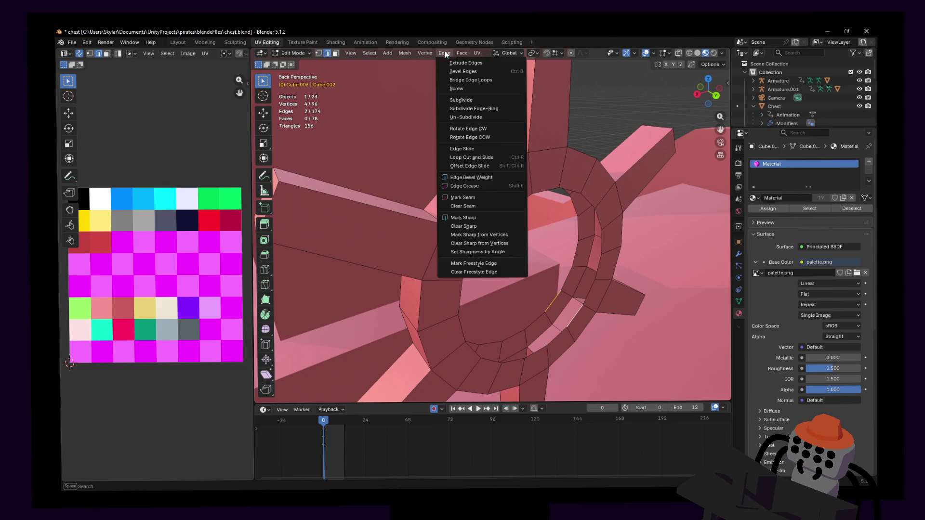
left_click(473, 79)
key("shift+grave")
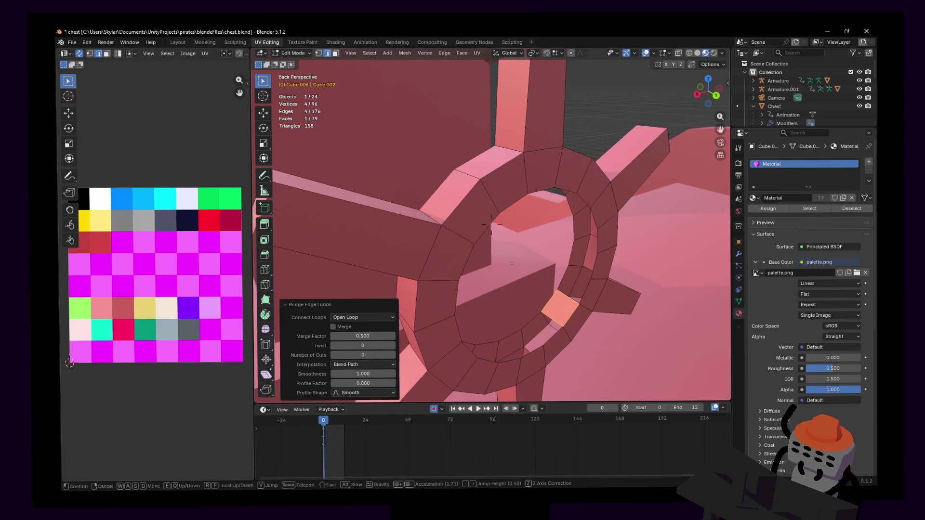
left_click(546, 166)
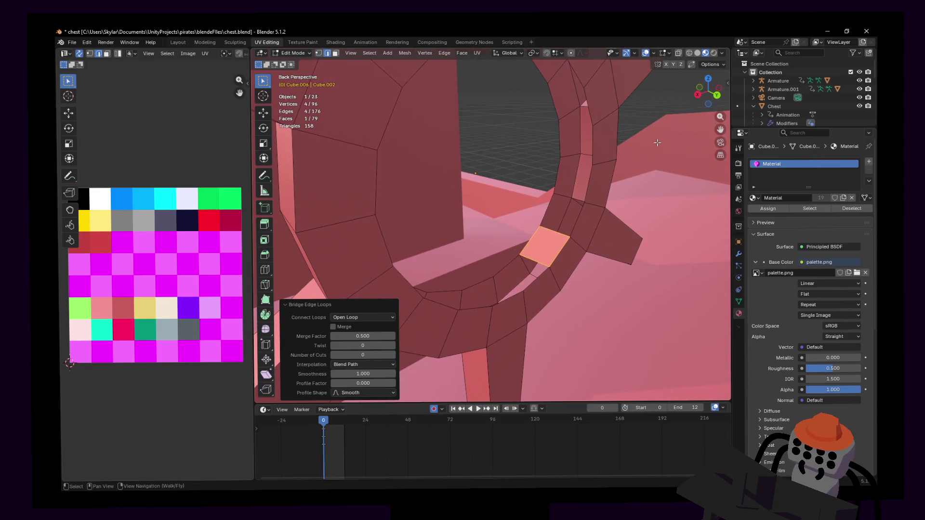
- Fill the hub's inner edge loop with triangulated faces
left_click(585, 218, "alt")
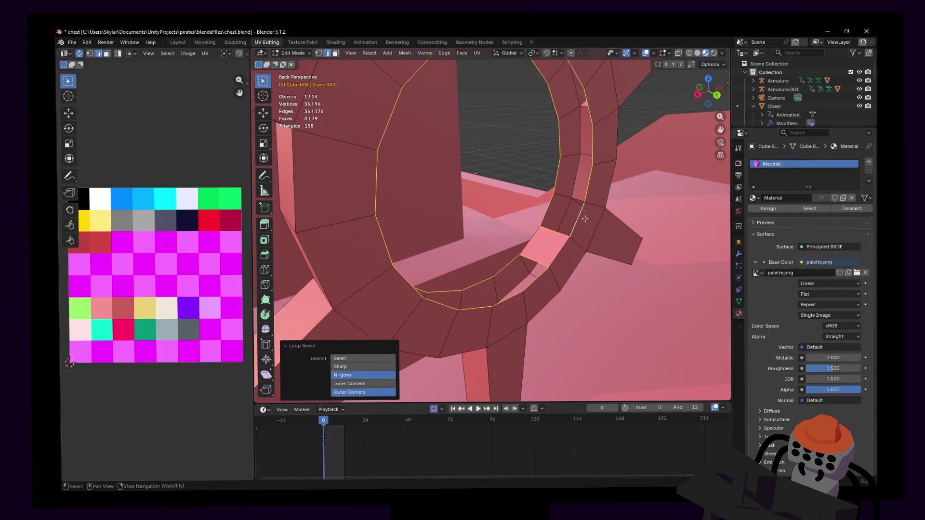
key("shift+grave")
key("alt+f")
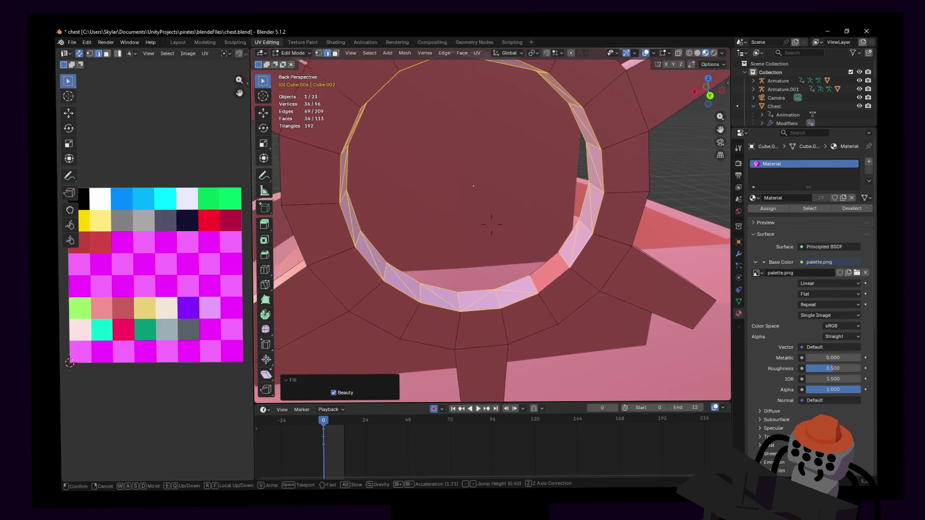
left_click(492, 224)
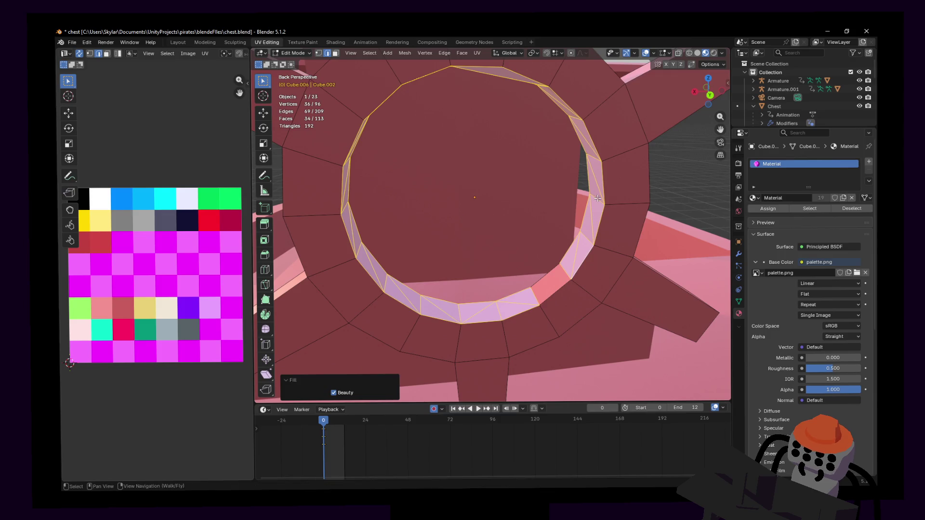
- UV unwrap the new rim faces with Angle Based unwrapping
key("u")
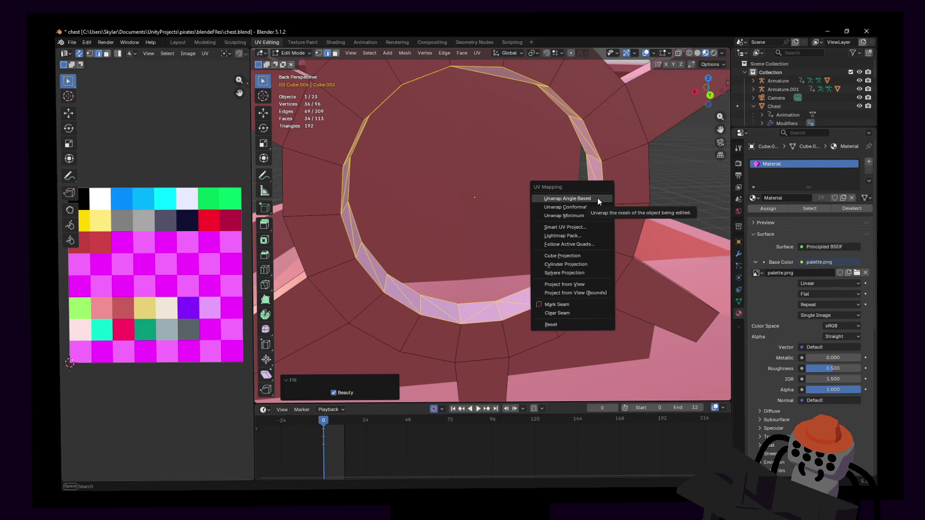
left_click(598, 199)
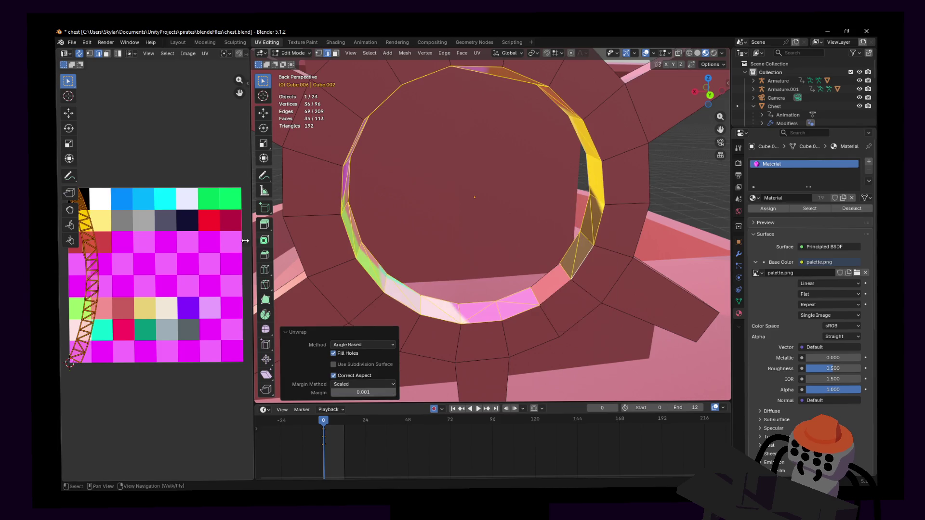
- Shrink the rim's UV island and place it on a pink palette swatch
key("s")
left_click(95, 273)
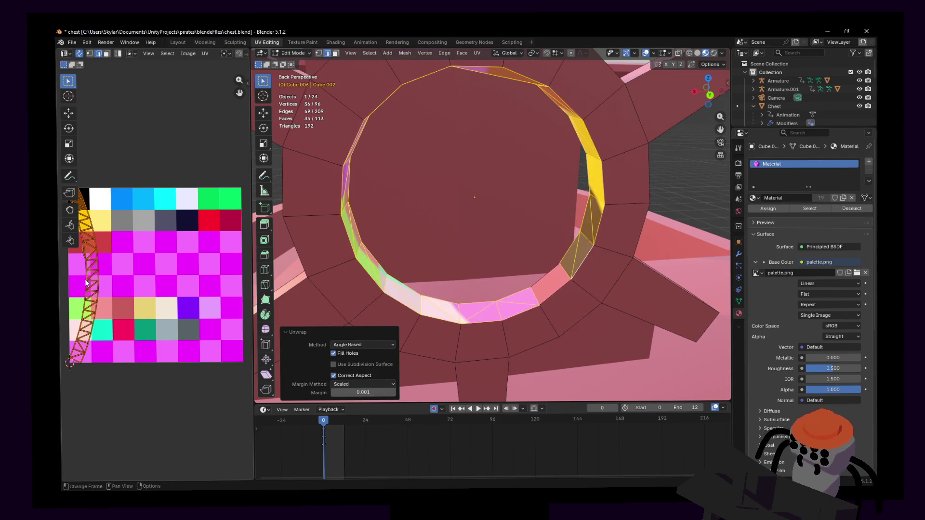
left_click(94, 270)
middle_click_drag(94, 271, 132, 271)
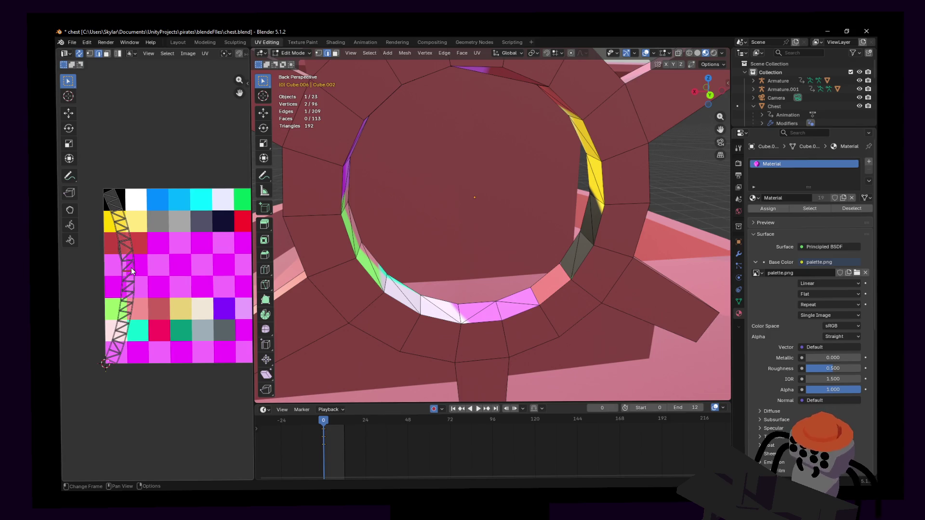
key("l")
key("s")
left_click(124, 265)
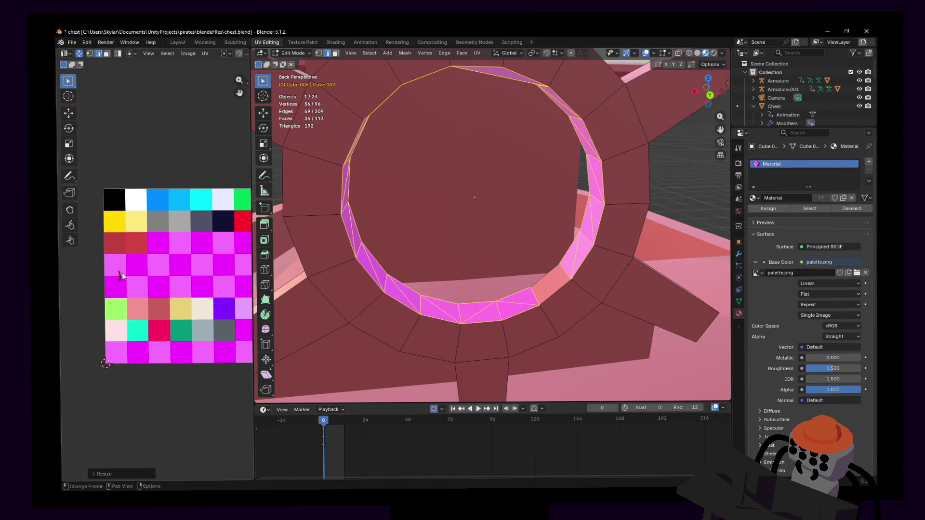
key("g")
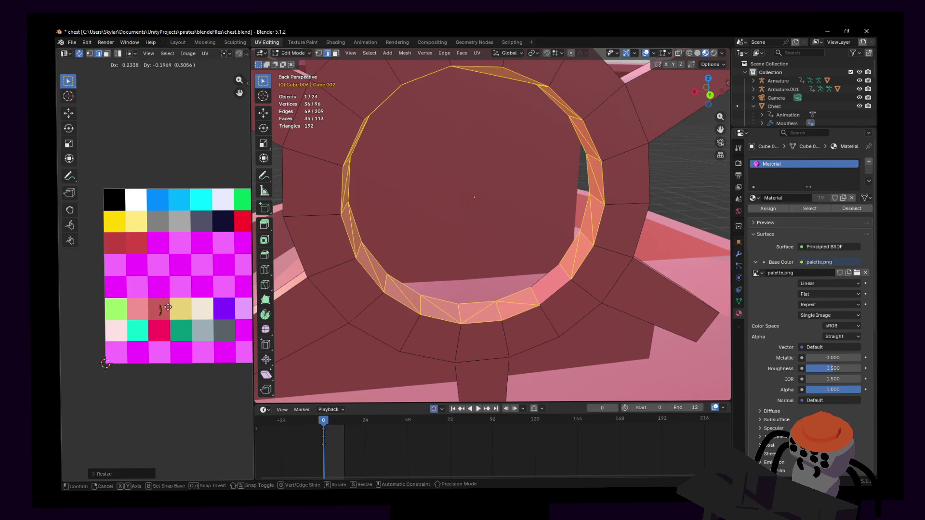
left_click(160, 304)
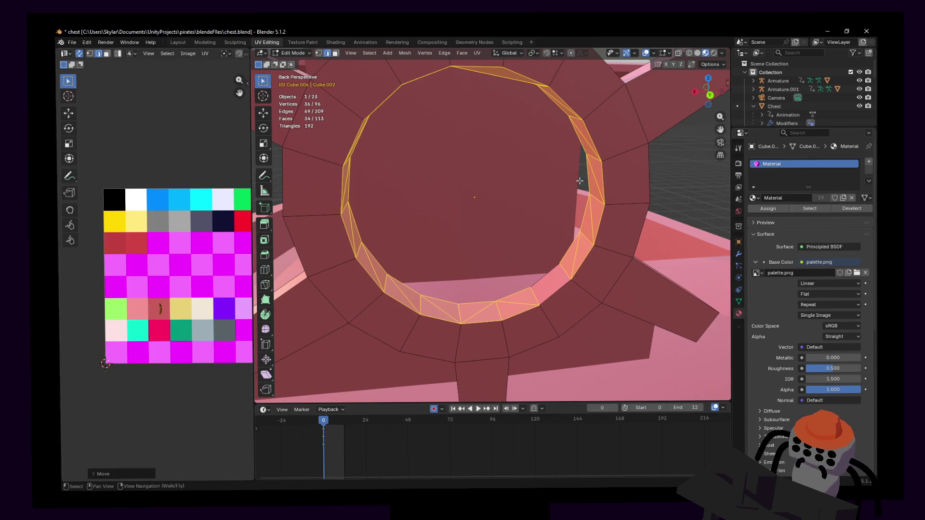
- Leave mesh editing and return the wheel to object mode
key("shift+grave")
key("Return")
key("Tab")
middle_click_drag(550, 217, 576, 178)
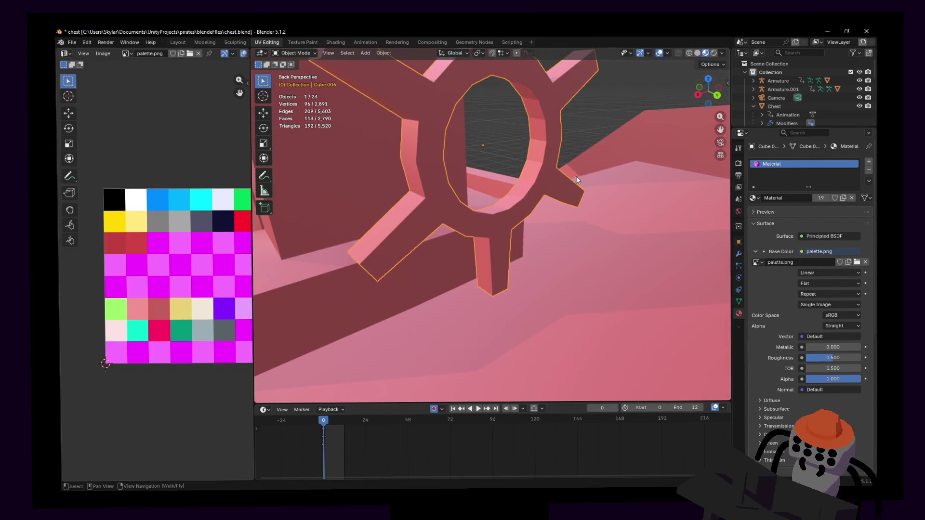
right_click(546, 115)
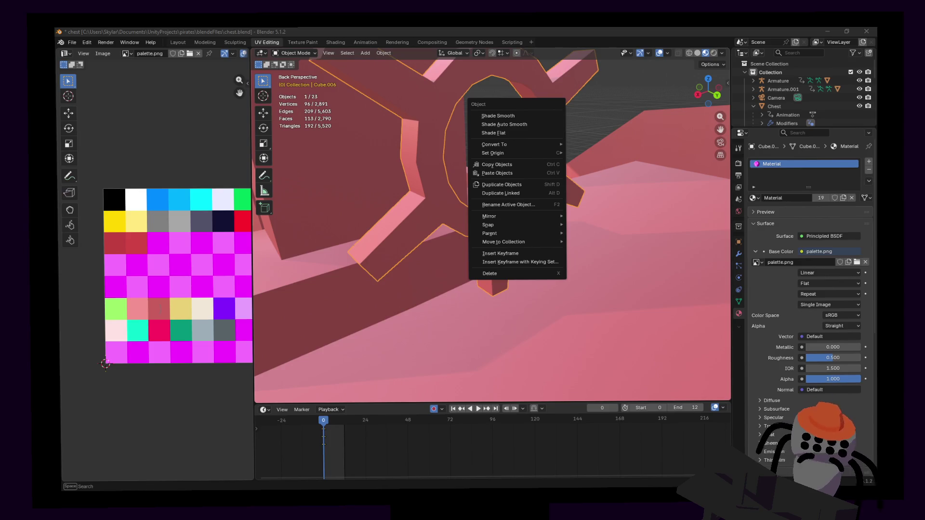
key("Escape")
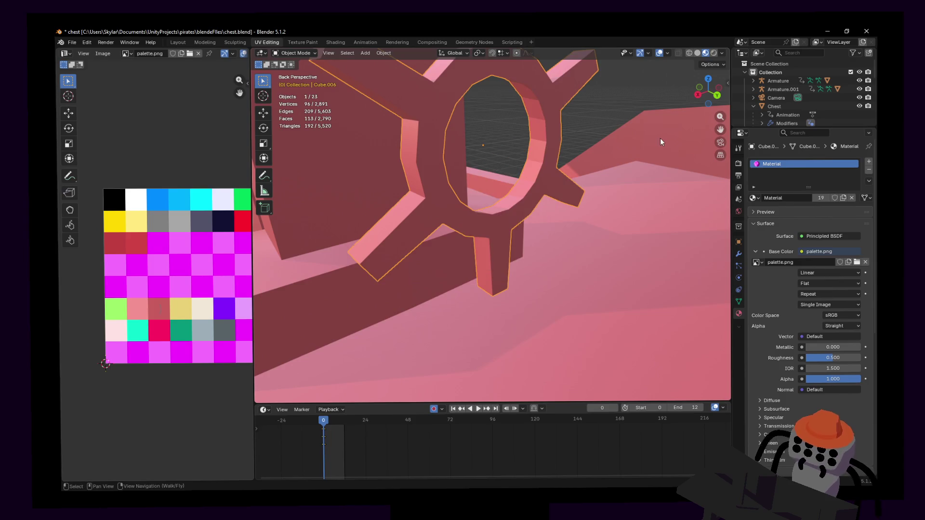
key("Tab")
key("shift+grave")
- Fly under the hub arch and select one of its edges for deletion
key("w")
key("w")
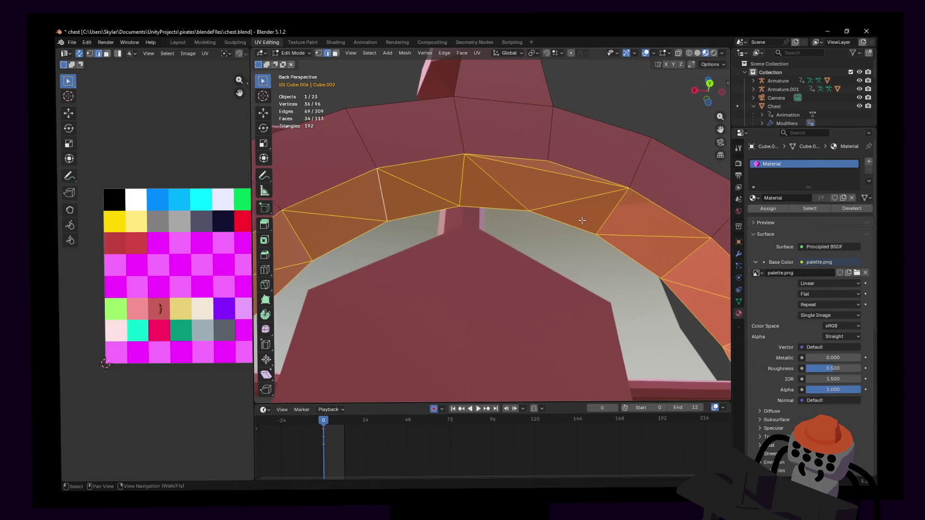
key("s")
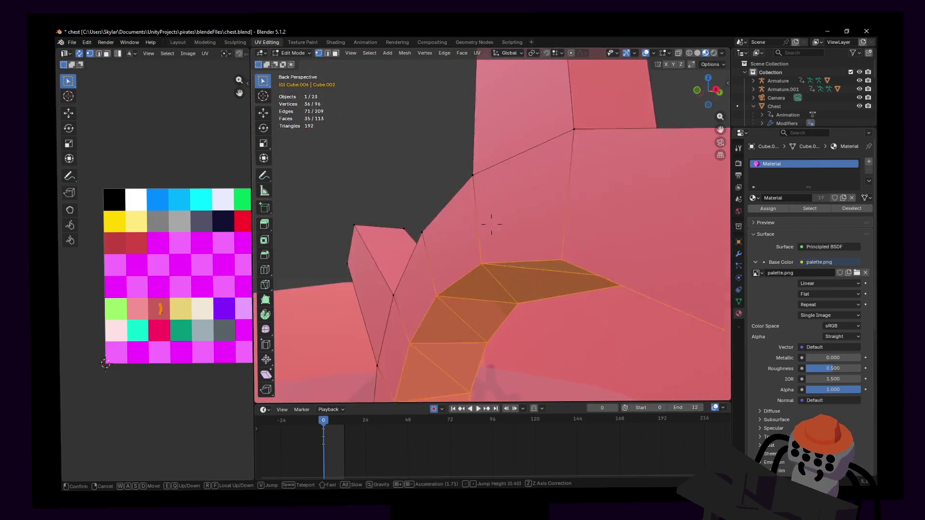
left_click(547, 200)
key("shift+grave")
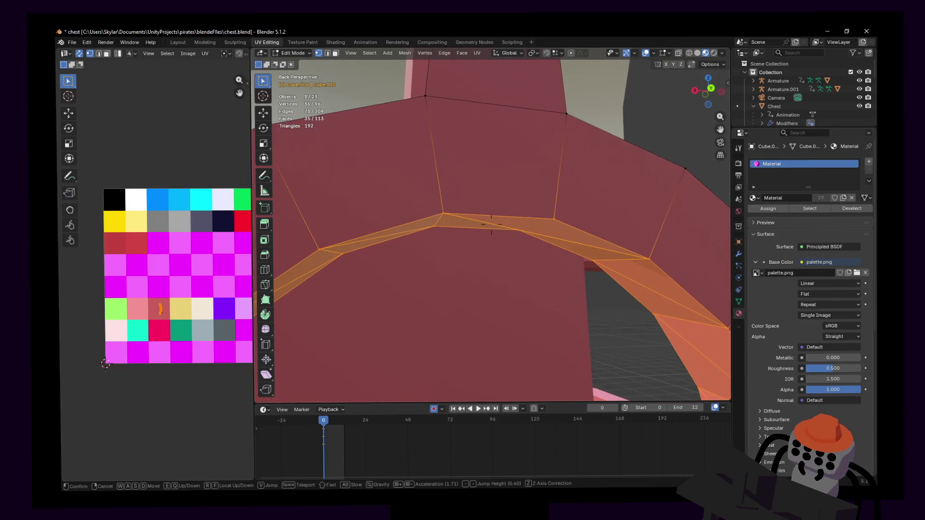
left_click(546, 216)
key("alt+a")
key("2")
left_click(549, 150)
key("x")
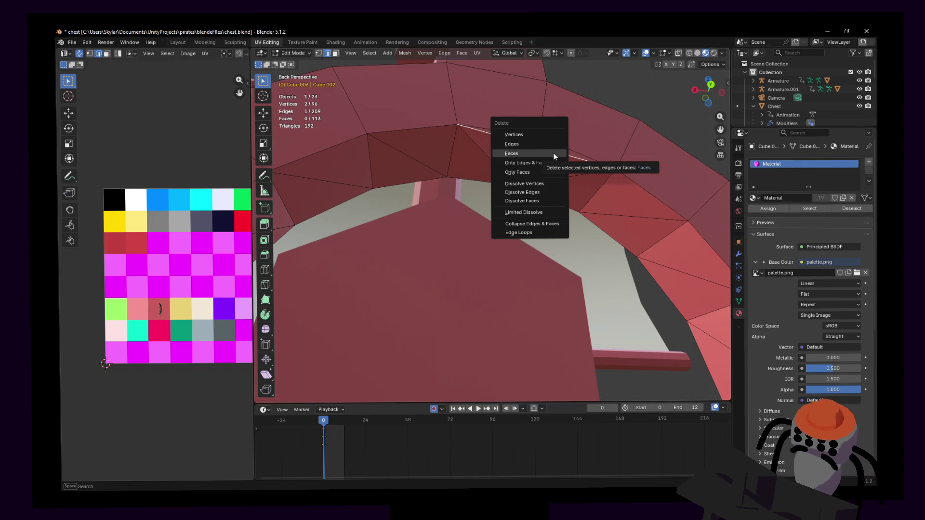
- Knife-cut from an arch vertex to the selected edge and dissolve the extra vertex
left_click(265, 285)
left_click(517, 185)
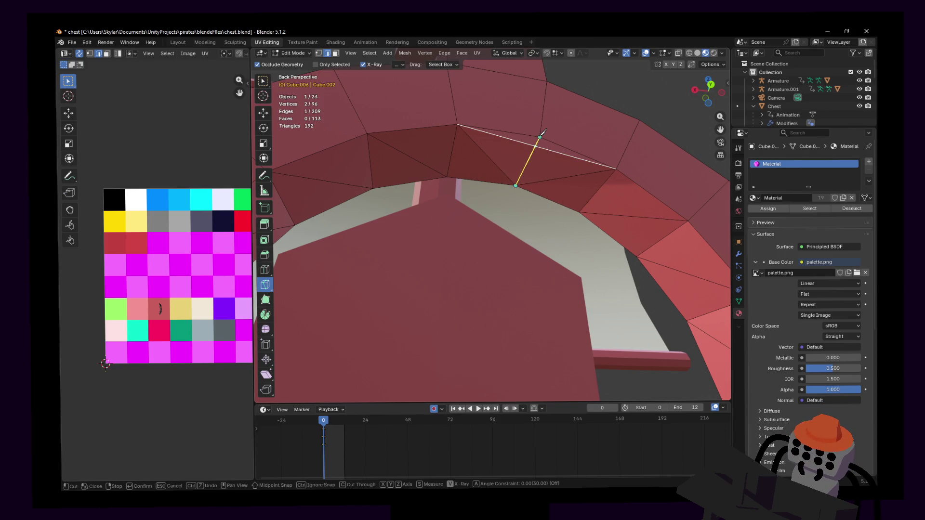
left_click(538, 141)
key("Return")
key("Return")
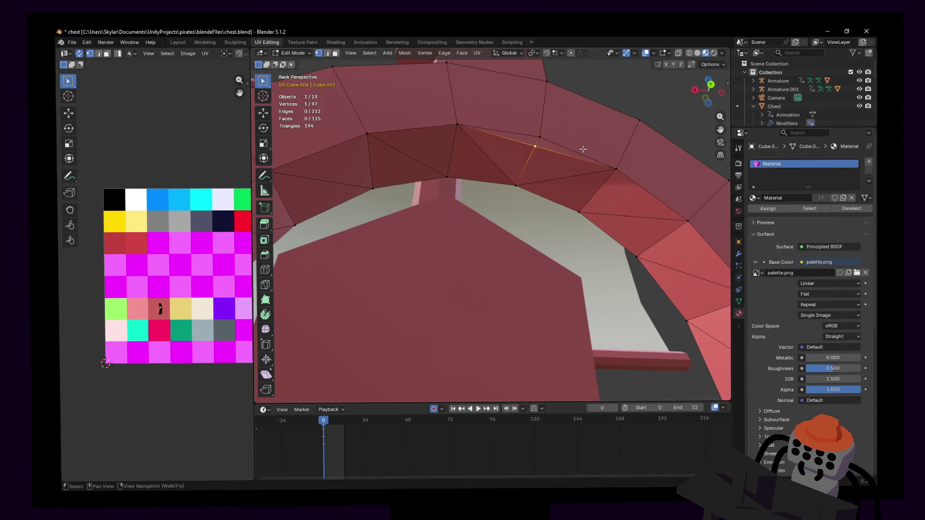
key("x")
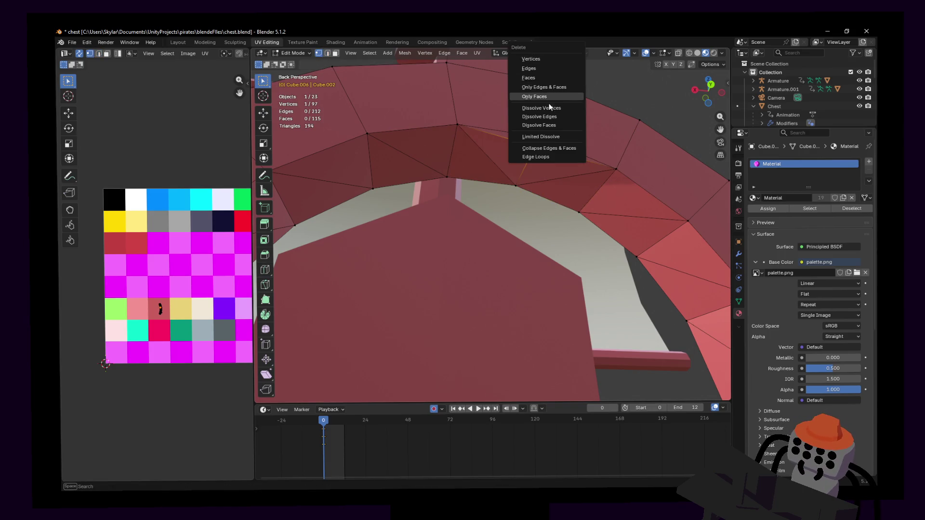
left_click(553, 109)
- Knife-cut a second edge from the lower to the upper hub vertex, then return to object mode
key("shift+grave")
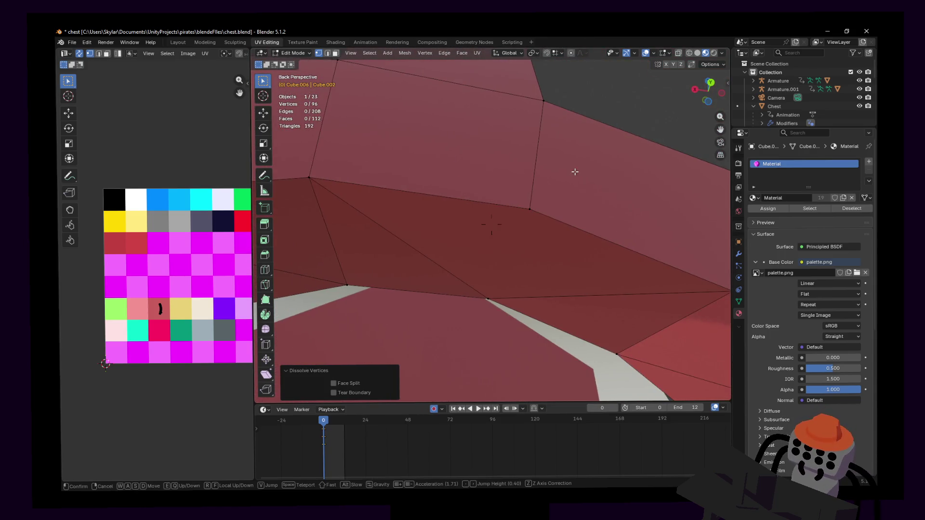
key("Return")
left_click(265, 284)
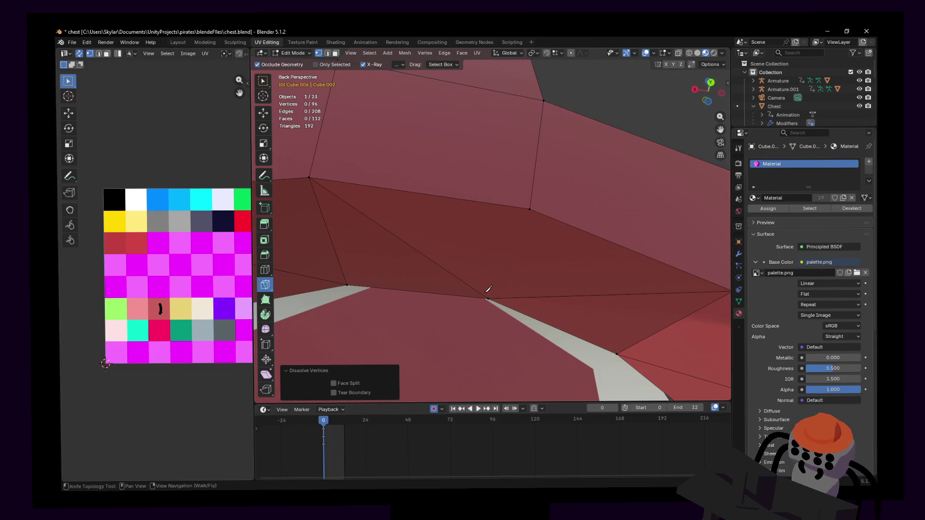
left_click(488, 295)
left_click(530, 207)
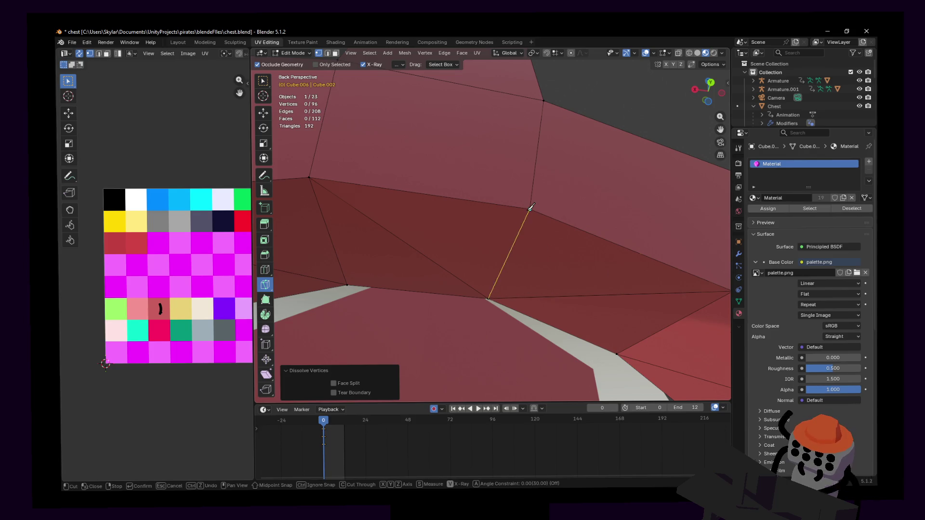
key("Return")
scroll(582, 198, "down", 5)
key("Tab")
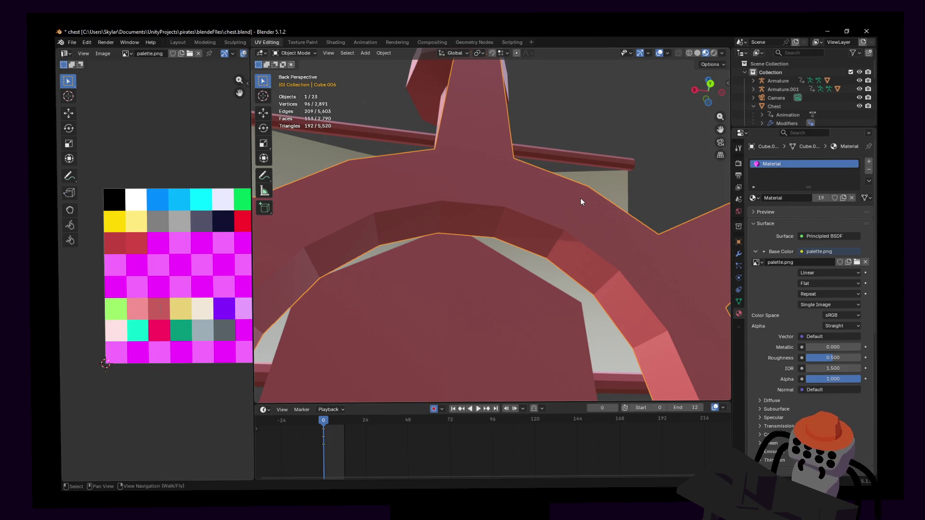
- Shade the wheel smooth, then flat, then settle on Shade Auto Smooth
key("shift+grave")
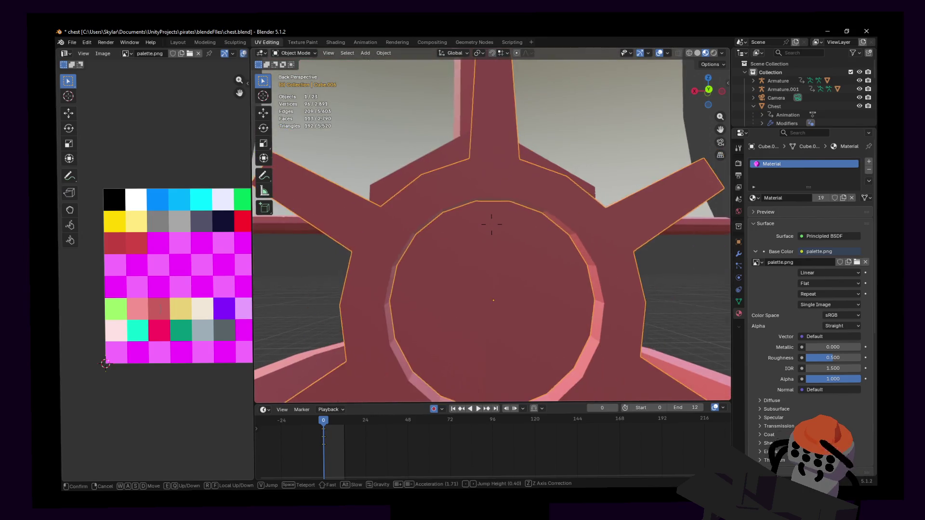
left_click(567, 187)
right_click(567, 187)
left_click(566, 186)
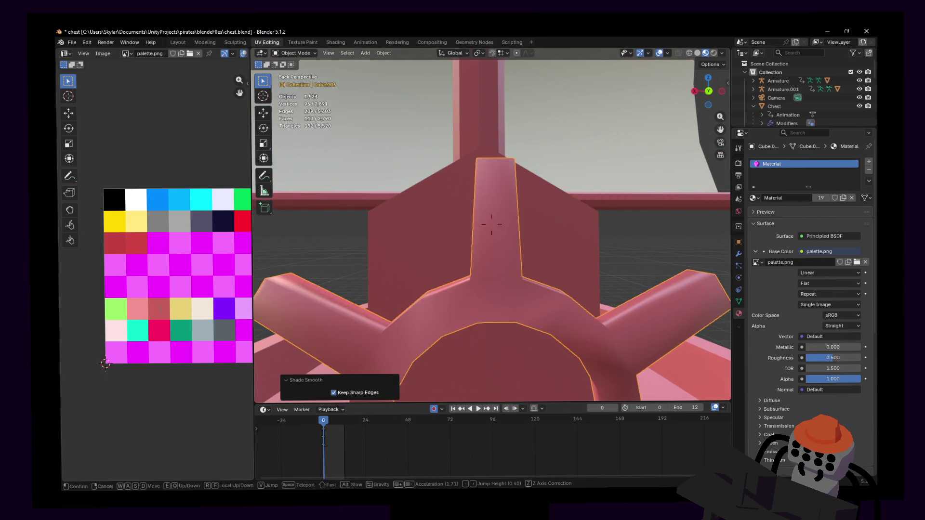
scroll(554, 226, "down", 3)
right_click(554, 226)
left_click(550, 242)
right_click(551, 238)
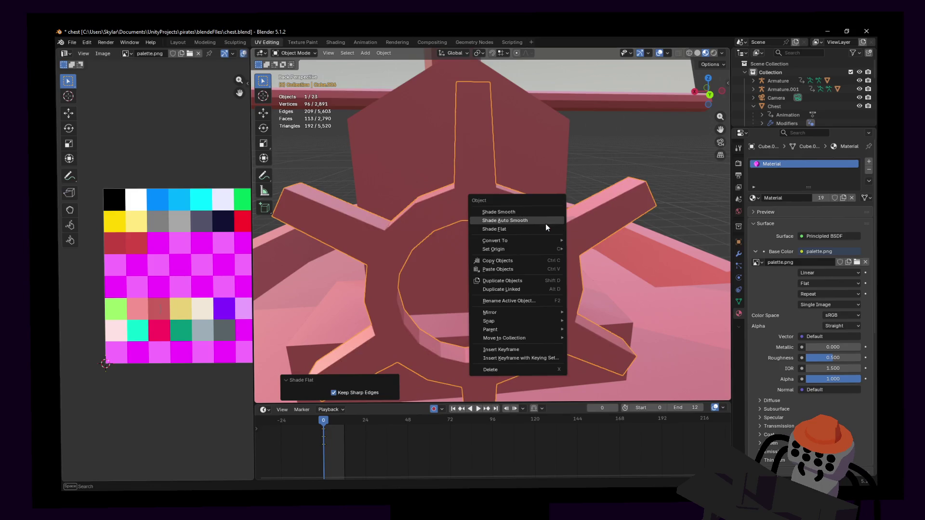
left_click(546, 225)
- Fly around the wheel hub to inspect the auto smooth shading
key("shift+grave")
key("w")
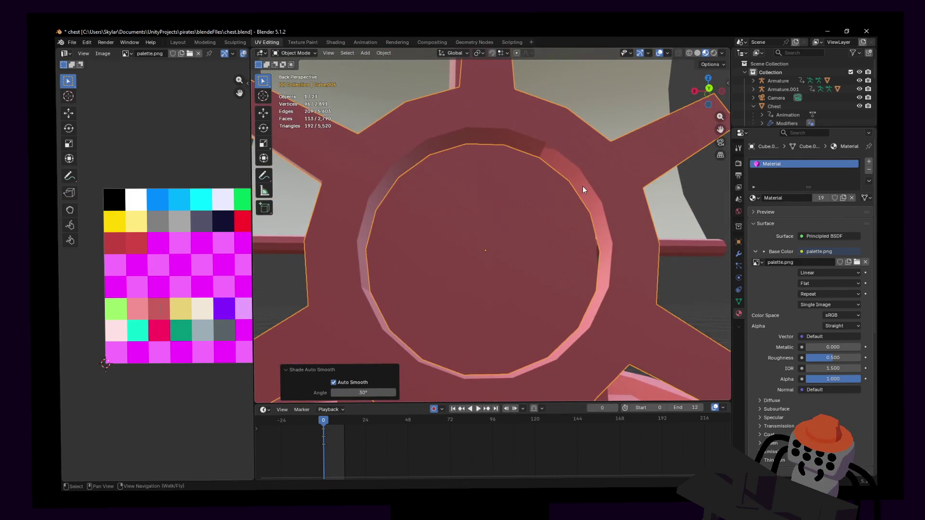
key("w")
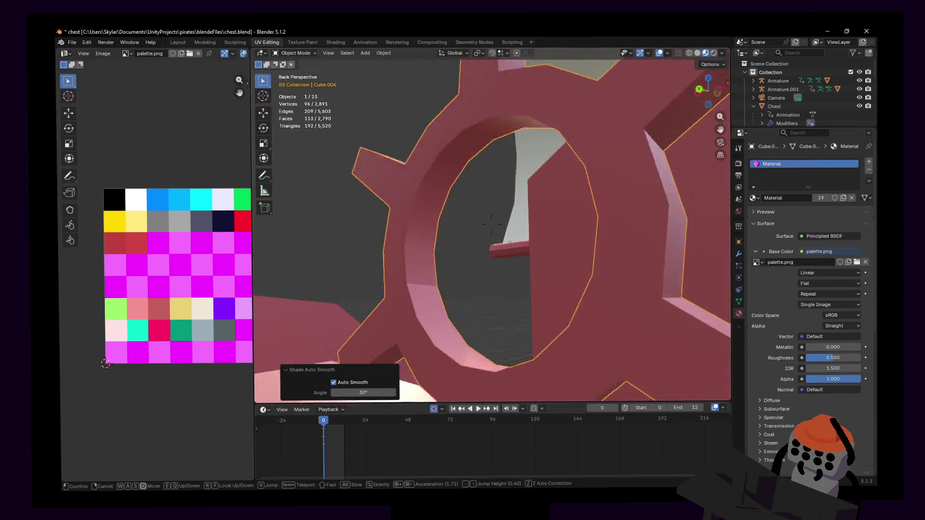
key("s")
key("w")
key("w")
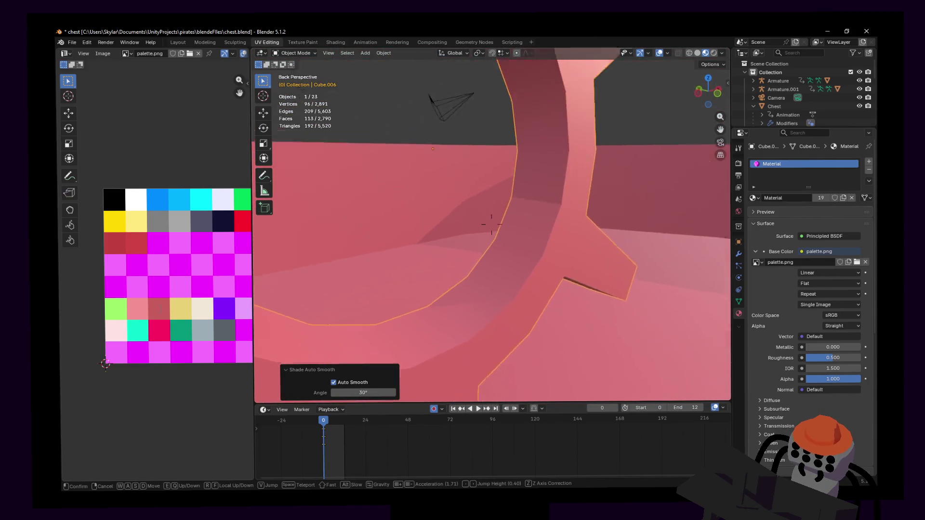
key("s")
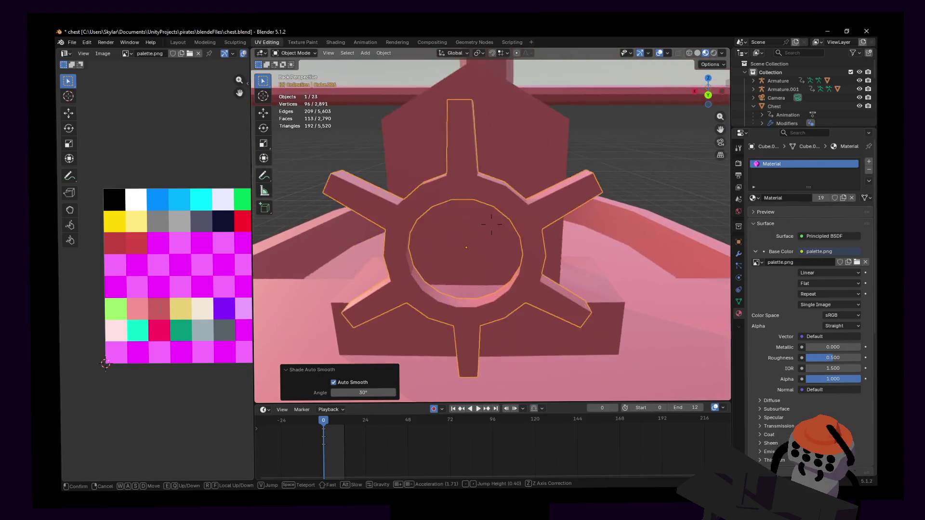
left_click(490, 224)
key("Tab")
key("k")
key("Tab")
key("Tab")
key("Tab")
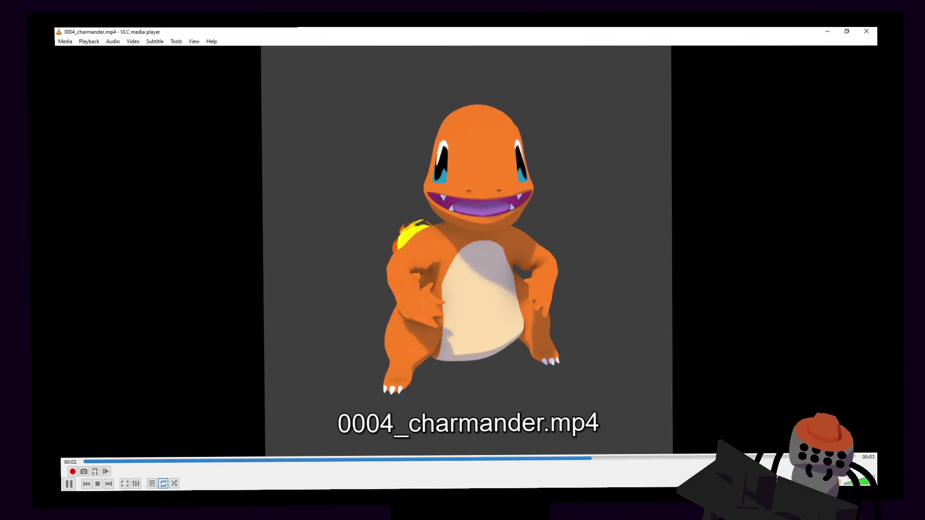
- Switch between the character clips with Next/Previous, then close VLC
key("n")
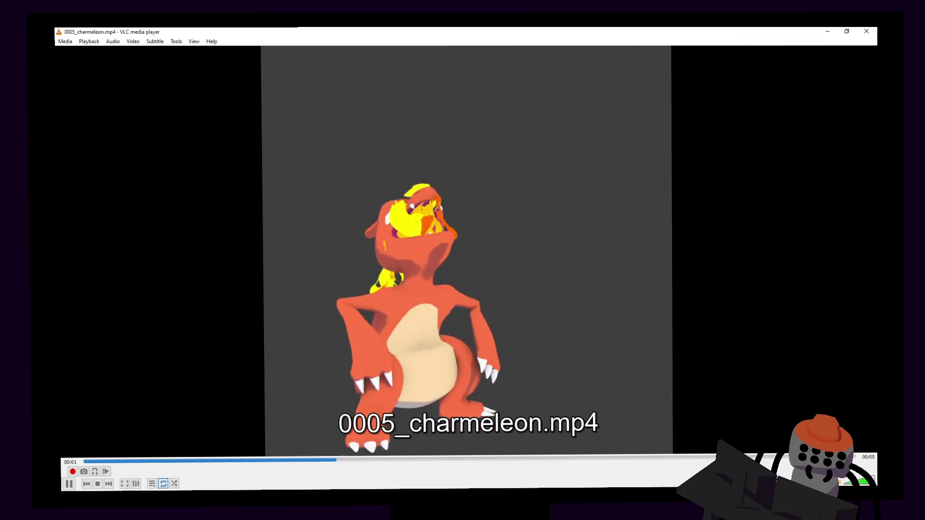
key("p")
key("n")
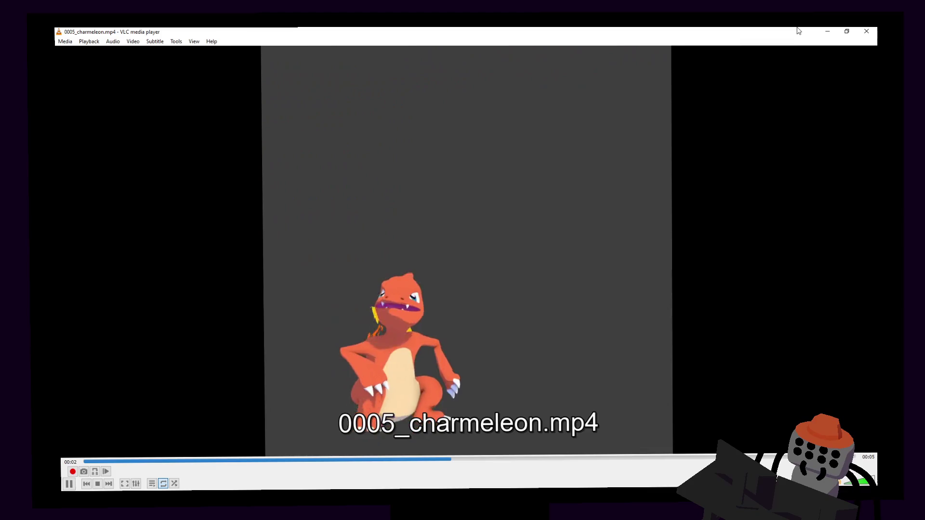
left_click(867, 31)
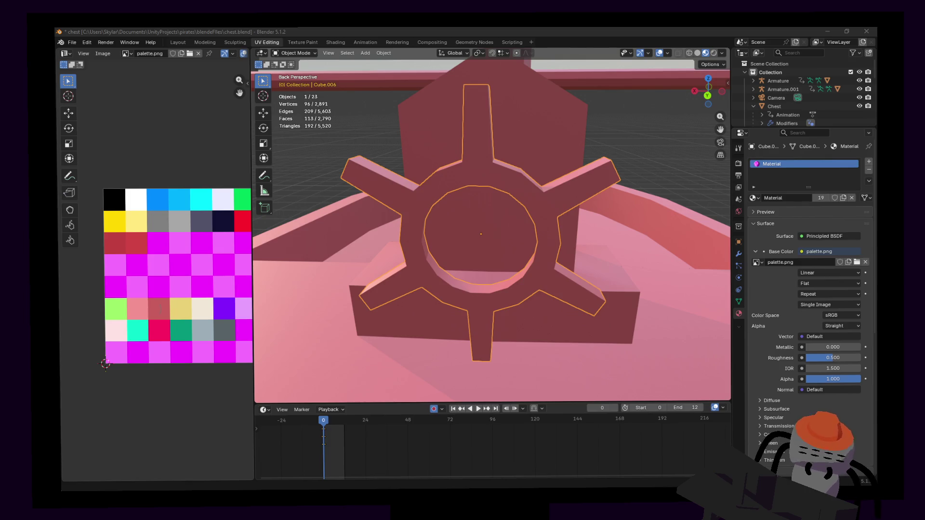
- Fly to the wheel, select all its geometry in Edit Mode and enlarge it
key("shift+grave")
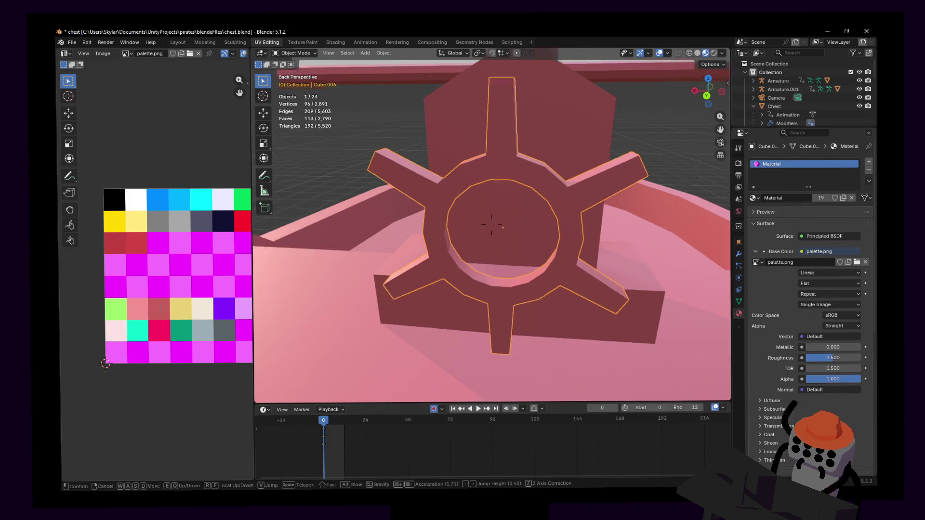
key("s")
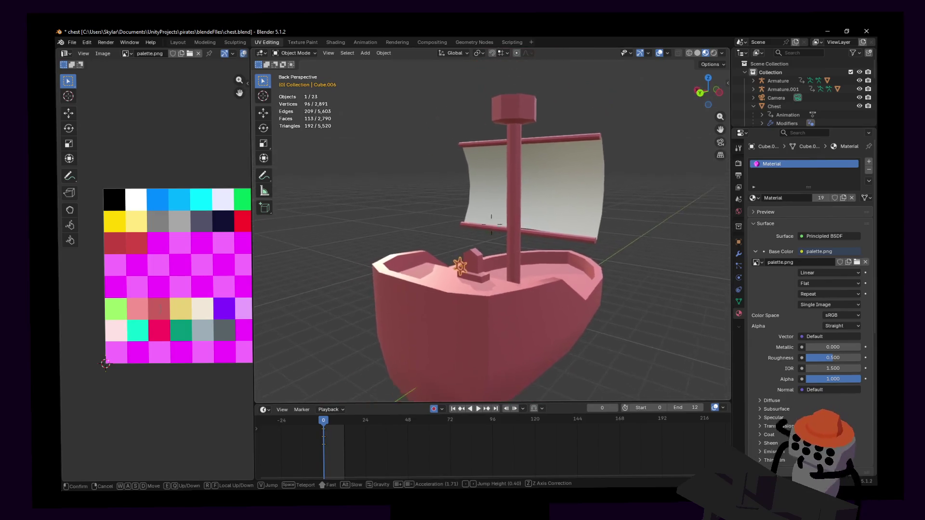
key("w")
key("Return")
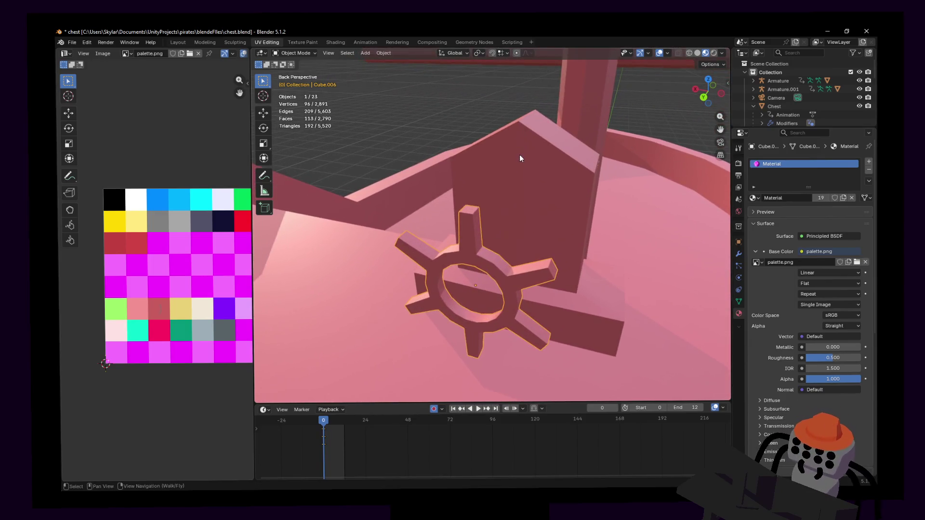
key("Tab")
middle_click_drag(515, 181, 523, 198)
key("a")
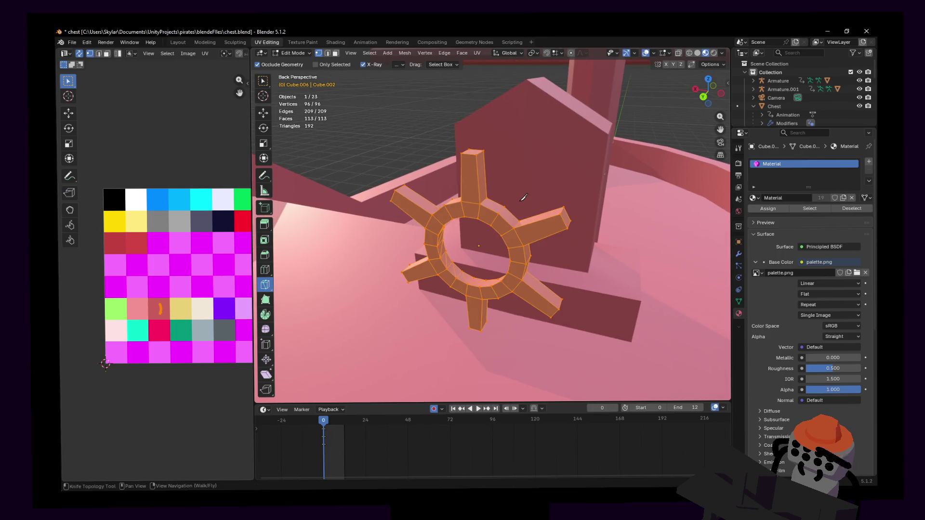
key("s")
left_click(539, 190)
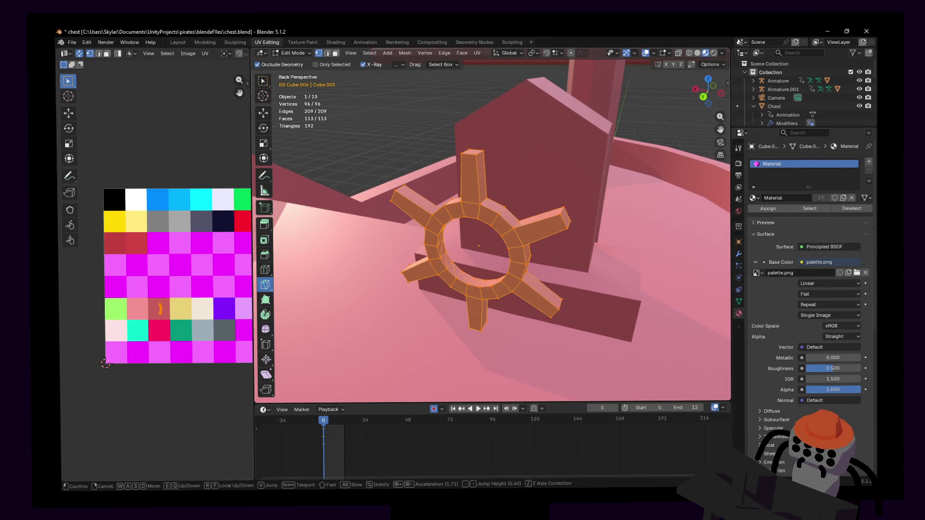
- From a straight-on back view, enlarge the wheel further and raise it along Z
middle_click_drag(538, 191, 732, 94)
left_click(703, 95)
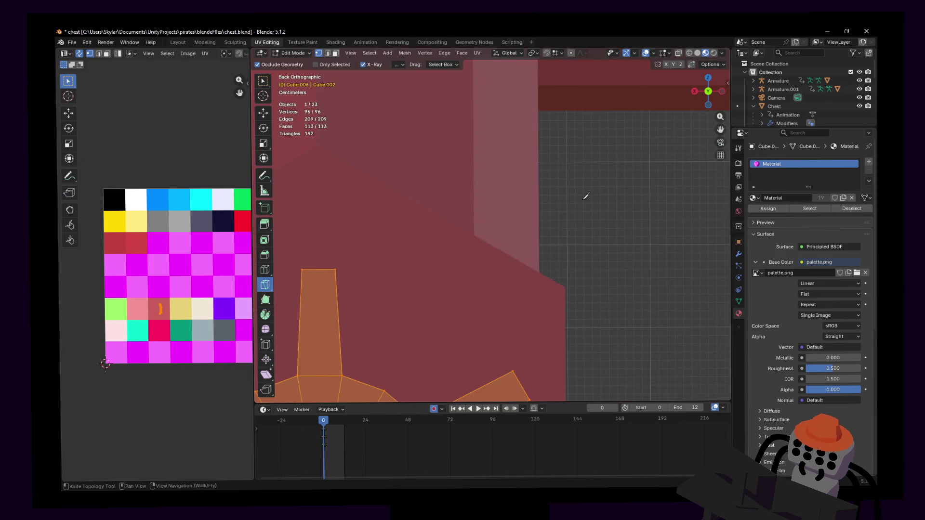
scroll(593, 192, "down", 4)
middle_click_drag(510, 240, 541, 238, "shift")
key("s")
left_click(553, 223)
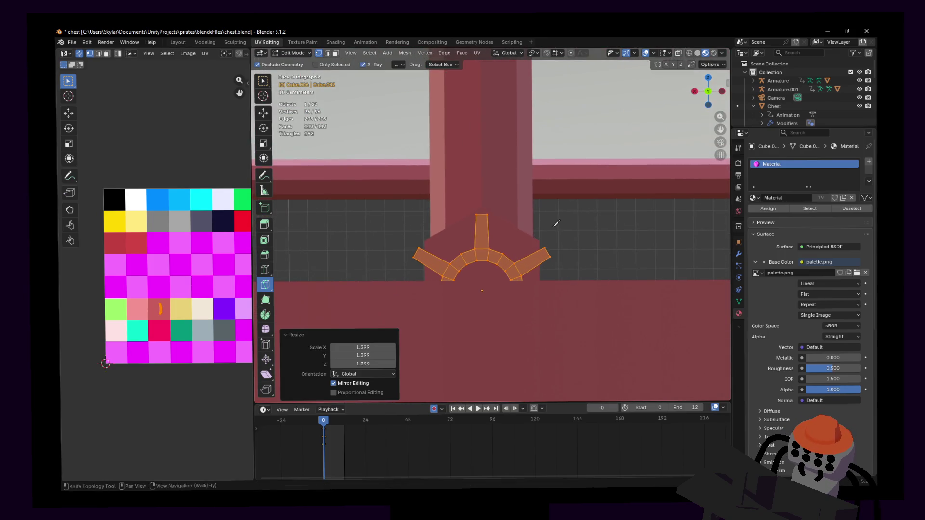
key("g")
key("z")
left_click(558, 202)
- Move the wheel back along Y so it sits against the post
key("shift+grave")
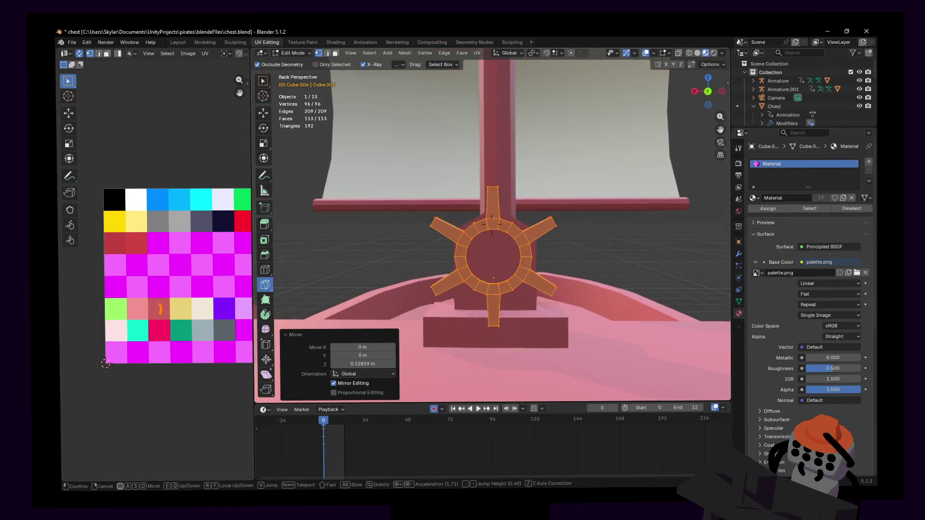
key("d")
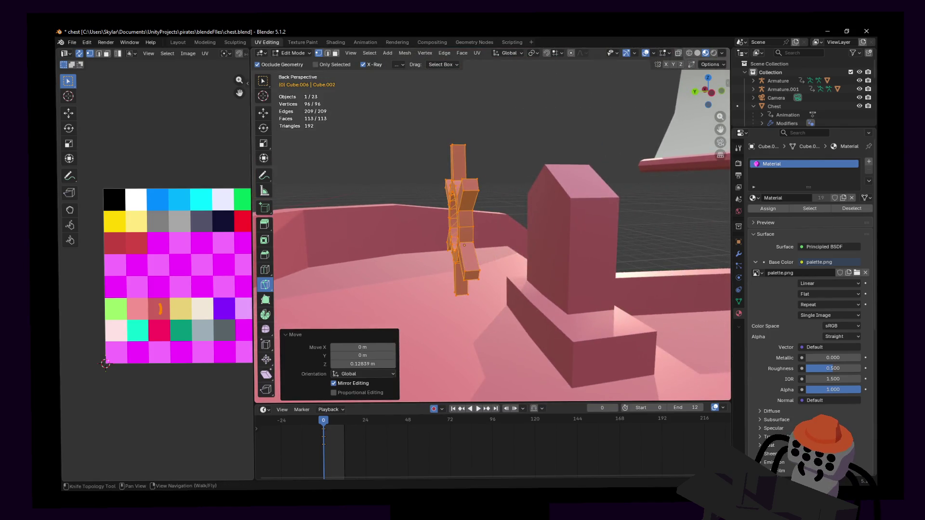
left_click(571, 195)
key("g")
key("y")
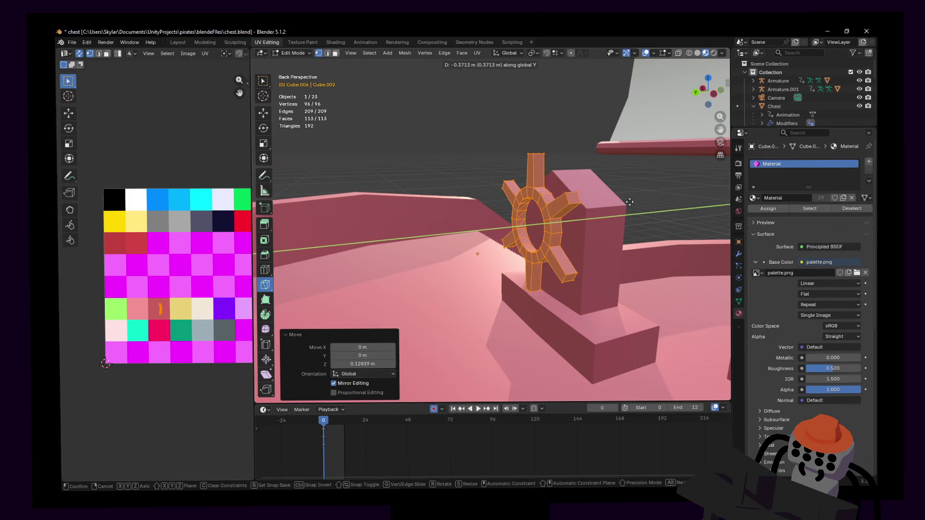
left_click(620, 204)
- Enlarge the wheel slightly more and return to object mode facing it
middle_click_drag(620, 203, 611, 221)
key("s")
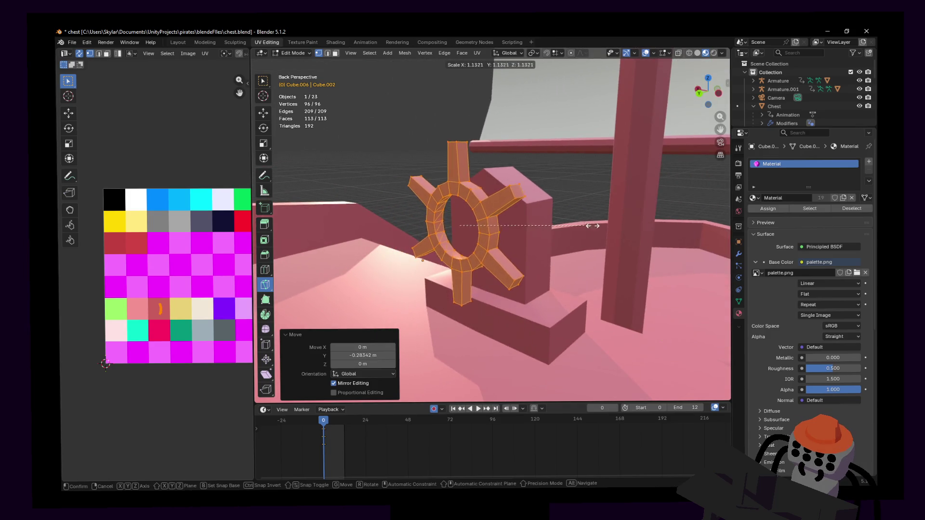
left_click(612, 221)
key("shift+grave")
key("Tab")
key("w")
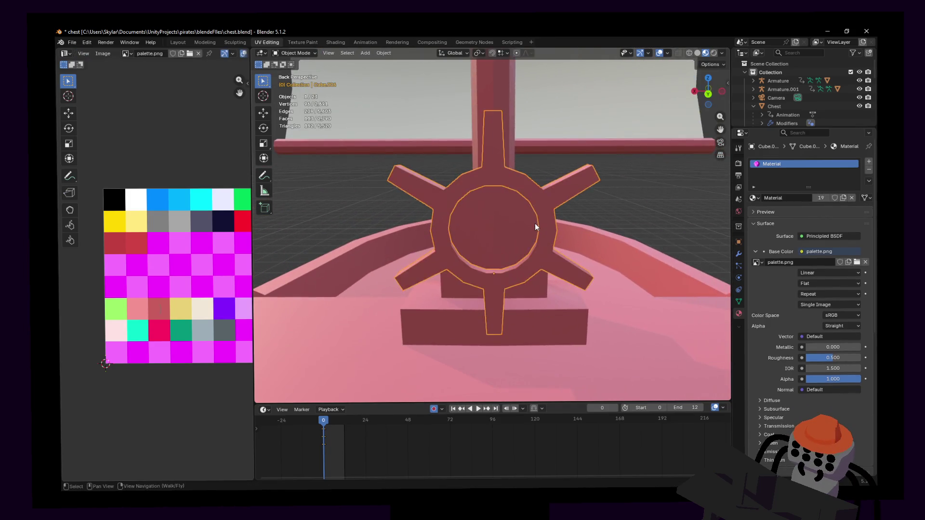
left_click(534, 227)
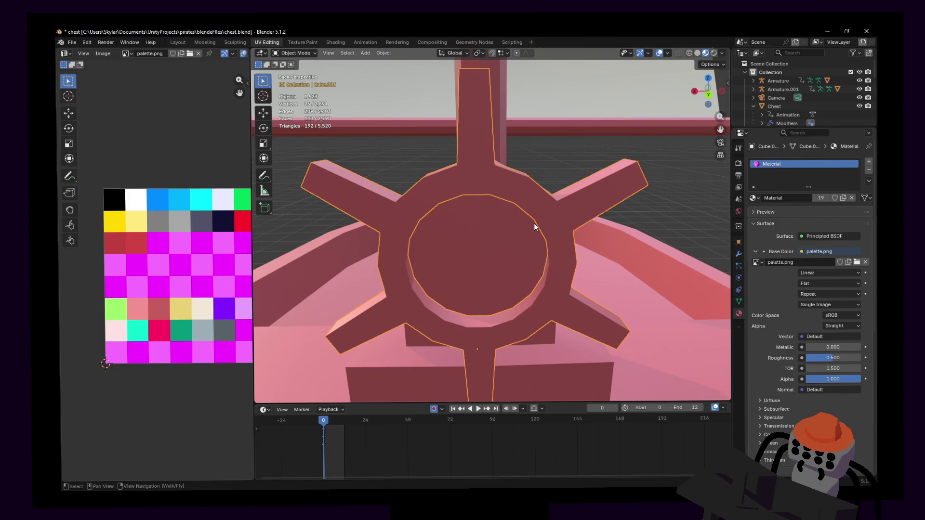
- Fly up to the wheel and scale it slightly larger
key("shift+grave")
key("s")
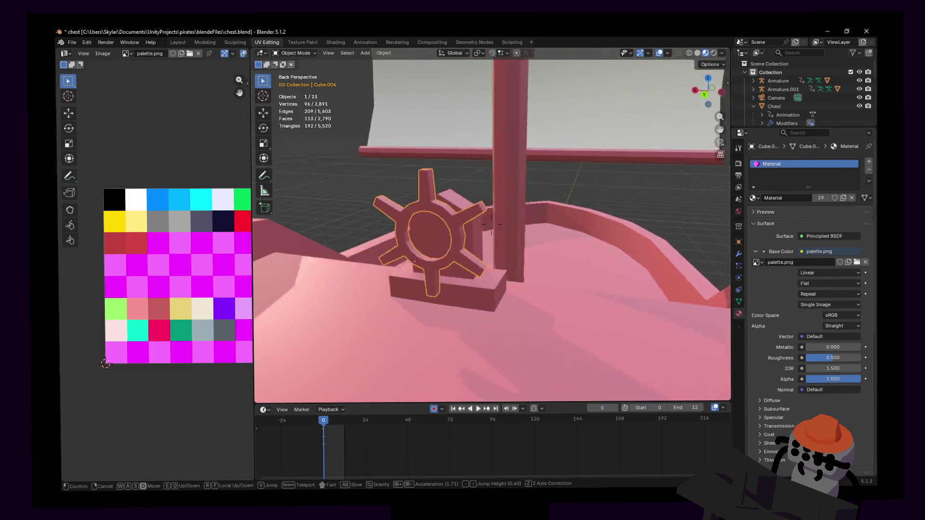
key("w")
left_click(550, 214)
key("Tab")
key("Tab")
key("s")
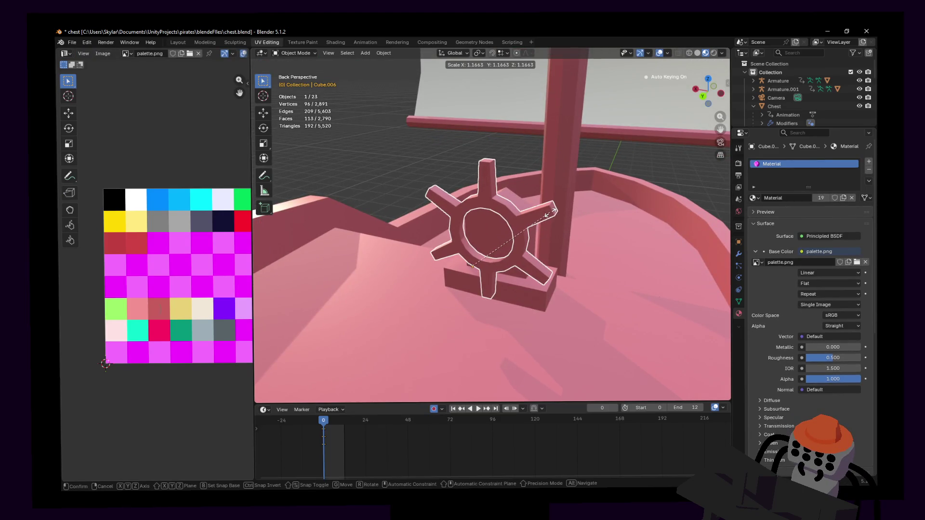
left_click(550, 213)
key("shift+grave")
left_click(574, 215)
key("Tab")
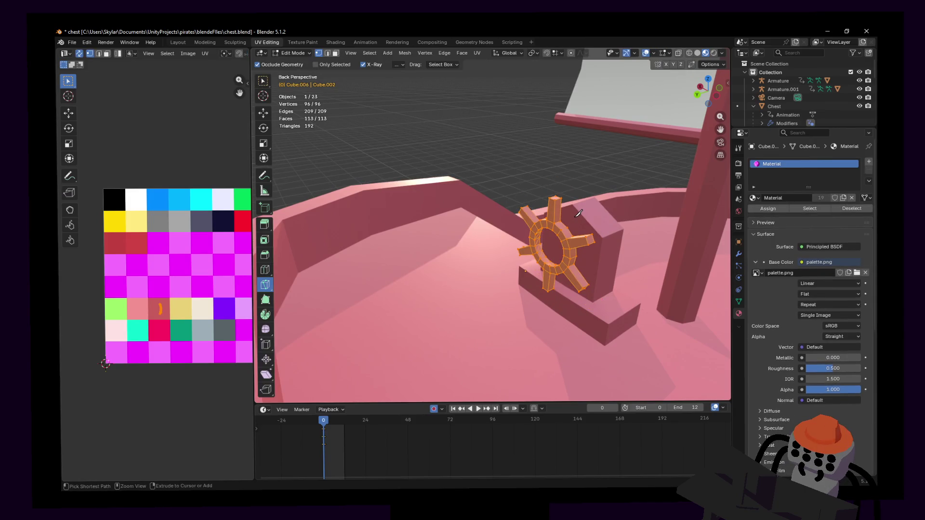
- Set the wheel's origin to its geometry
key("shift+grave")
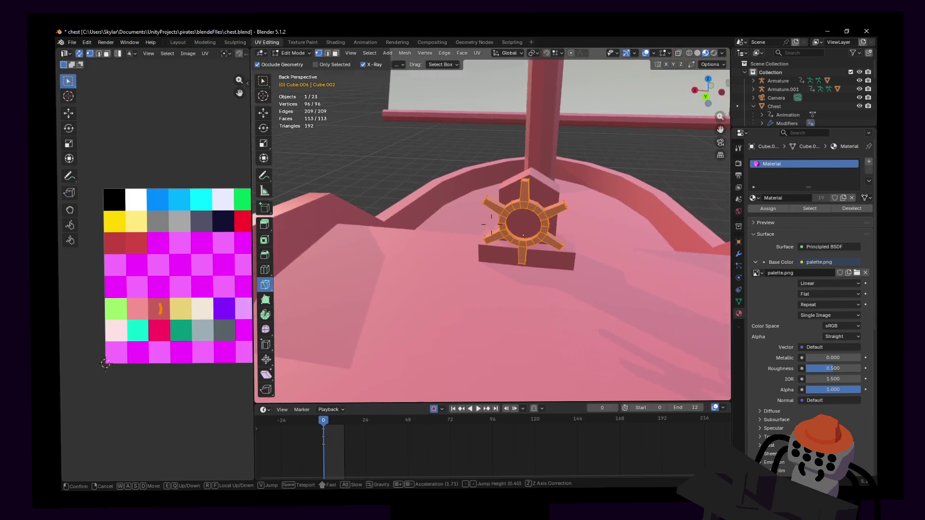
key("w")
left_click(589, 212)
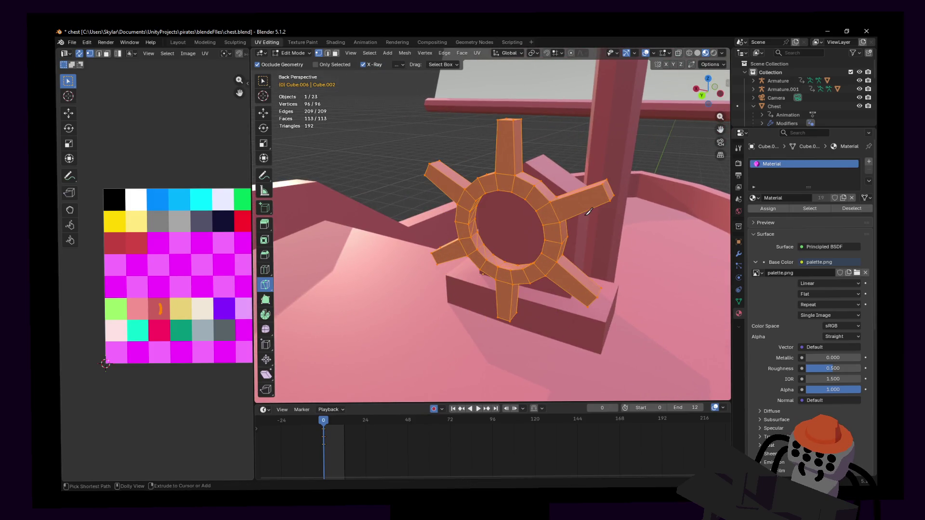
key("Tab")
key("Tab")
key("Tab")
right_click(549, 212)
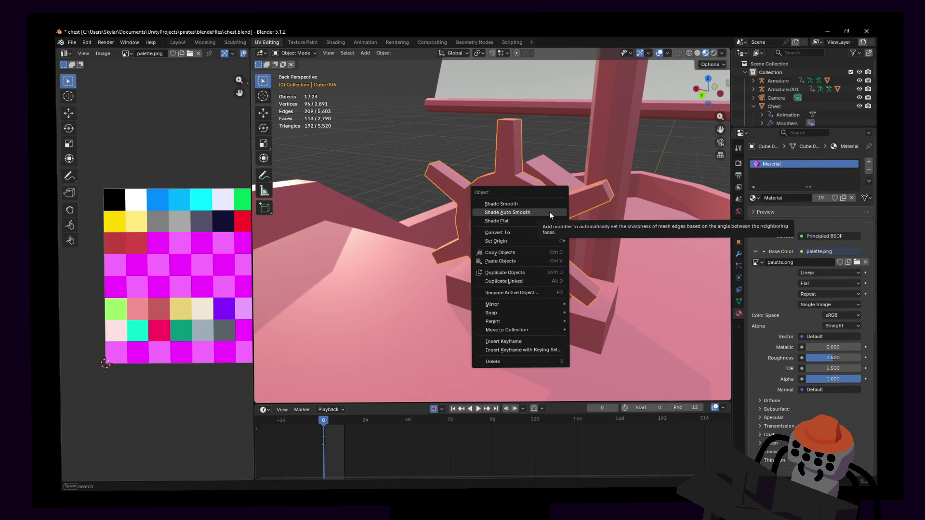
key("Escape")
key("ctrl+alt+shift+c")
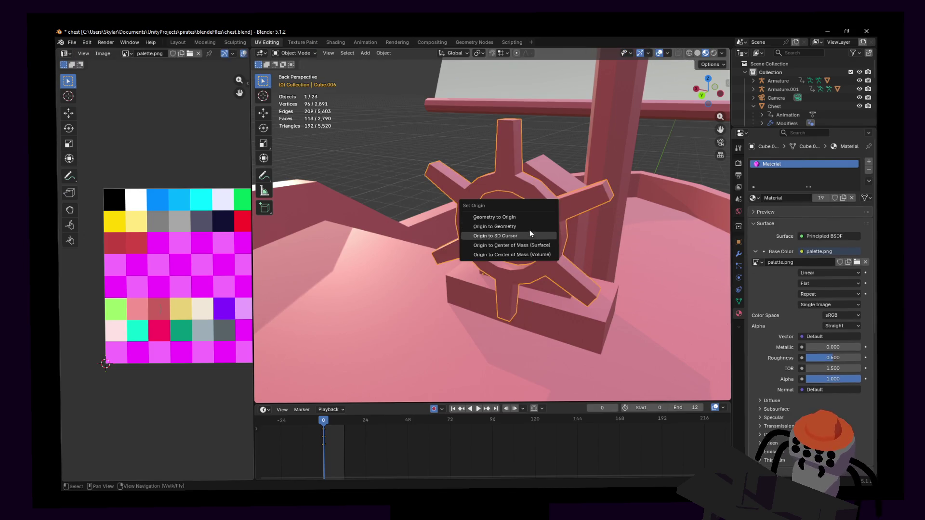
left_click(527, 226)
- In Edit Mode, Shift-select the stray diagonal edges inside the hub ring
key("shift+grave")
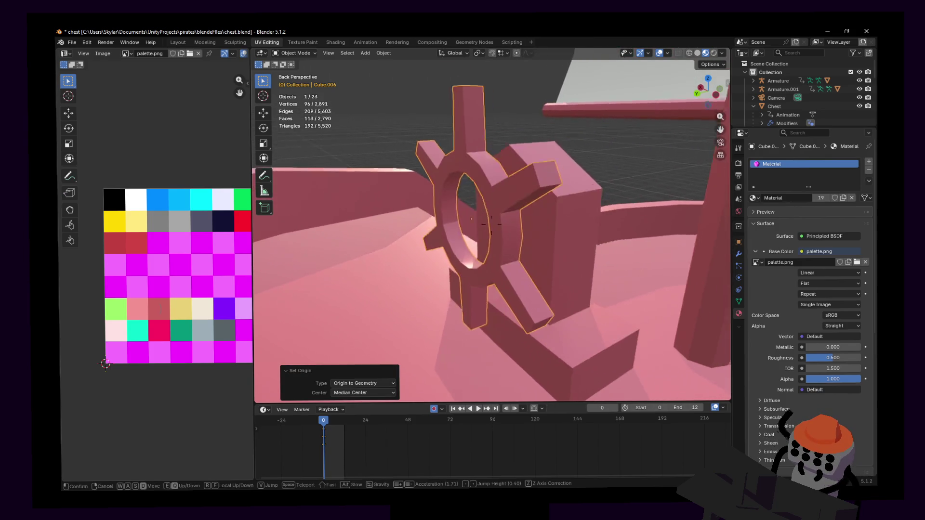
key("w")
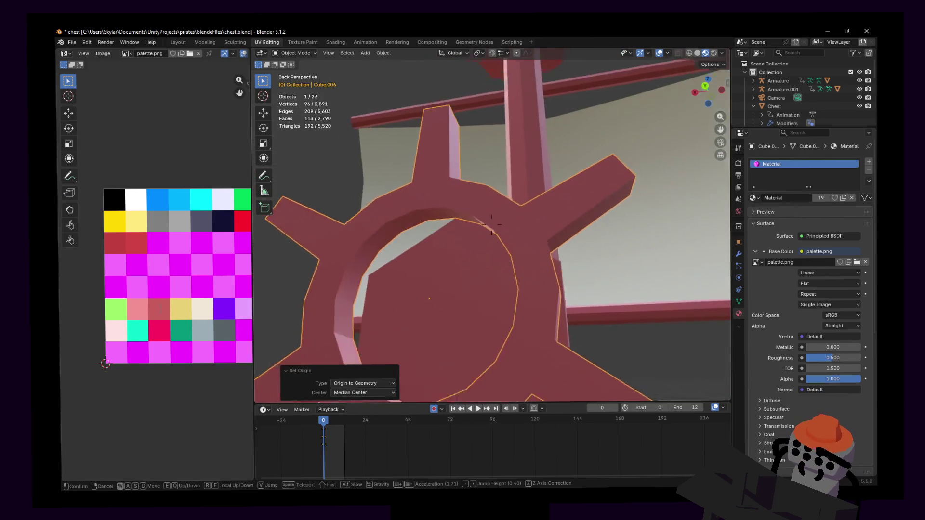
left_click(556, 222)
key("Tab")
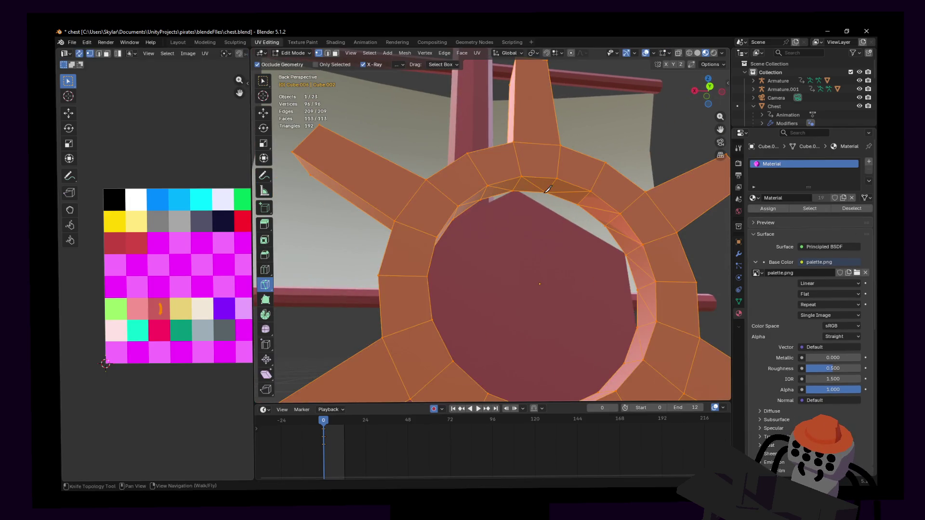
right_click_drag(557, 190, 543, 149)
key("w")
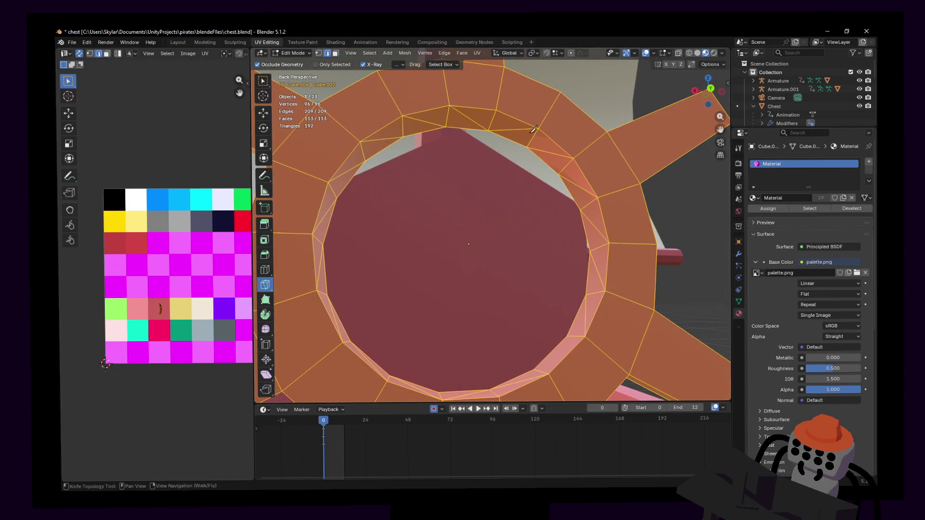
left_click(544, 149)
left_click(515, 129, "shift")
left_click(466, 116, "shift")
left_click(409, 129, "shift")
left_click(381, 141, "shift")
left_click(347, 172, "shift")
middle_click_drag(346, 172, 386, 139)
- Add the remaining diagonal triangulating edges around the hub ring to the selection
left_click(386, 139, "shift")
left_click(404, 210, "shift")
left_click(392, 175, "shift")
left_click(439, 250, "shift")
left_click(515, 283, "shift")
left_click(558, 281, "shift")
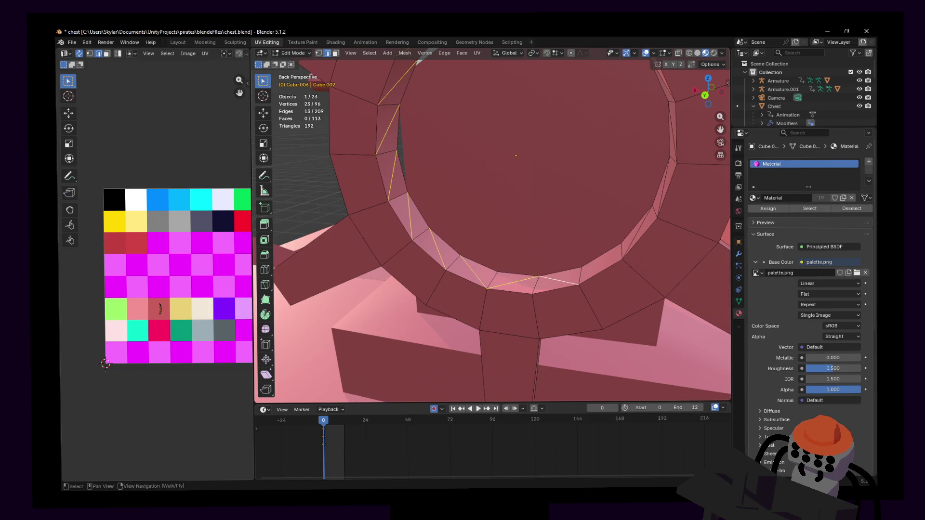
middle_click_drag(557, 281, 490, 221)
left_click(490, 220, "shift")
left_click(494, 193, "shift")
left_click(496, 157, "shift")
left_click(493, 118, "shift")
- Dissolve the selected diagonal edges so the ring is clean quads, then face it head-on
middle_click_drag(492, 118, 533, 109)
key("x")
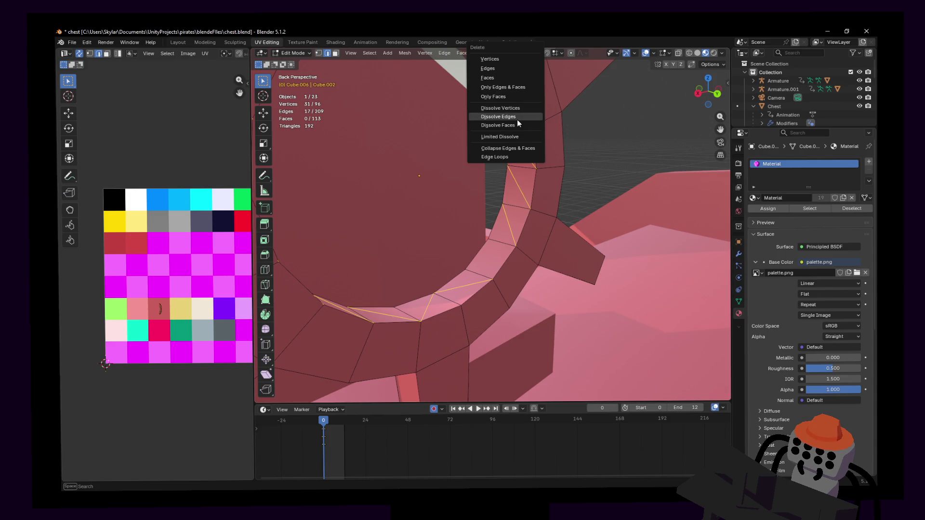
left_click(516, 117)
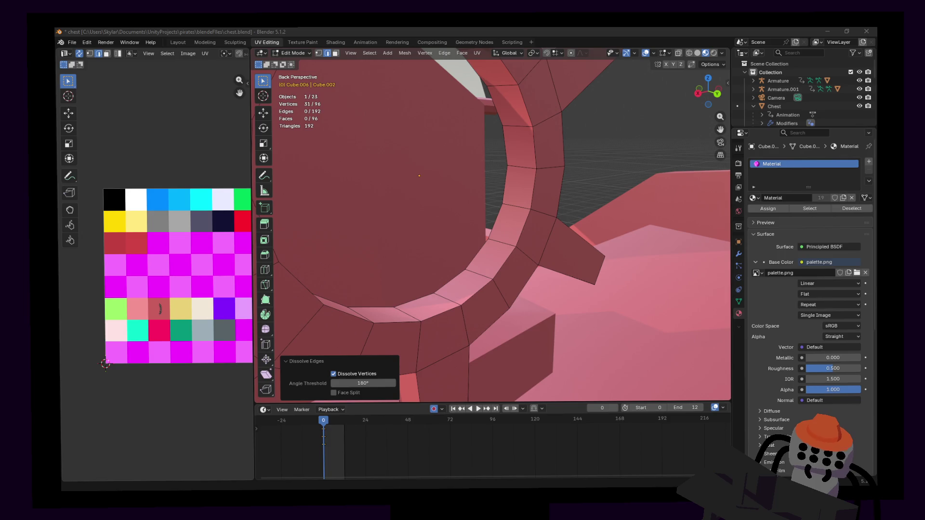
mouse_move(434, 217)
middle_mouse_down()
mouse_move(463, 244)
mouse_move(439, 215)
middle_mouse_up()
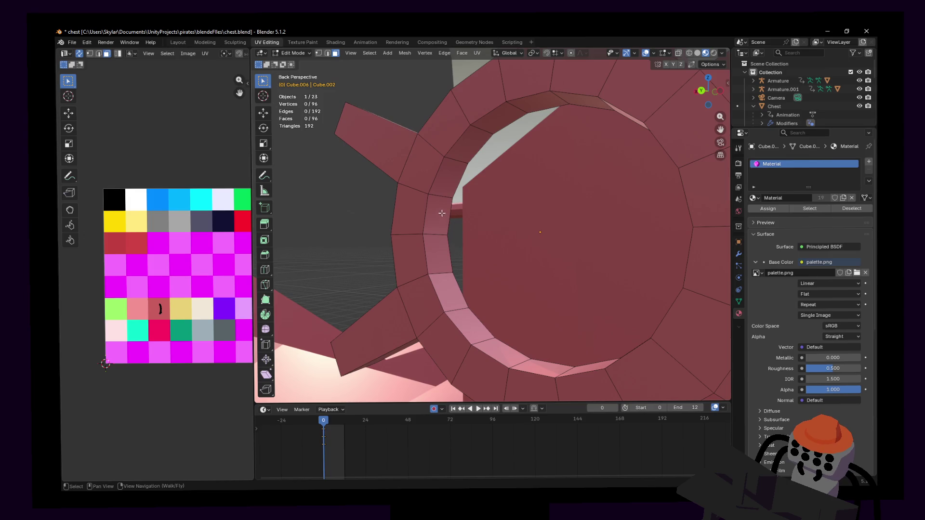
- Try a full inner-rim face loop selection, undo it, and fly the view to face the ring
left_click(440, 203, "alt+shift")
key("shift+grave")
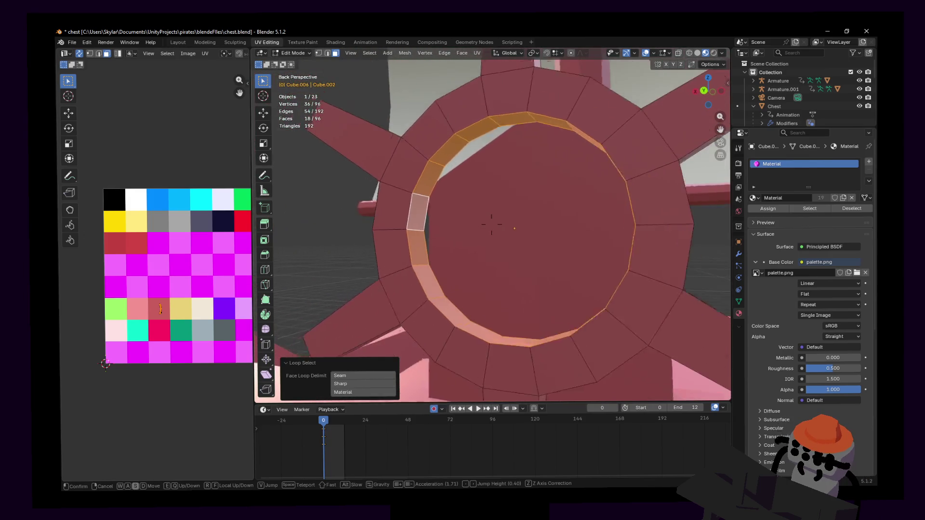
left_click(491, 224)
key("ctrl+z")
middle_click_drag(491, 223, 466, 132)
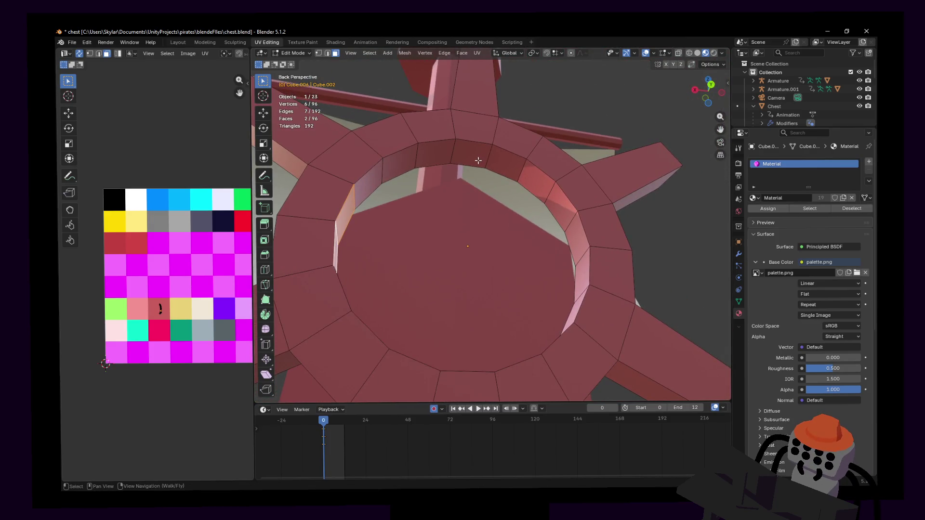
key("shift+grave")
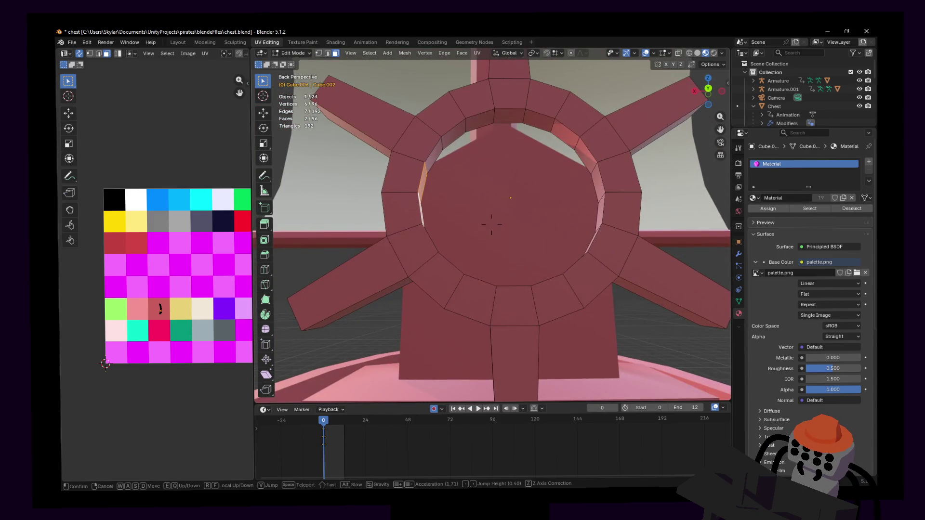
left_click(458, 240)
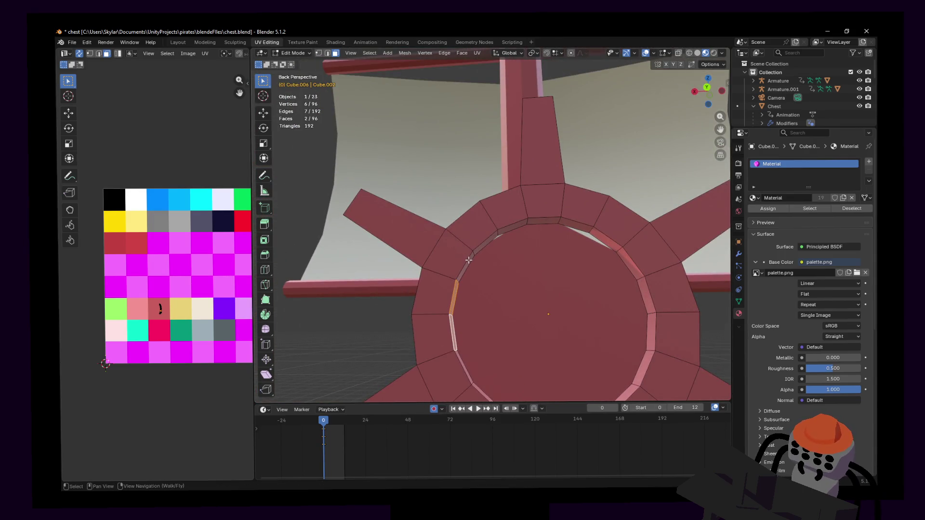
- Select six evenly spaced inner-rim faces of the hub for a face operation
left_click(543, 221, "shift")
mouse_move(544, 221)
middle_mouse_down()
mouse_move(532, 209)
mouse_move(526, 329)
middle_mouse_up()
left_click(532, 209, "shift")
left_click(478, 312, "shift")
mouse_move(479, 313)
middle_mouse_down()
mouse_move(436, 266)
mouse_move(458, 251)
middle_mouse_up()
left_click(436, 265, "shift")
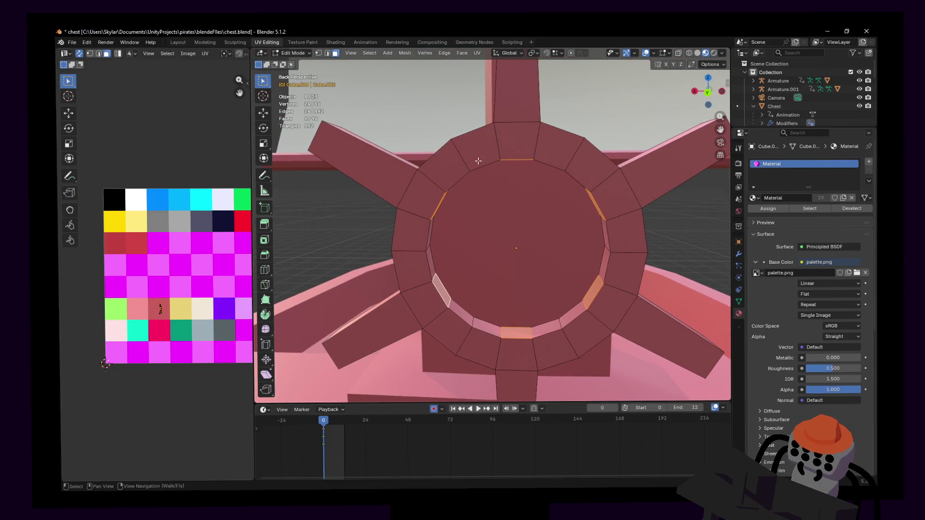
left_click(460, 54)
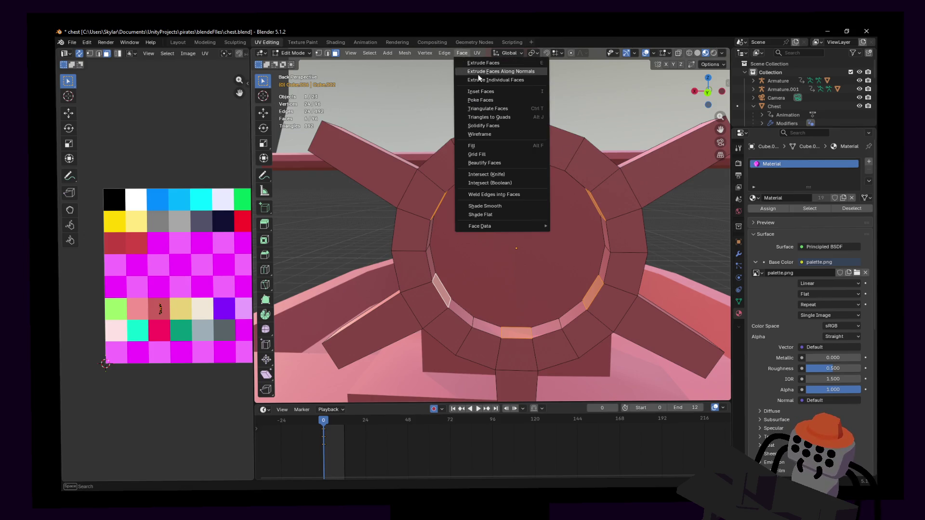
- Extrude the six faces along normals with 0 m offset and scale them to 0.366 toward the centre
left_click(526, 71)
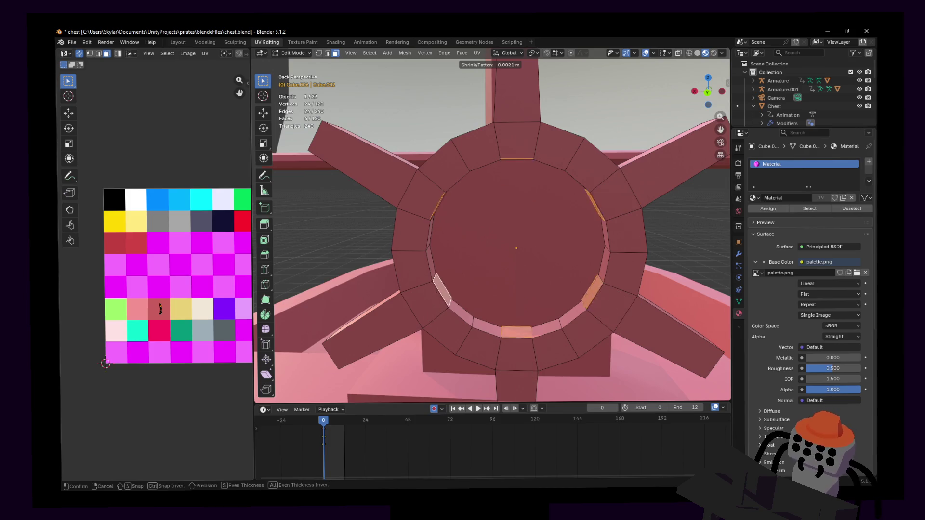
key("Escape")
key("s")
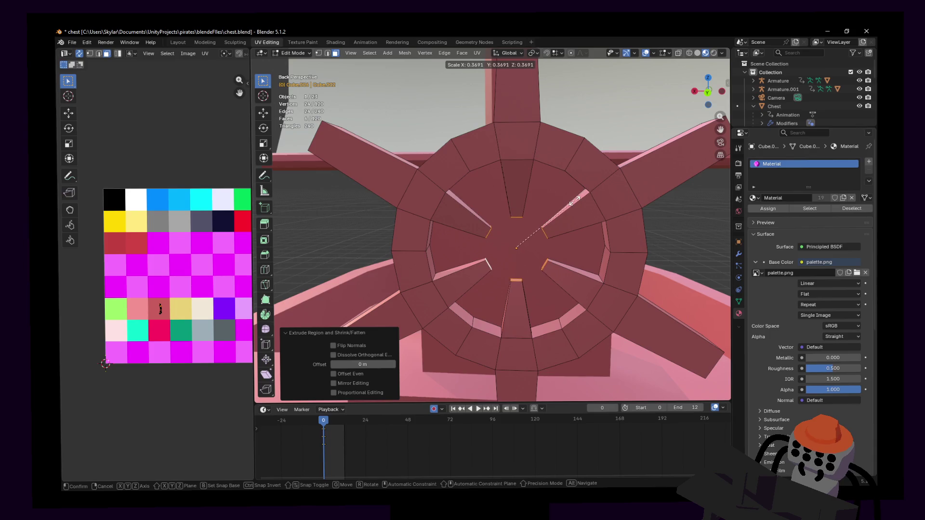
left_click(575, 200)
- Fly the view around and closer to the hub to inspect the new inward spokes
key("shift+grave")
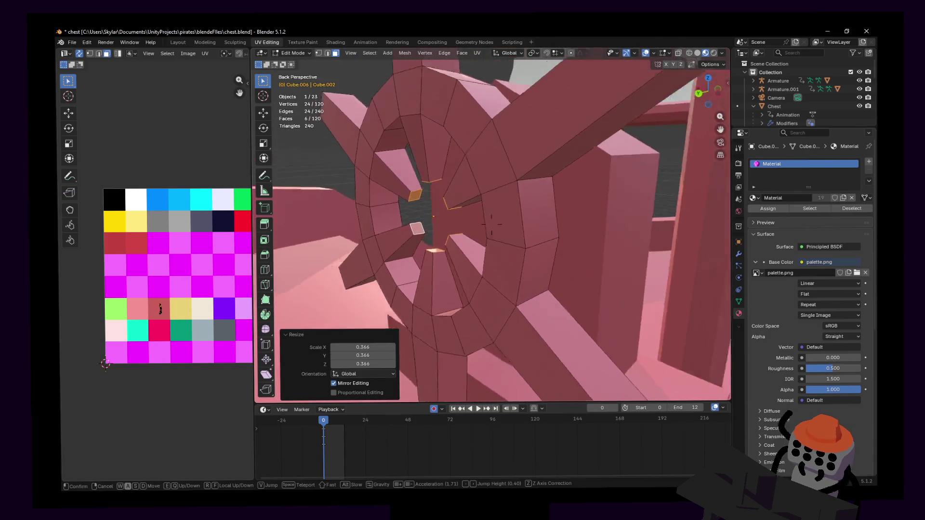
left_click(541, 177)
key("shift+grave")
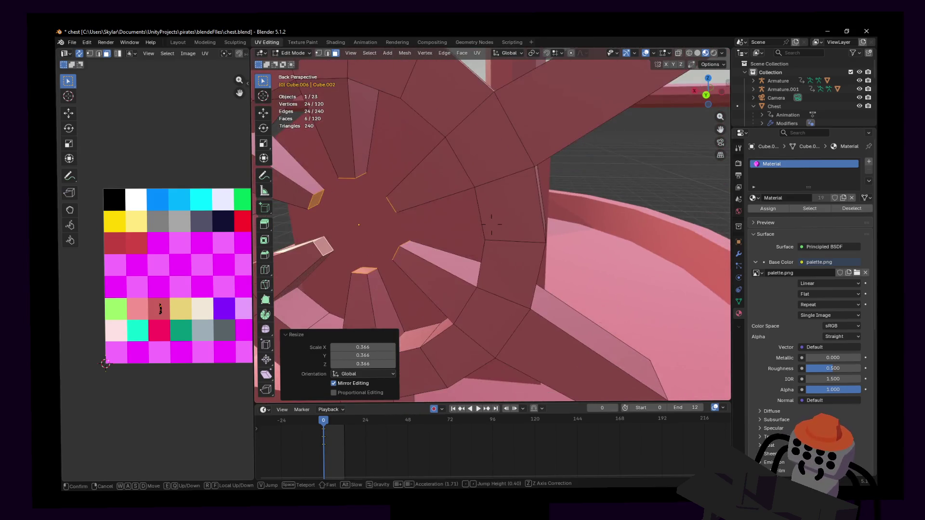
left_click(543, 142)
key("shift+grave")
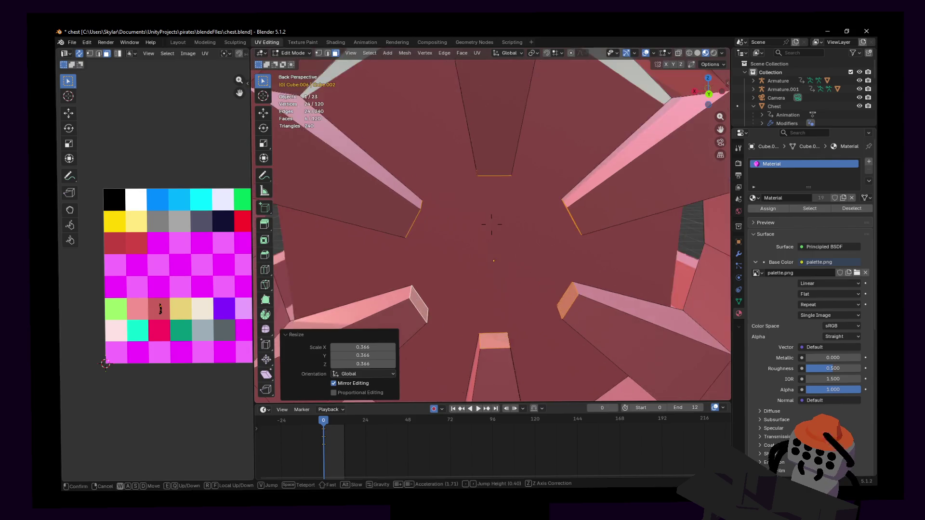
left_click(545, 168)
right_click(544, 167)
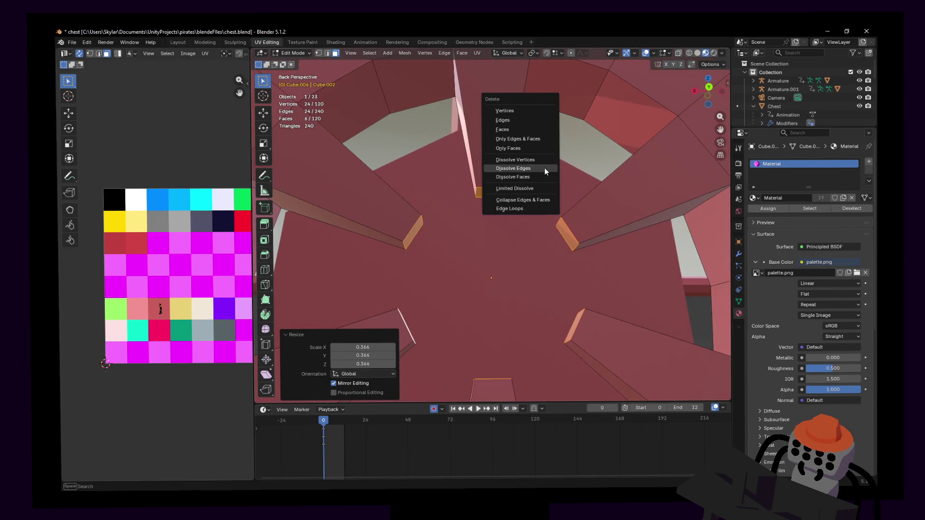
- Undo an accidental change and delete the selected inner spoke faces, opening the hub
left_click(544, 168)
key("ctrl+z")
key("x")
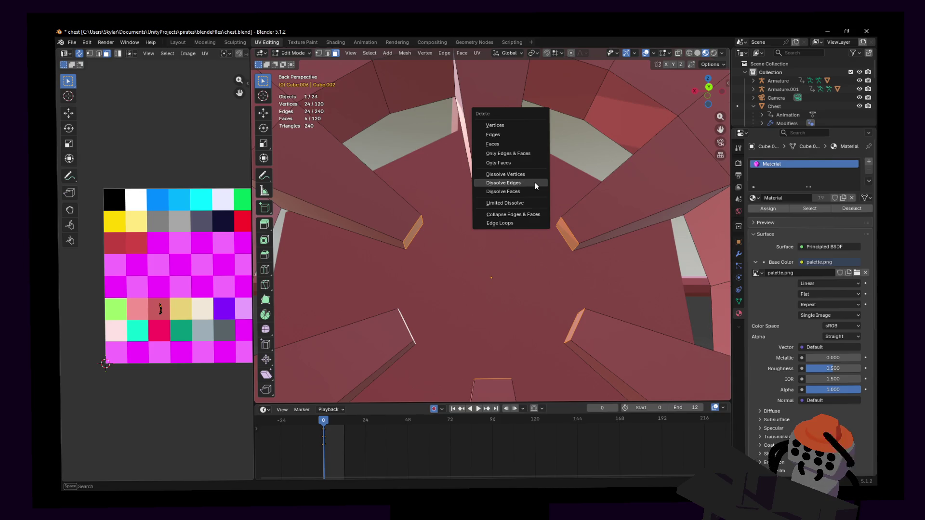
left_click(508, 144)
- Inspect the opened hub from several angles and bring up edge operations for two facing gap edges
middle_click_drag(489, 166, 513, 181)
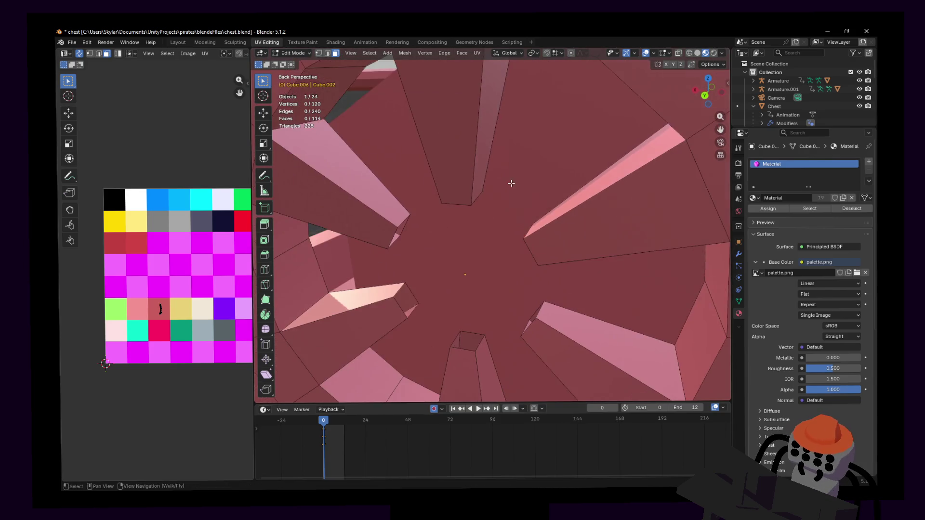
middle_click_drag(529, 222, 524, 195)
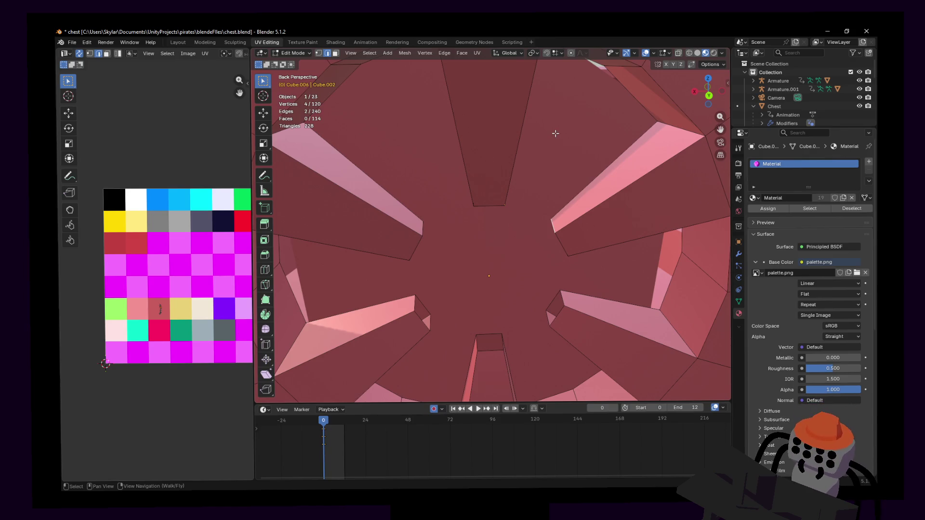
middle_click_drag(554, 134, 573, 138)
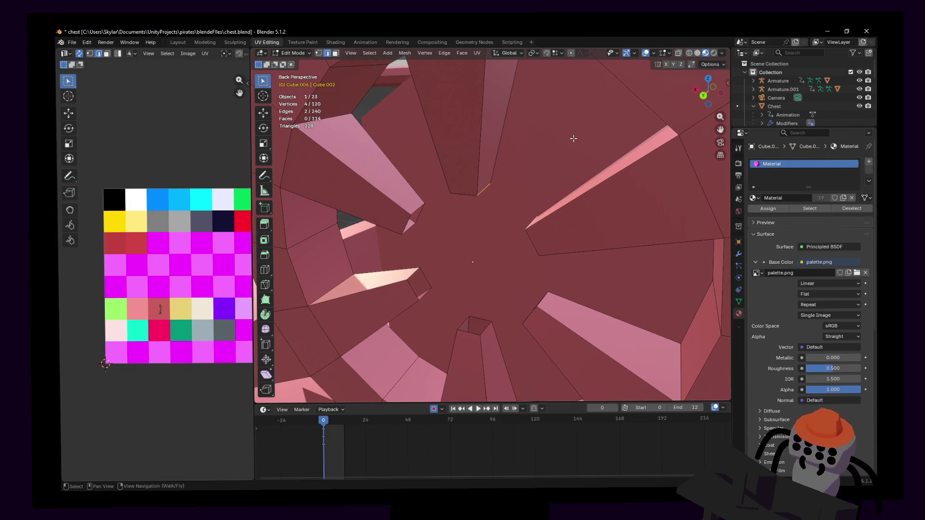
left_click(451, 52)
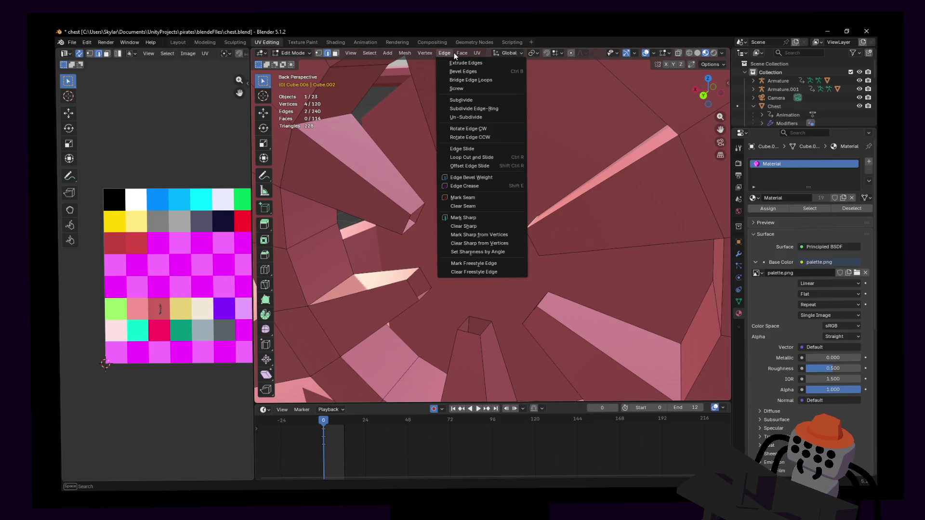
- Bridge the first two hub gaps with faces using Bridge Edge Loops
left_click(476, 79)
middle_click_drag(516, 198, 513, 206)
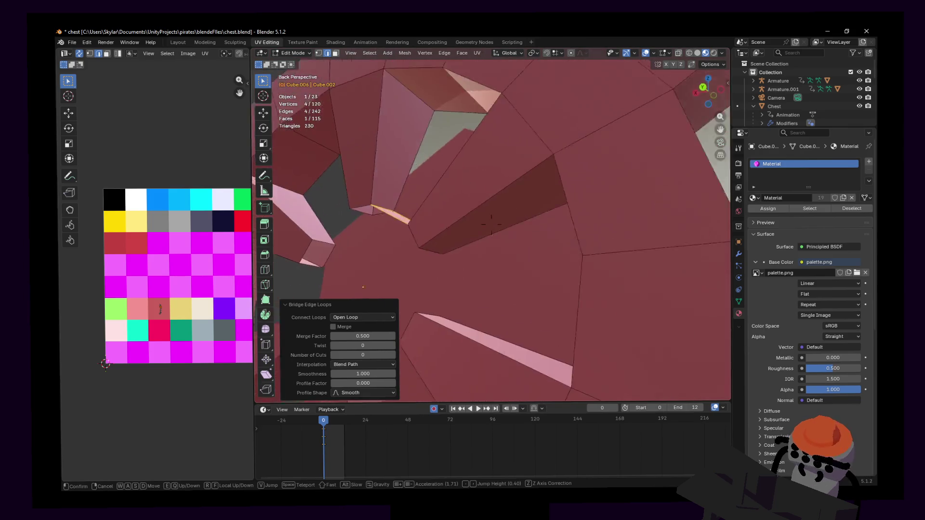
left_click(500, 211)
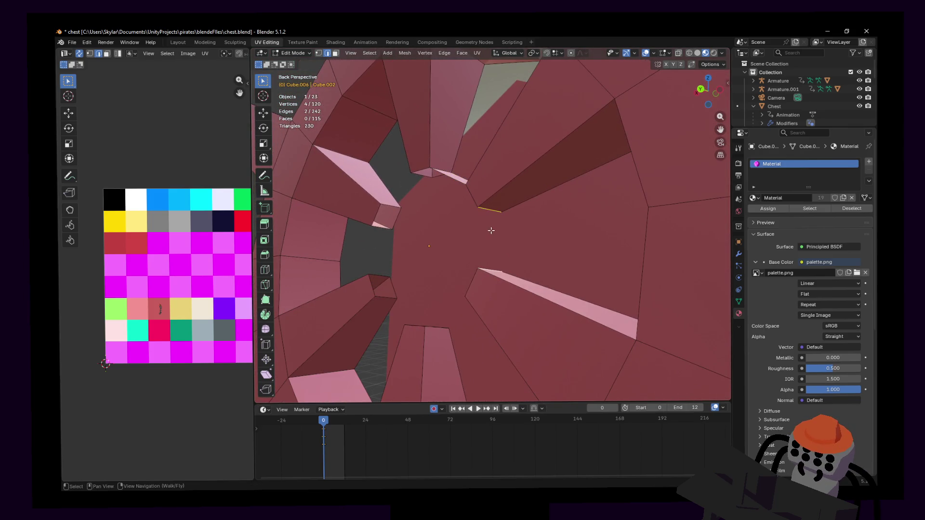
left_click(446, 55)
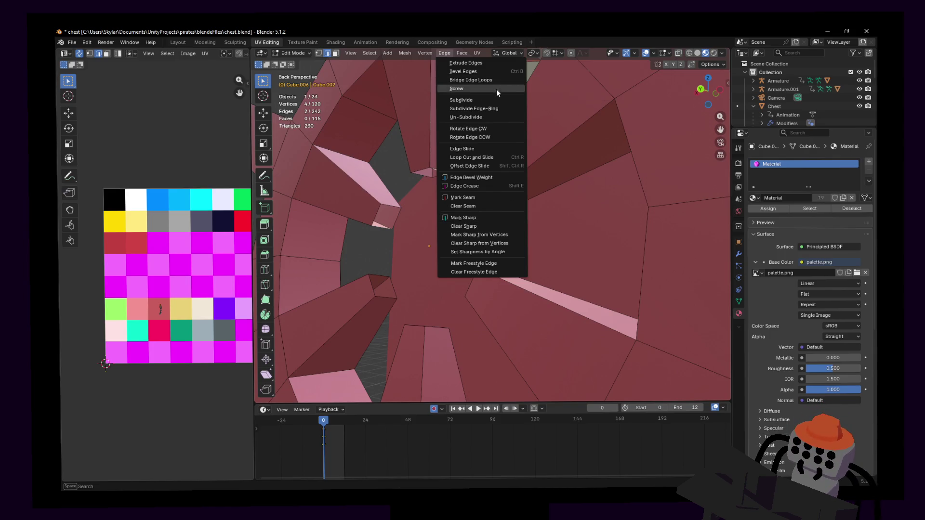
left_click(491, 79)
middle_click_drag(534, 251, 517, 233)
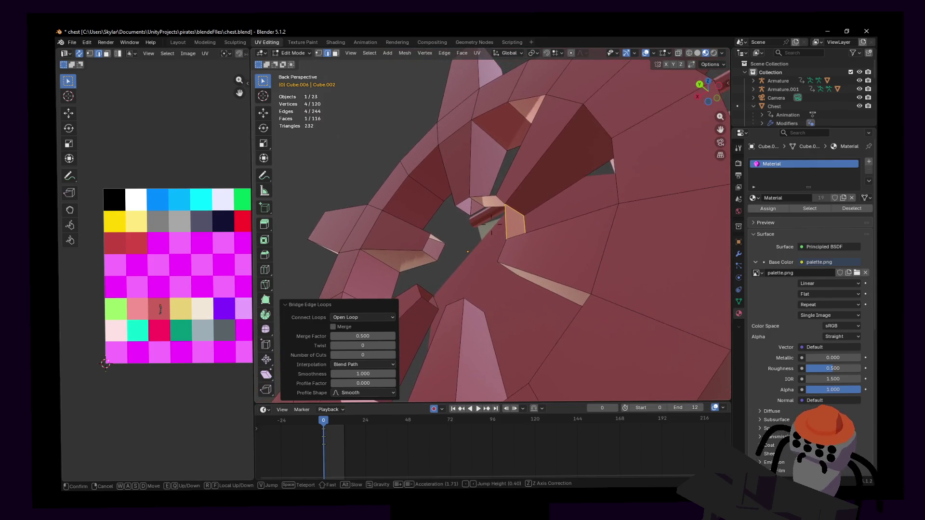
- Select opposite edge pairs at the next two gaps and bridge each with a face
left_click(489, 262)
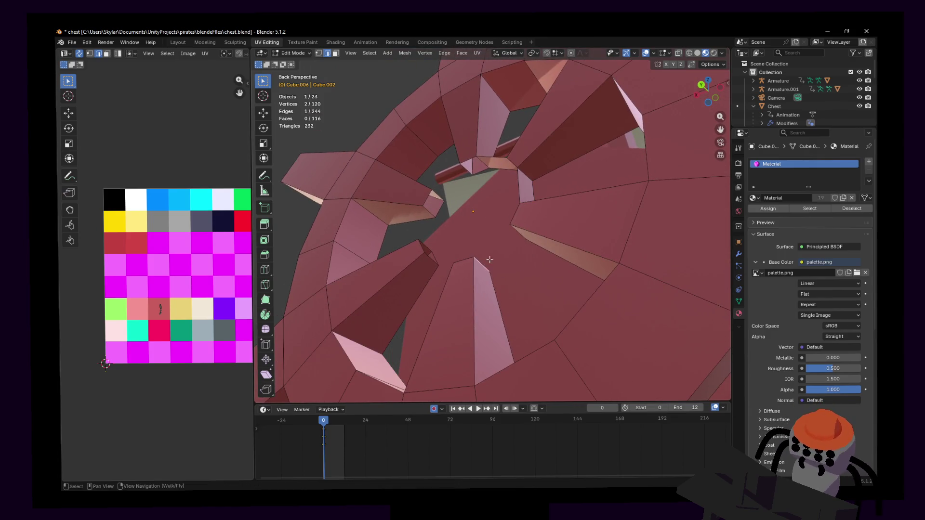
left_click(484, 268, "shift")
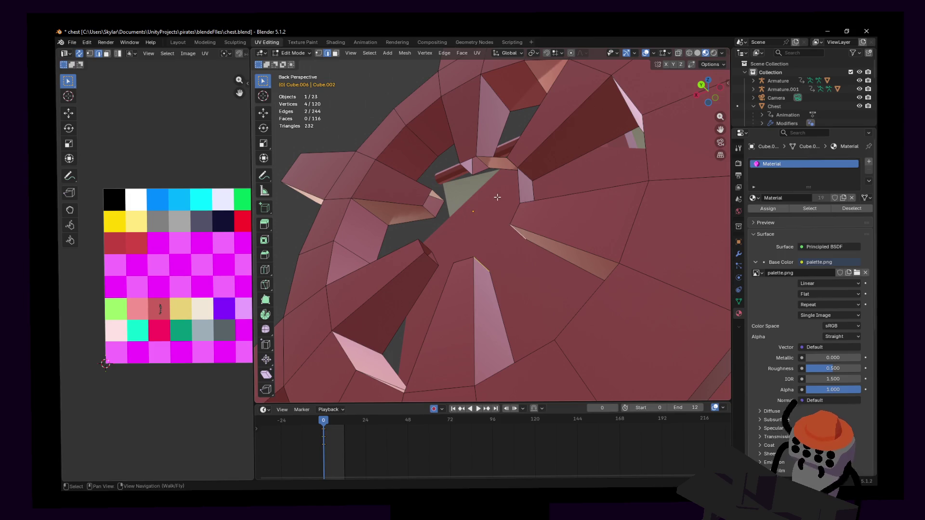
key("ctrl+e")
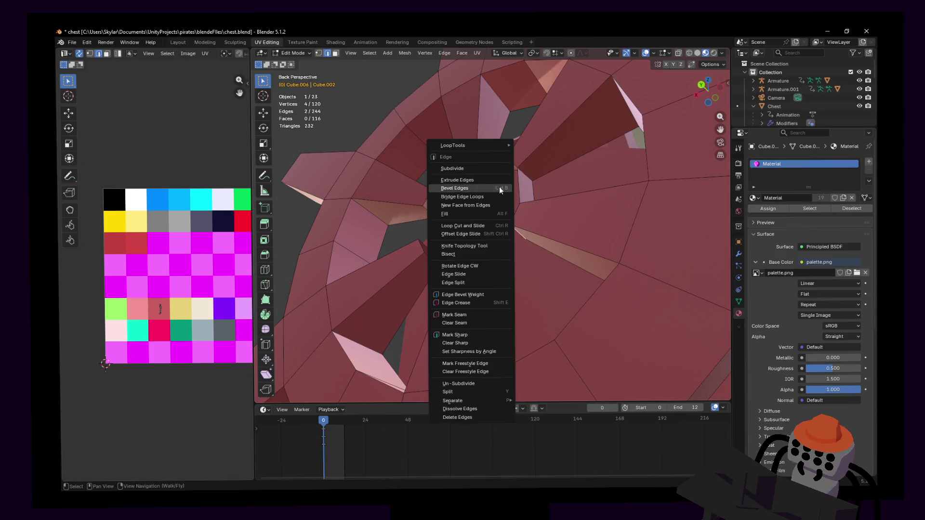
key("ctrl+e")
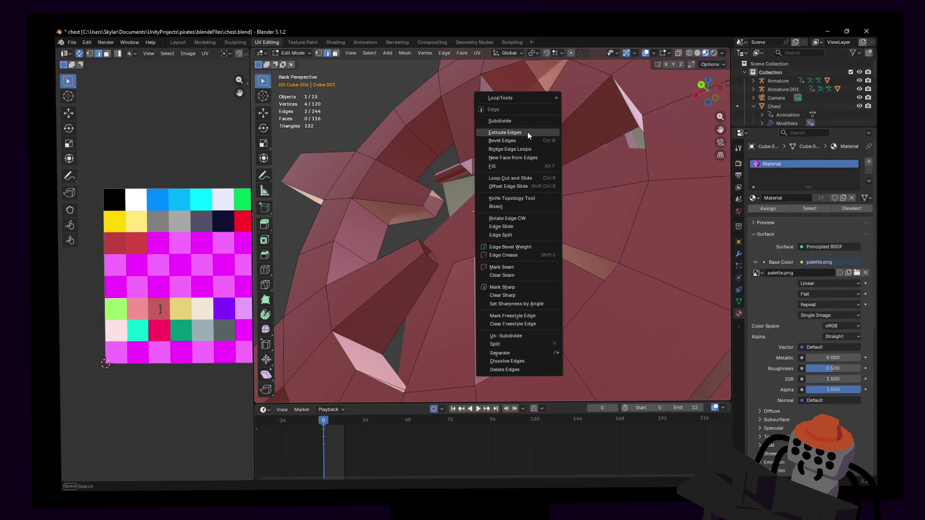
left_click(525, 149)
middle_click_drag(525, 148, 447, 259)
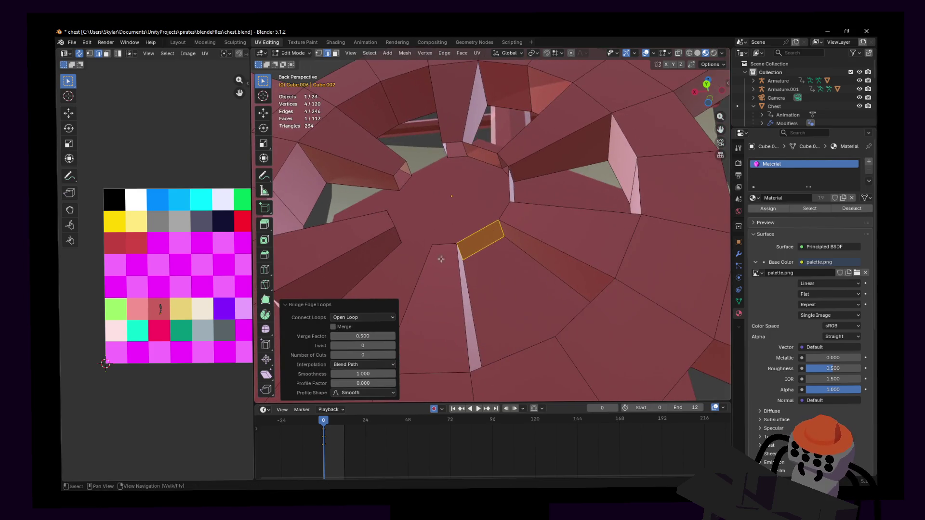
left_click(393, 184)
middle_click_drag(394, 183, 416, 208)
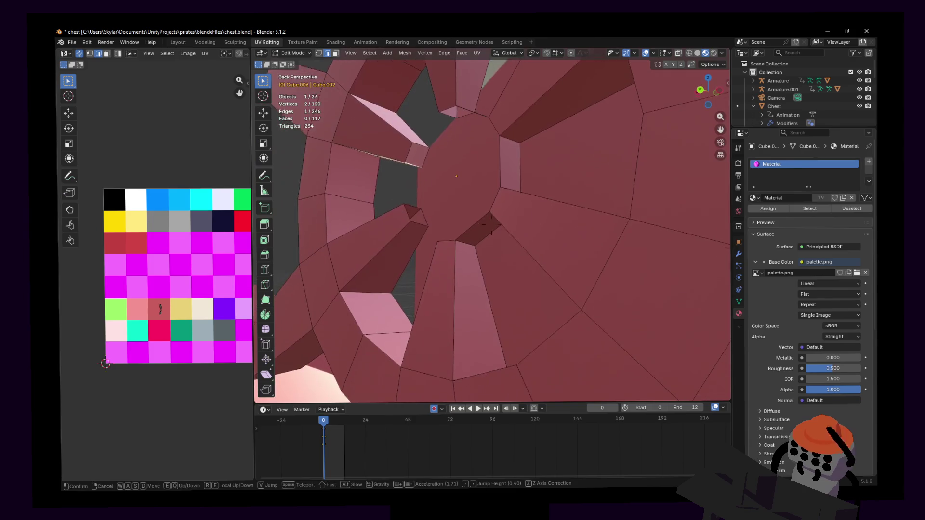
right_click(415, 203)
key("Escape")
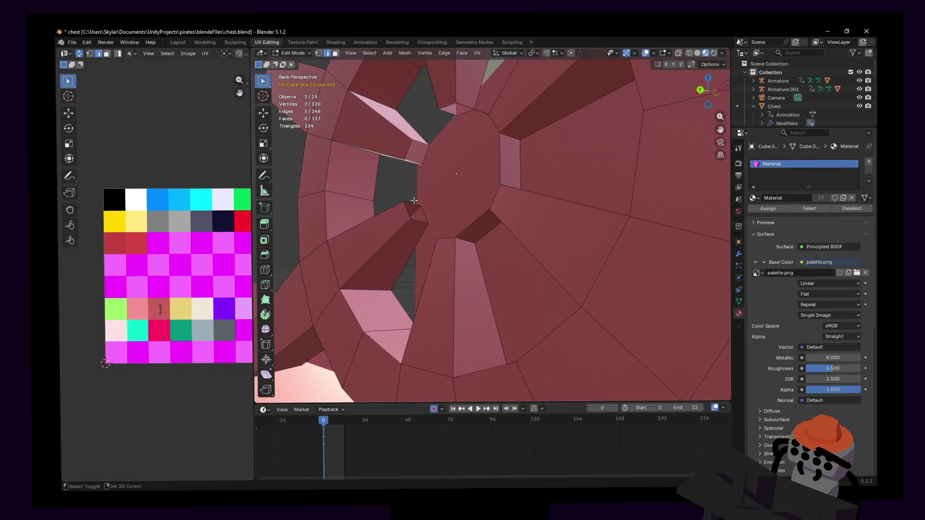
right_click(430, 191)
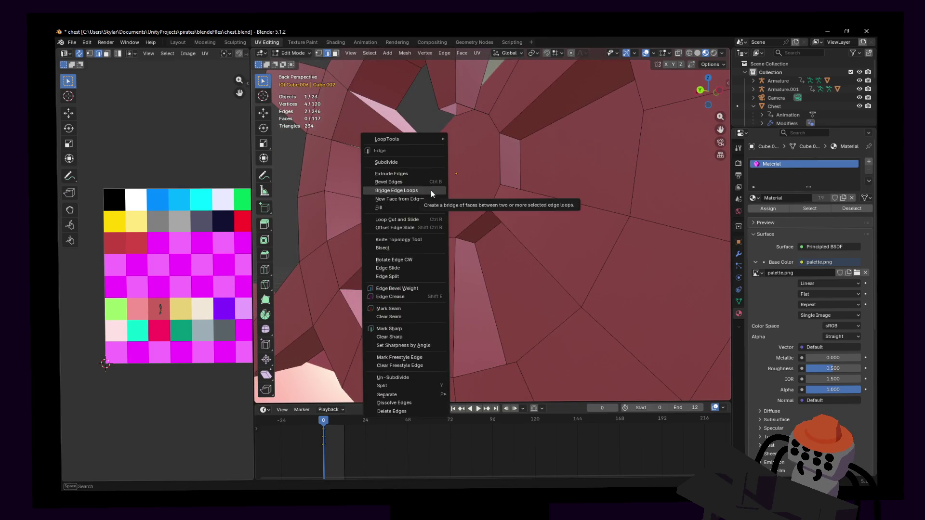
left_click(431, 190)
- Bridge the last two hub gaps closed, then loop-select the hub's whole inner edge ring
key("shift+grave")
left_click(433, 125)
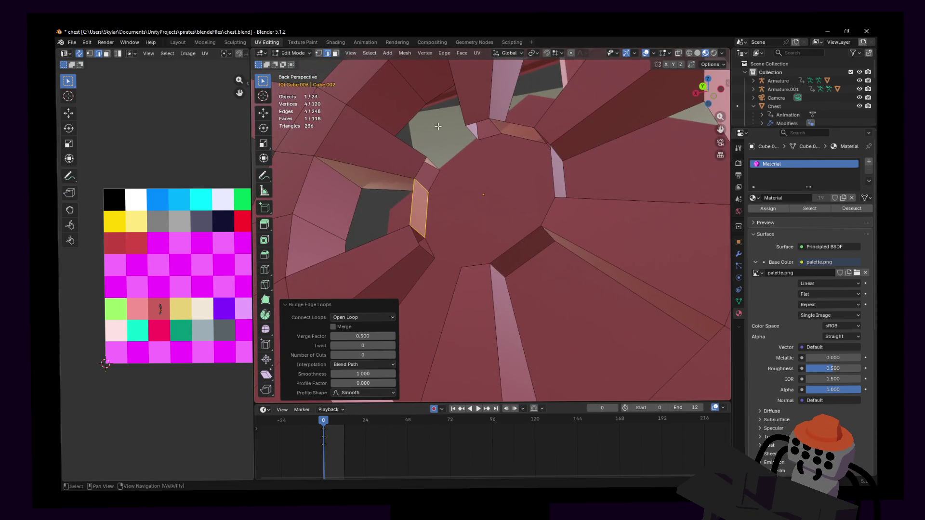
left_click(471, 132)
right_click(445, 160)
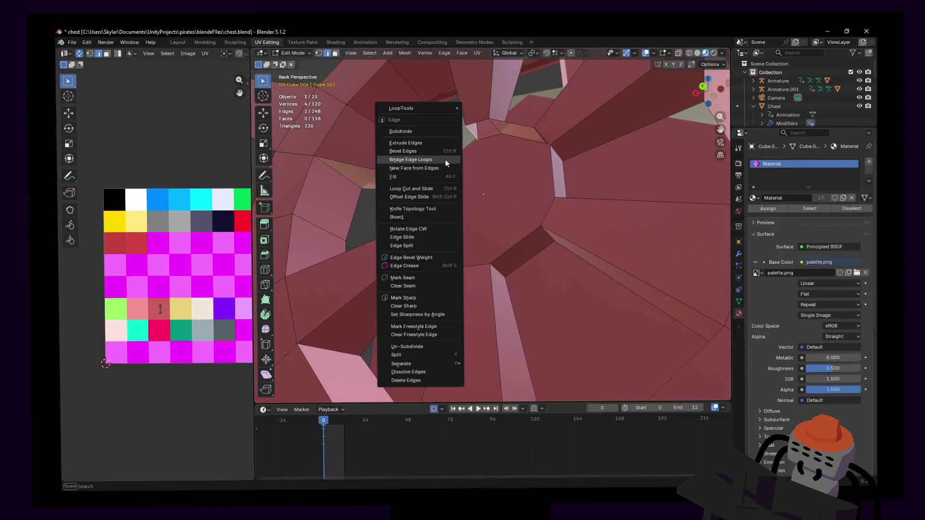
left_click(445, 160)
key("shift+grave")
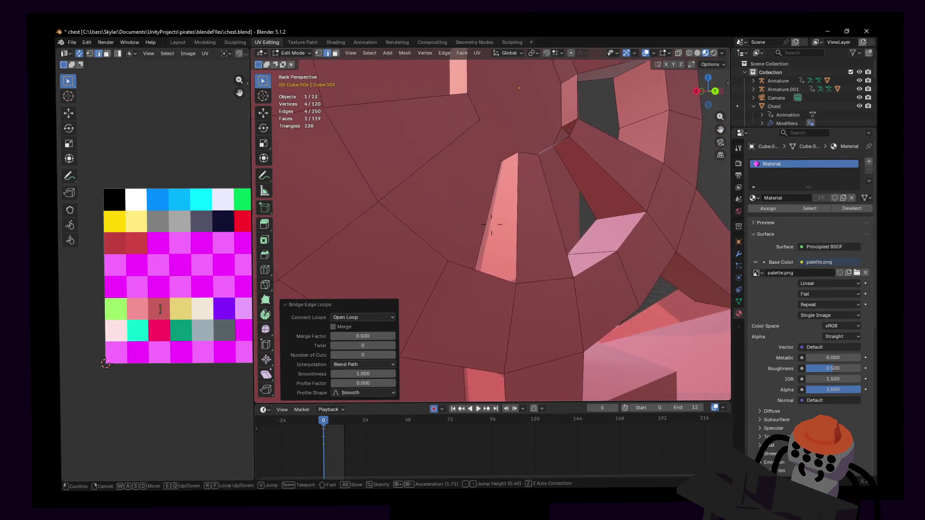
left_click(445, 189)
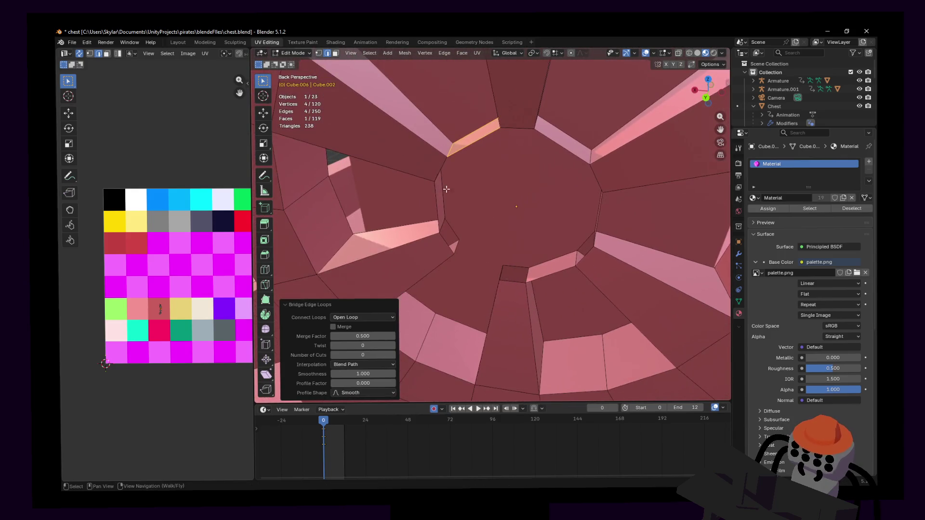
left_click(459, 246)
middle_click_drag(460, 245, 432, 256, "shift")
left_click(432, 256, "shift")
key("ctrl+e")
left_click(434, 214)
middle_click_drag(433, 213, 460, 252)
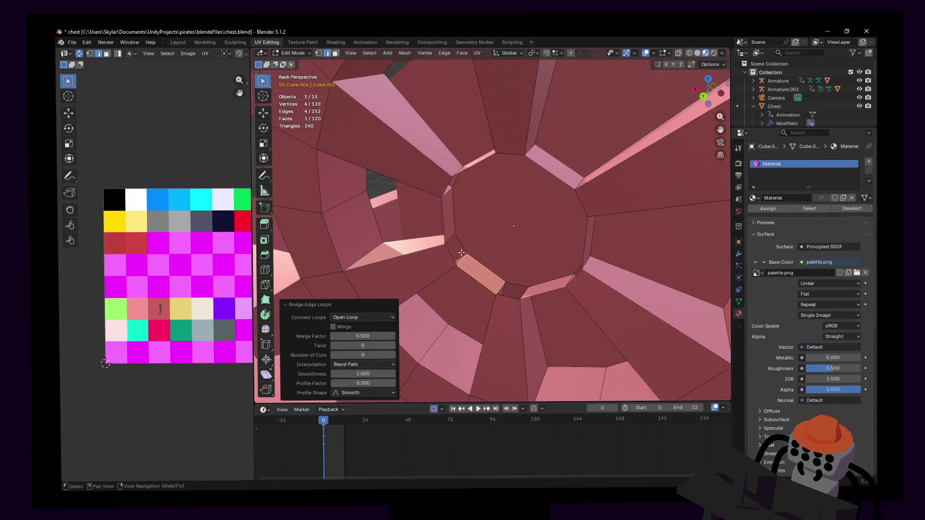
left_click(465, 248, "alt")
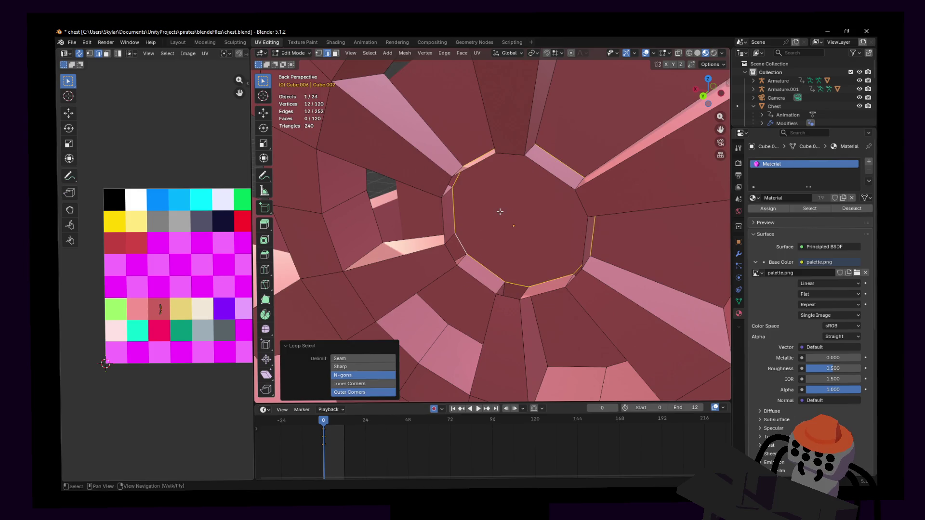
- Fill the inner ring with faces and Limited Dissolve them into one clean n-gon cap
key("alt+f")
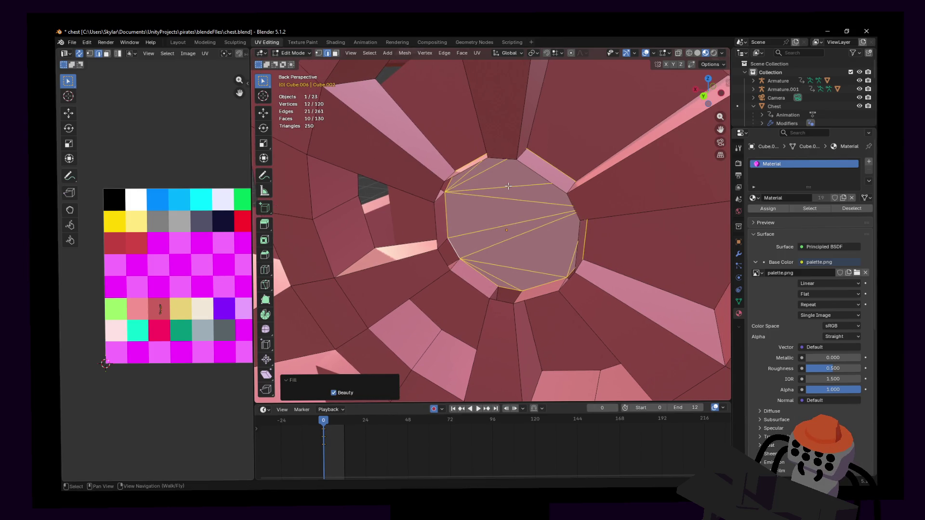
key("x")
key("Escape")
middle_click_drag(481, 186, 513, 190)
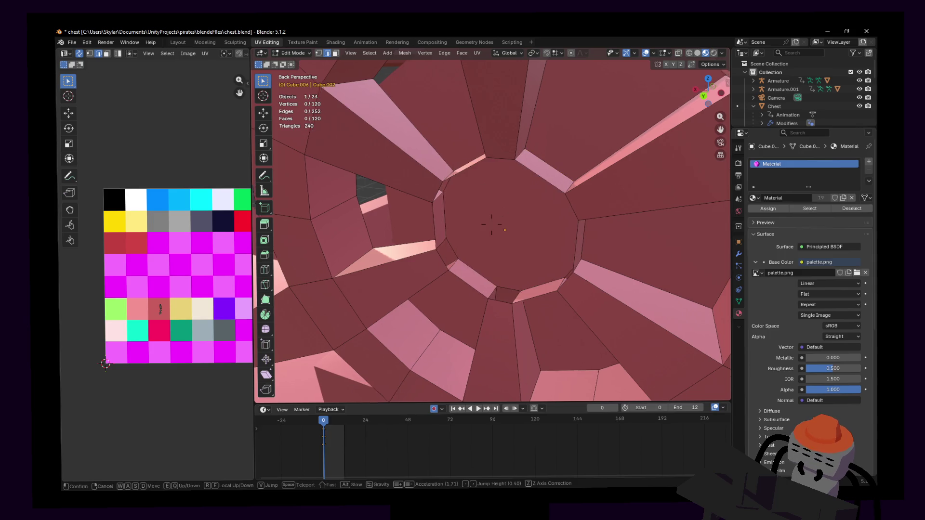
key("x")
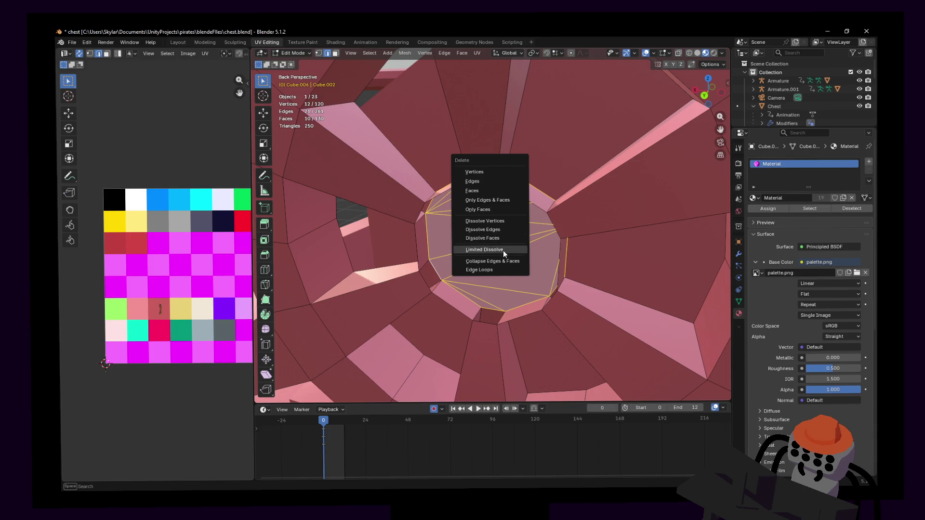
left_click(503, 250)
- Orbit and fly the view to inspect the capped hub centre
mouse_move(502, 250)
middle_mouse_down()
mouse_move(483, 243)
mouse_move(532, 214)
middle_mouse_up()
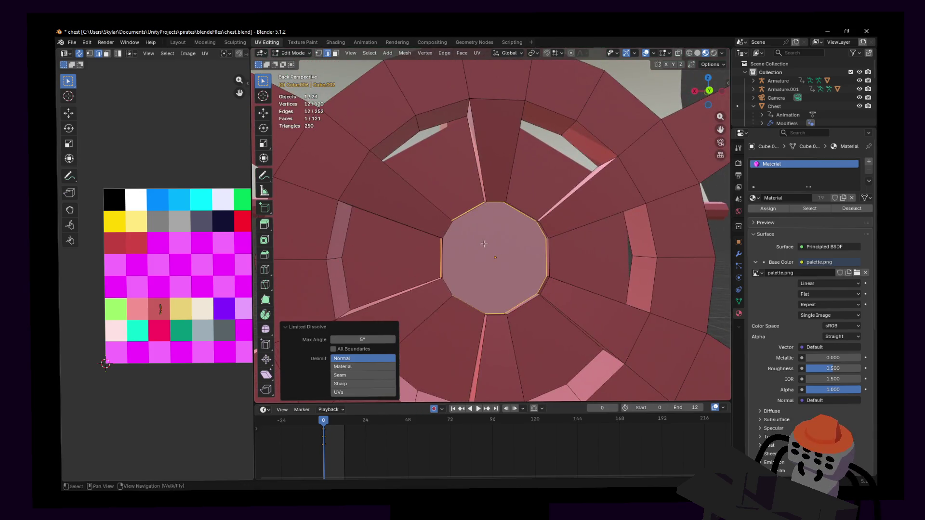
right_click(483, 243)
key("Escape")
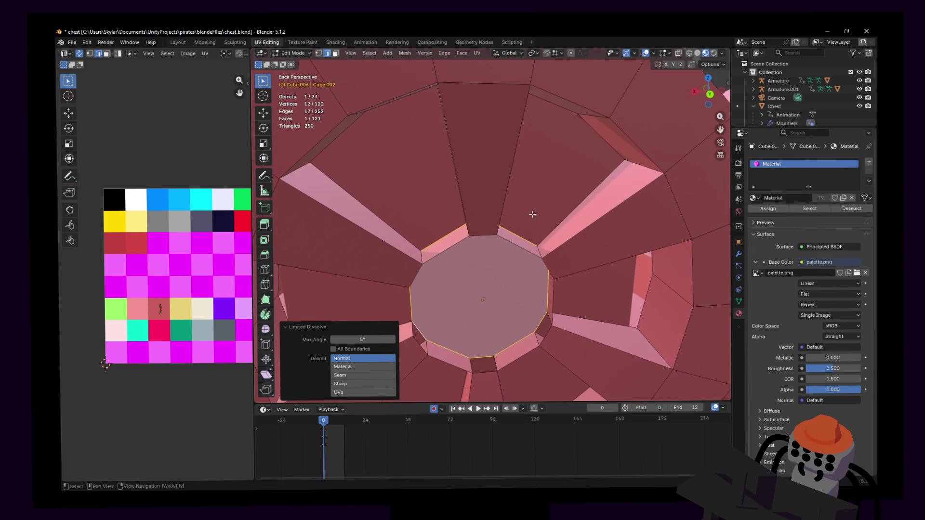
key("shift+grave")
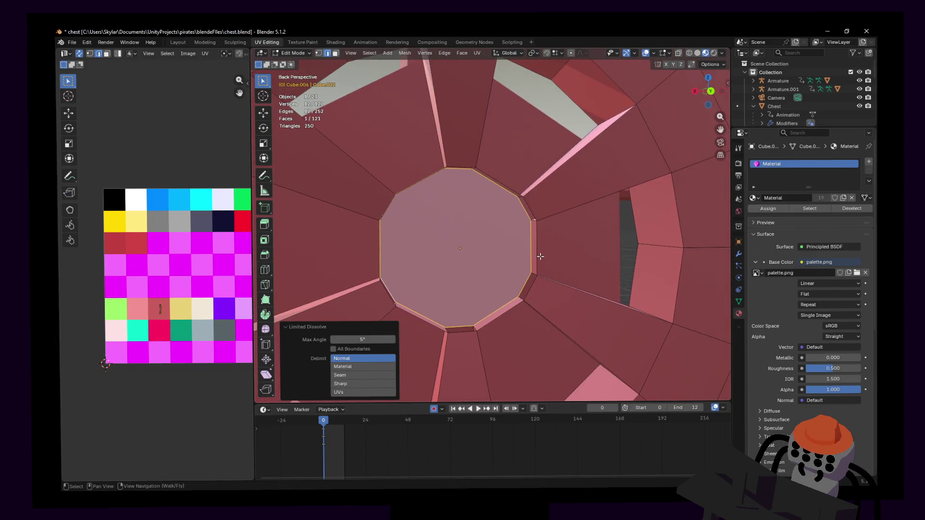